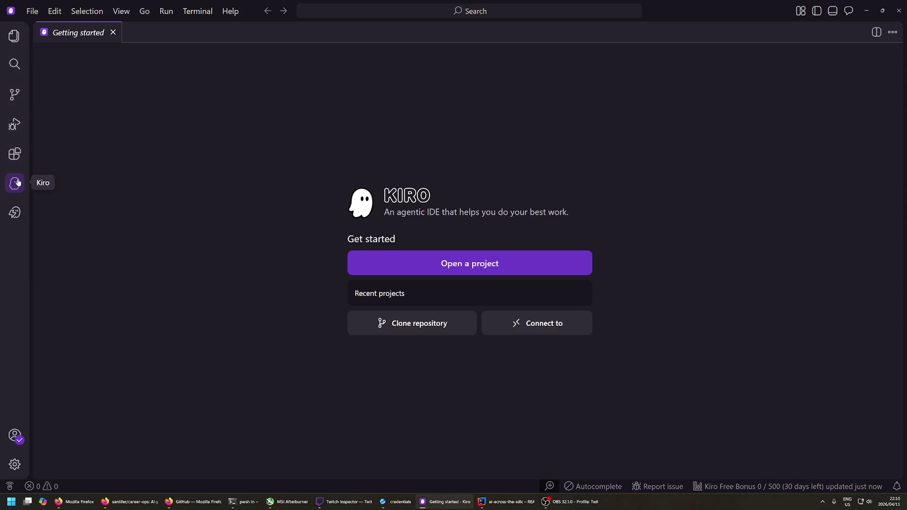
Step: Show the Powers list in a widened sidebar and open the Design System Power details
left_click(13, 213)
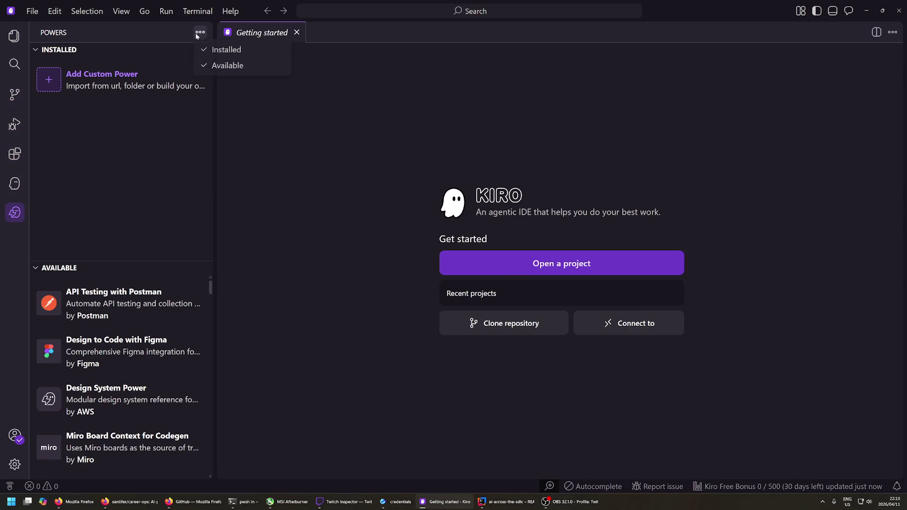
left_click_drag(214, 283, 263, 277)
scroll(139, 298, "down", 1)
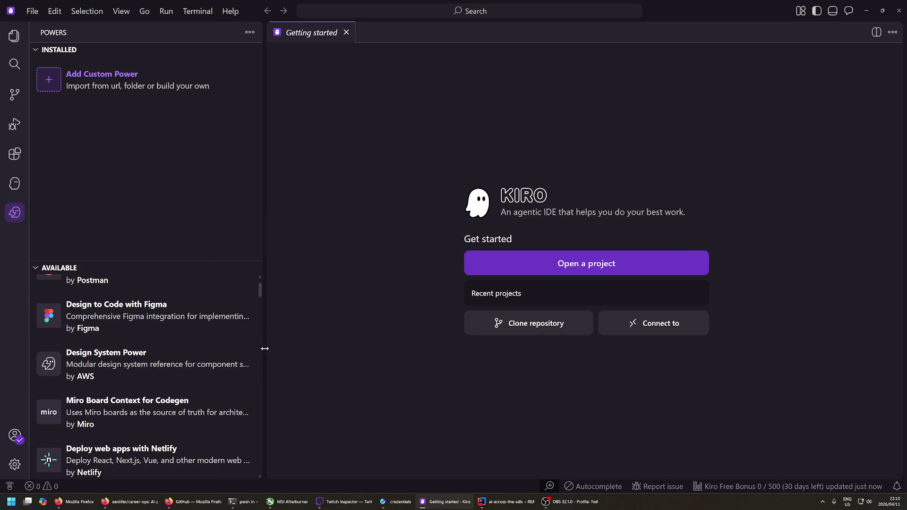
left_click_drag(265, 333, 422, 334)
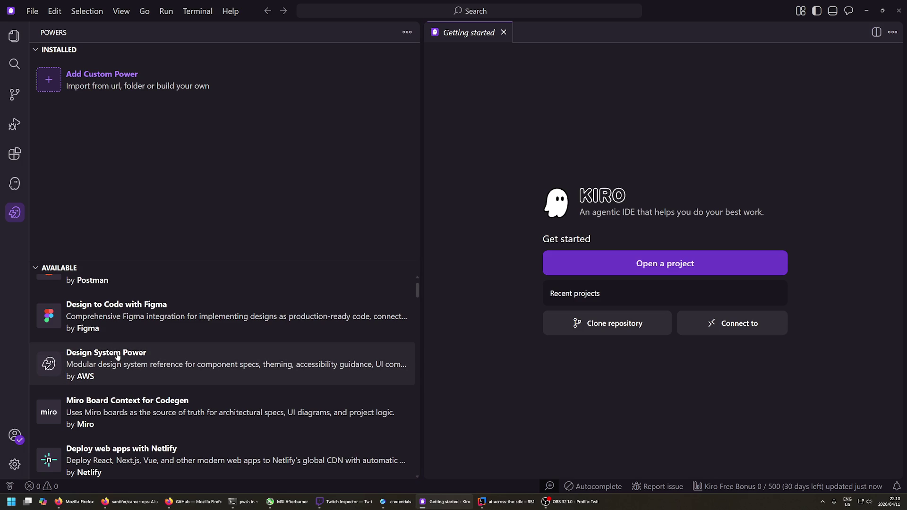
left_click(282, 365)
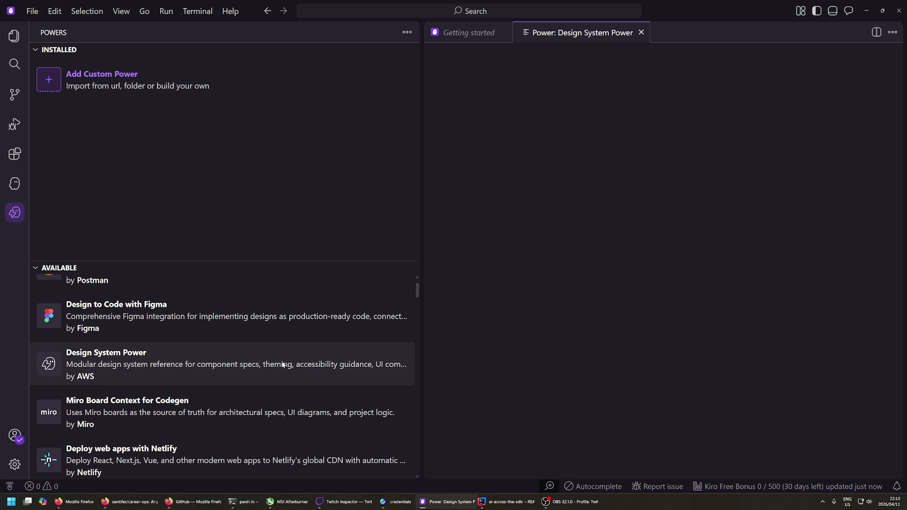
Step: Narrow the Powers sidebar and select the Design System Power description paragraph
left_click_drag(421, 143, 348, 143)
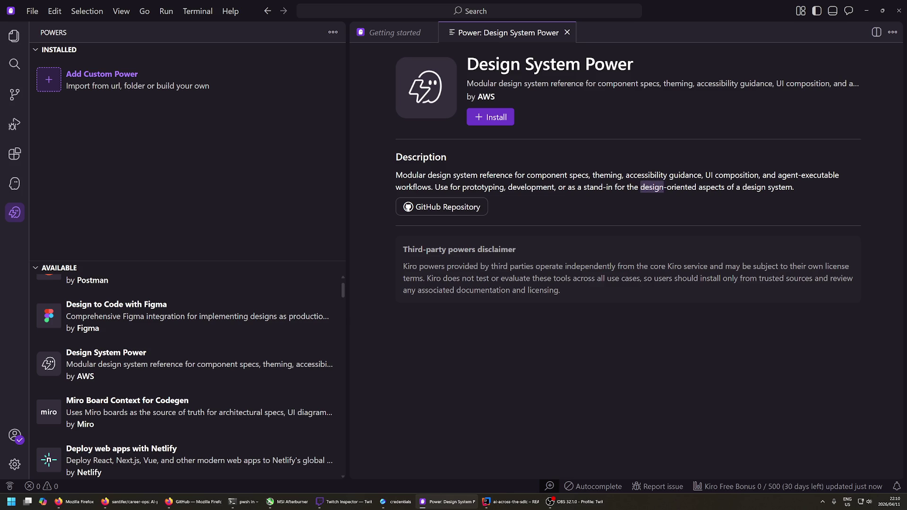
left_click_drag(615, 187, 743, 196)
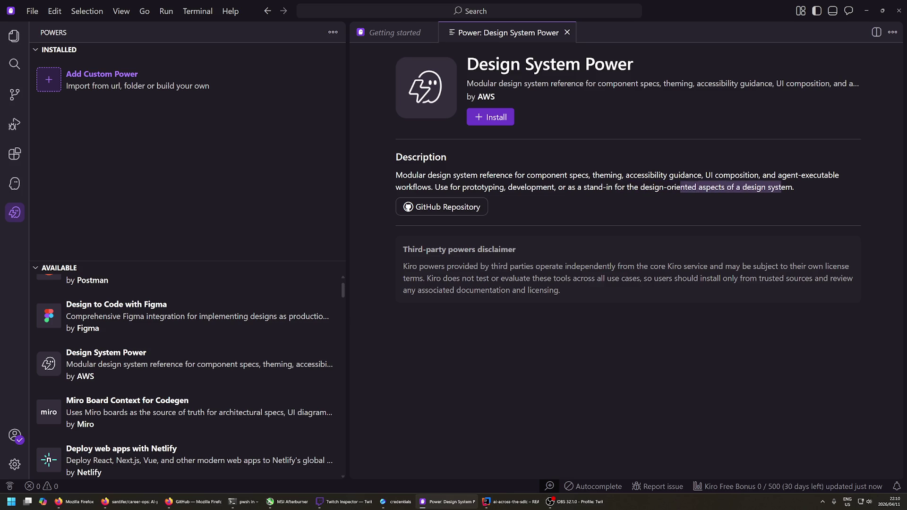
triple_click(682, 187)
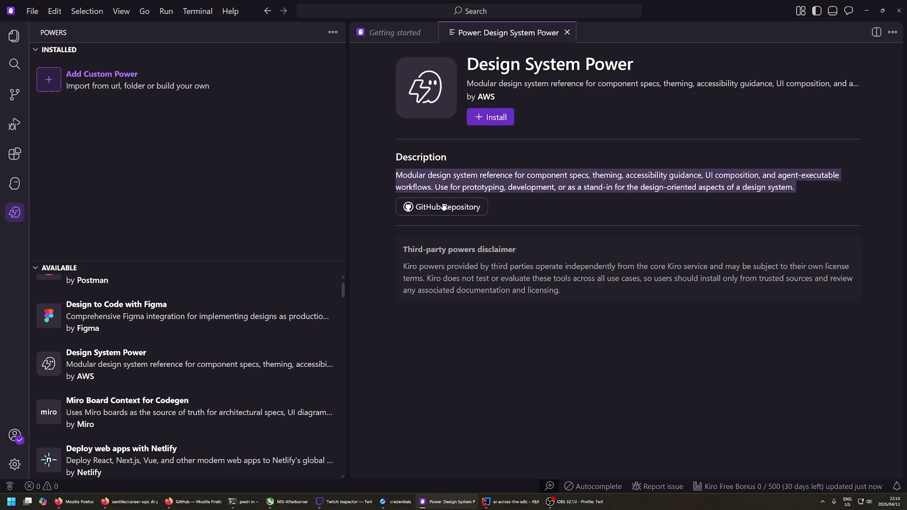
left_click(449, 227)
Step: Scroll through the Available powers list, then switch the side panel to the Kiro view
scroll(149, 360, "down", 3)
scroll(142, 340, "down", 1)
scroll(153, 325, "down", 3)
scroll(158, 293, "up", 2)
scroll(160, 303, "down", 4)
scroll(161, 313, "down", 3)
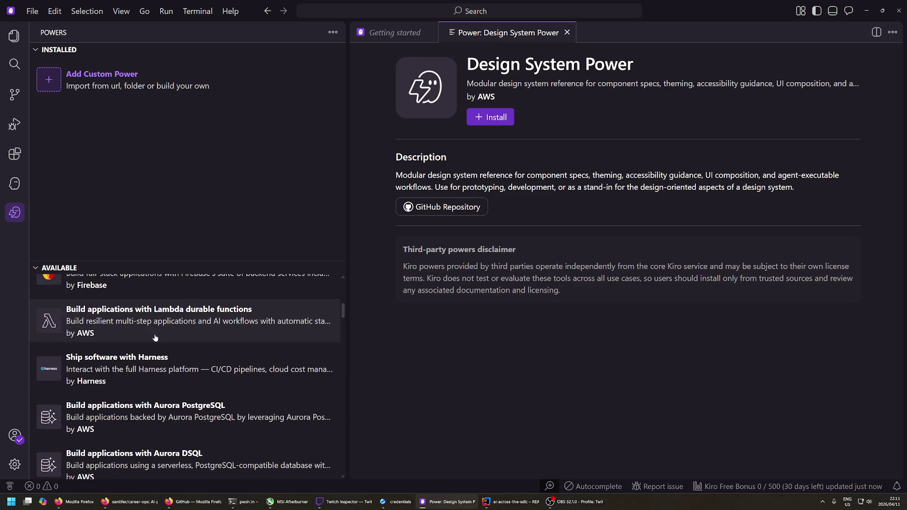
scroll(160, 327, "down", 1)
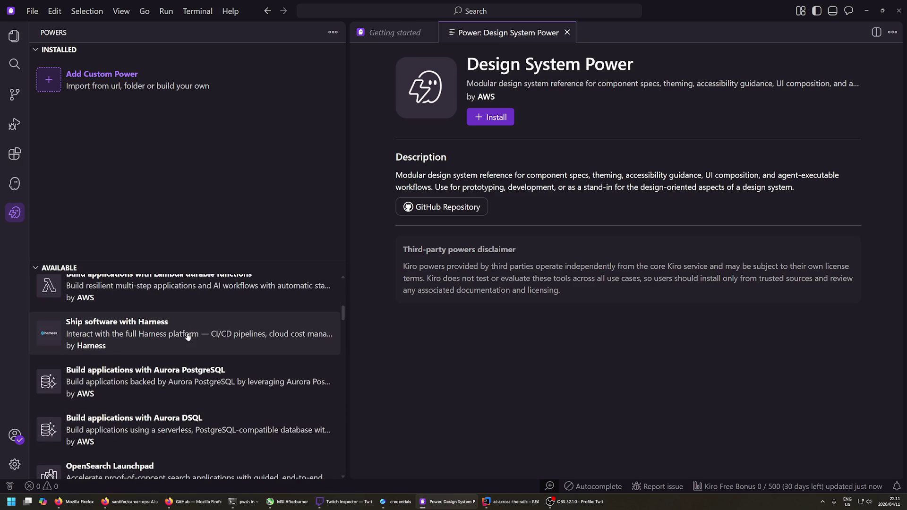
scroll(187, 336, "down", 6)
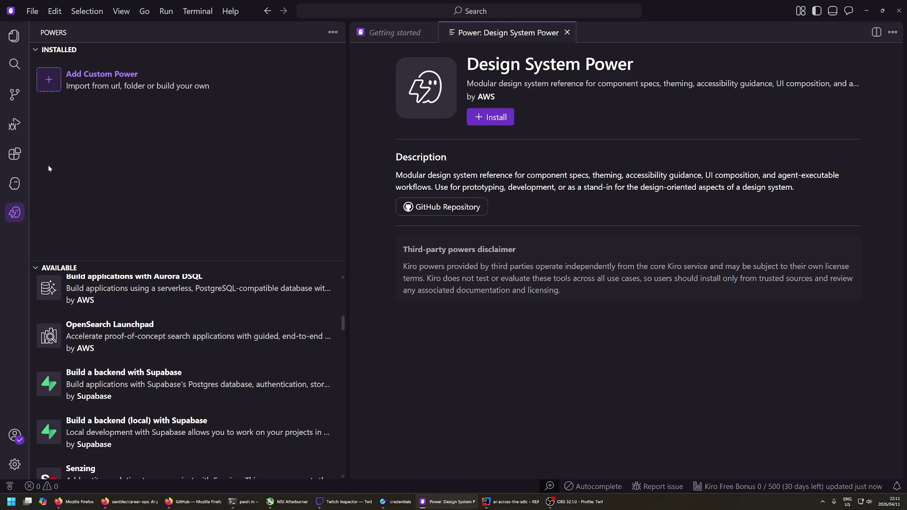
scroll(142, 335, "down", 6)
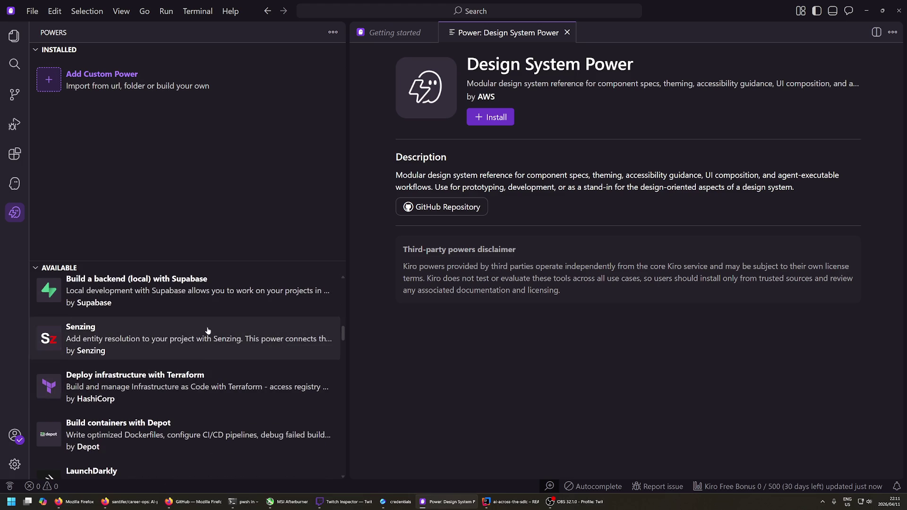
scroll(188, 364, "down", 3)
scroll(203, 294, "down", 3)
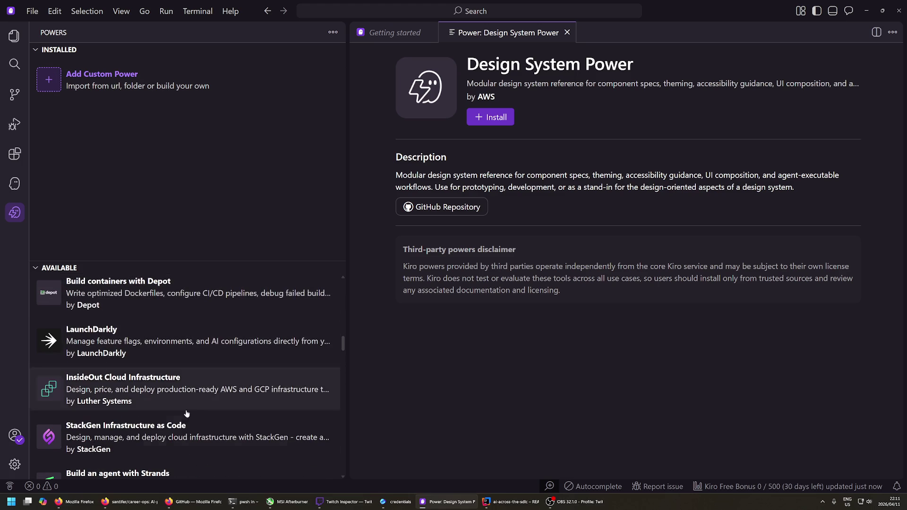
scroll(191, 386, "down", 6)
scroll(147, 411, "down", 6)
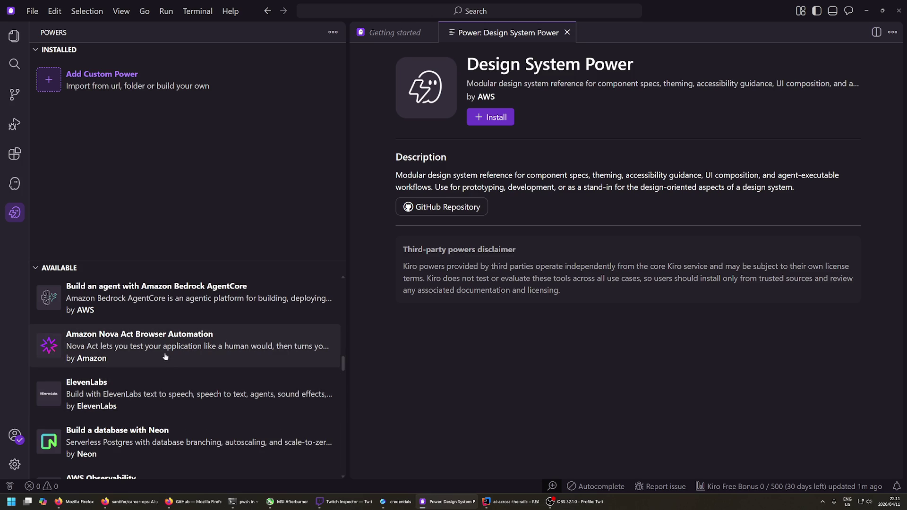
scroll(172, 391, "down", 3)
scroll(104, 414, "up", 5)
scroll(142, 401, "down", 10)
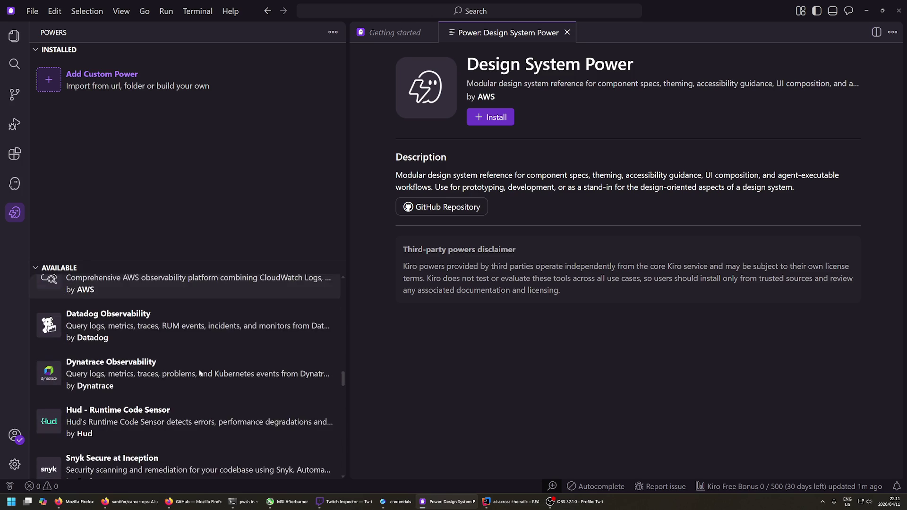
left_click(13, 193)
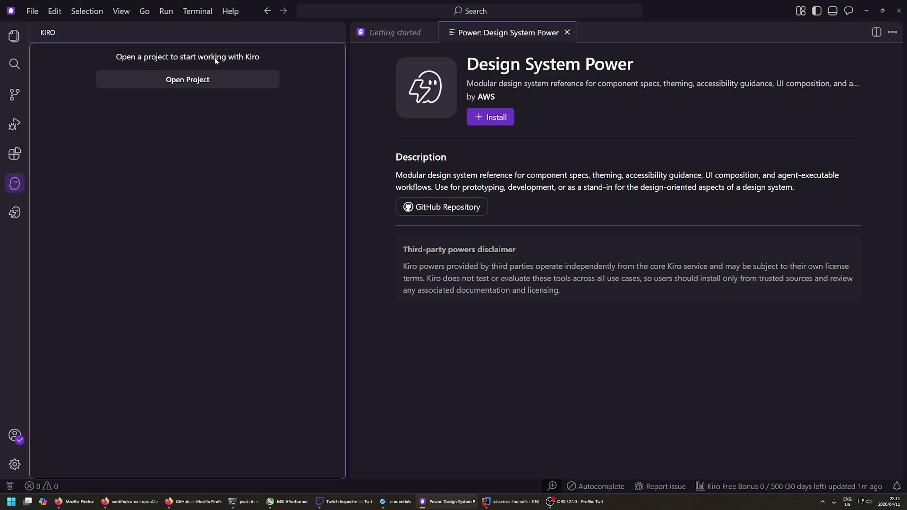
Step: On Getting started, try Connect to and Open Folder, cancelling the folder picker
left_click(392, 42)
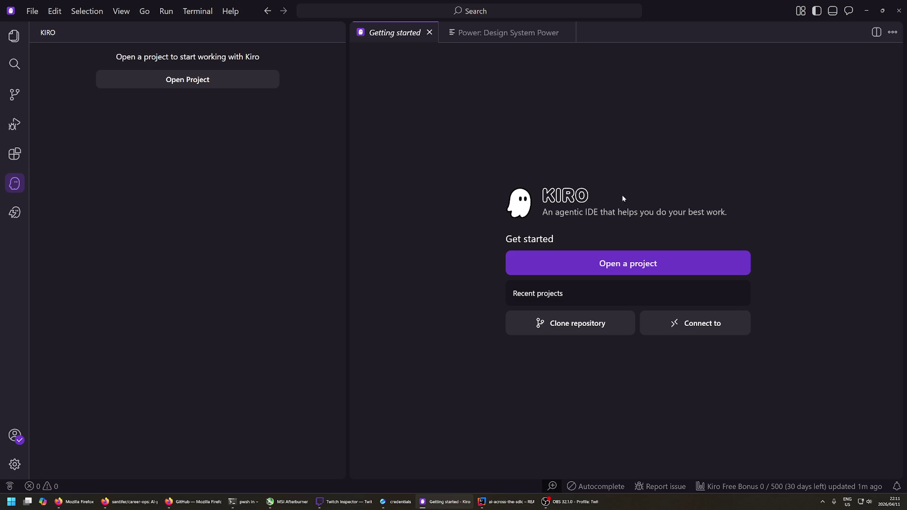
left_click(704, 324)
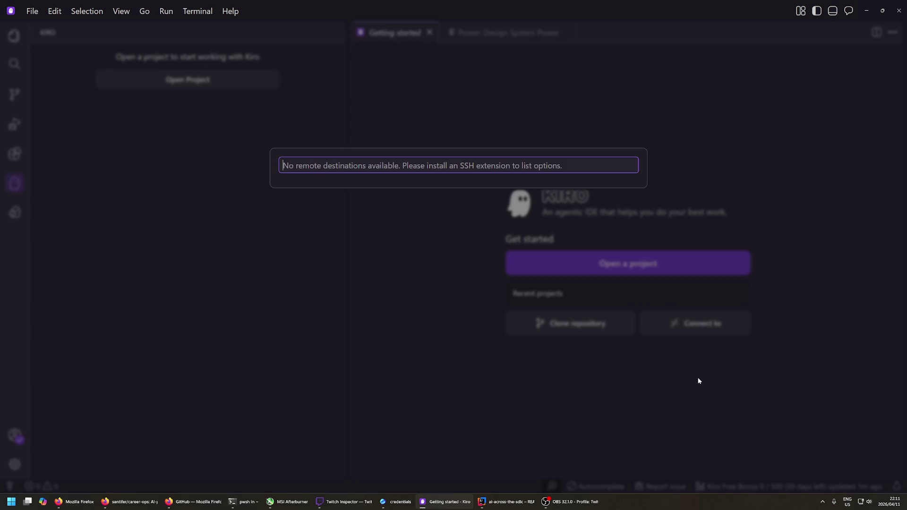
left_click(614, 263)
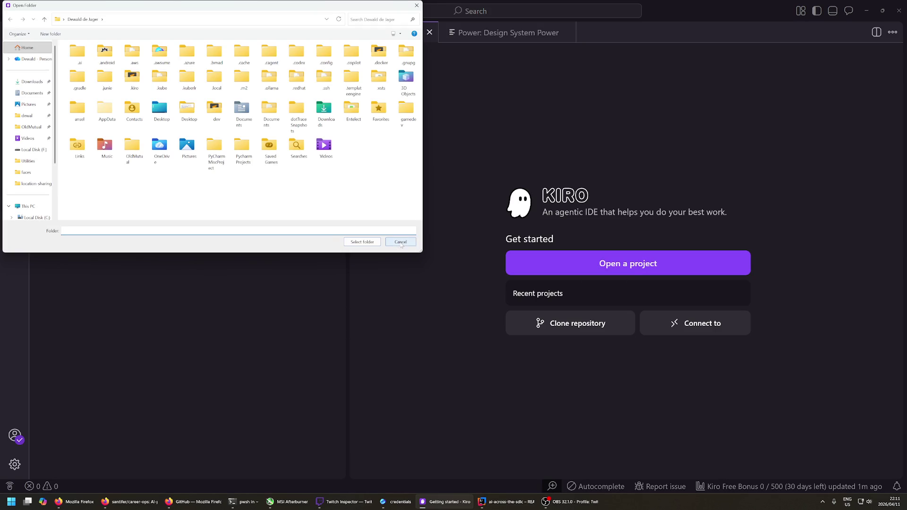
left_click(407, 242)
Step: Browse the File menu and the gear management menu without choosing anything
left_click(32, 11)
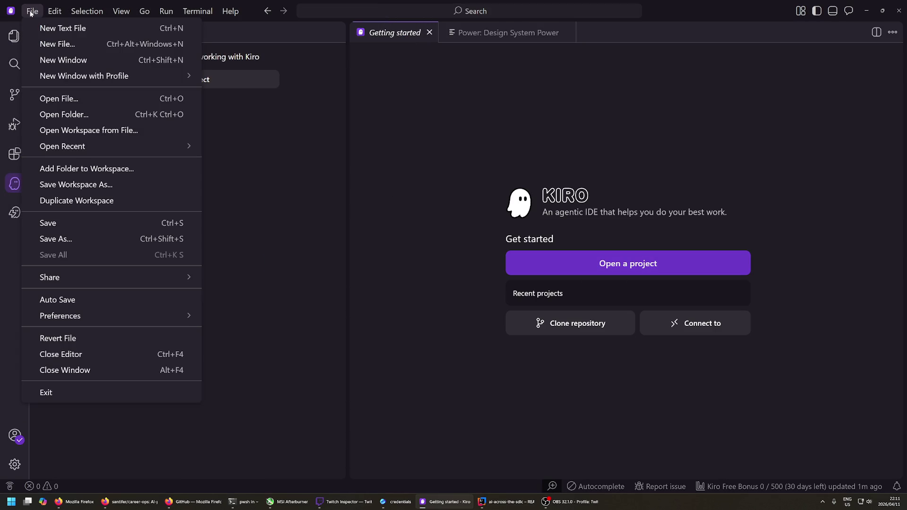
left_click(204, 255)
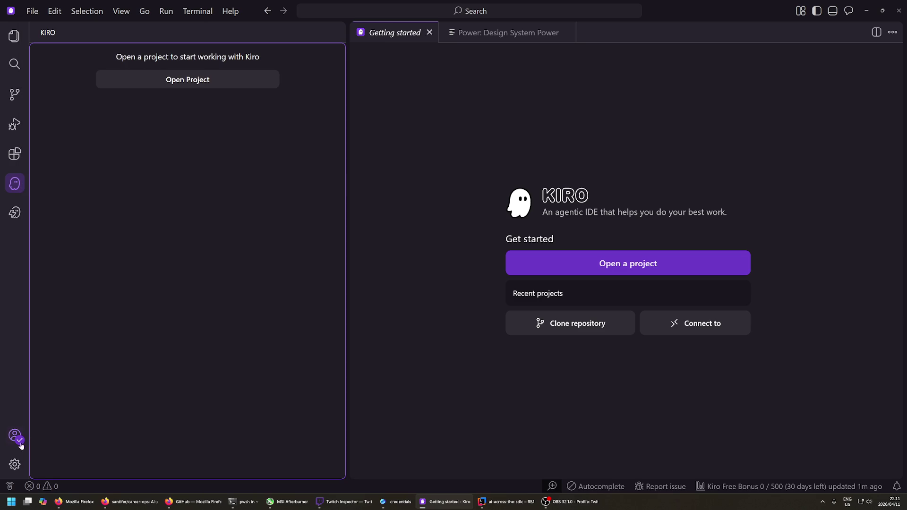
left_click(15, 464)
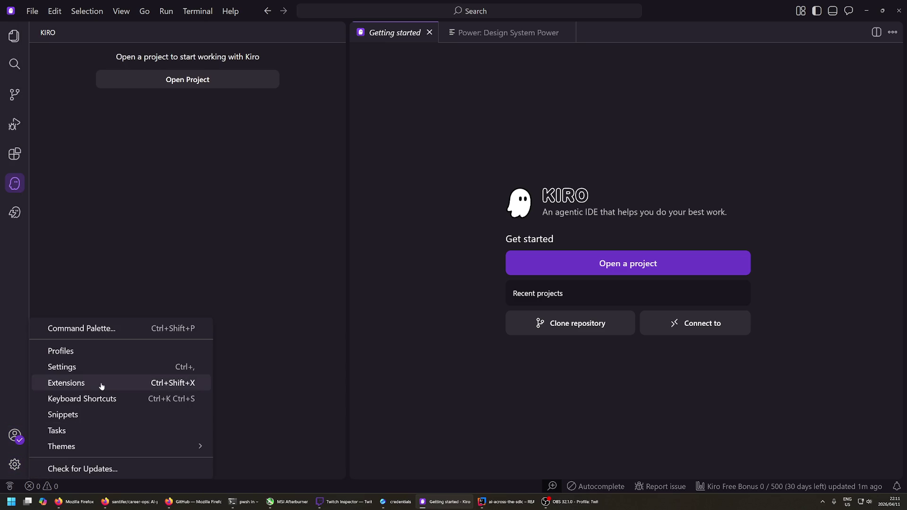
left_click(189, 467)
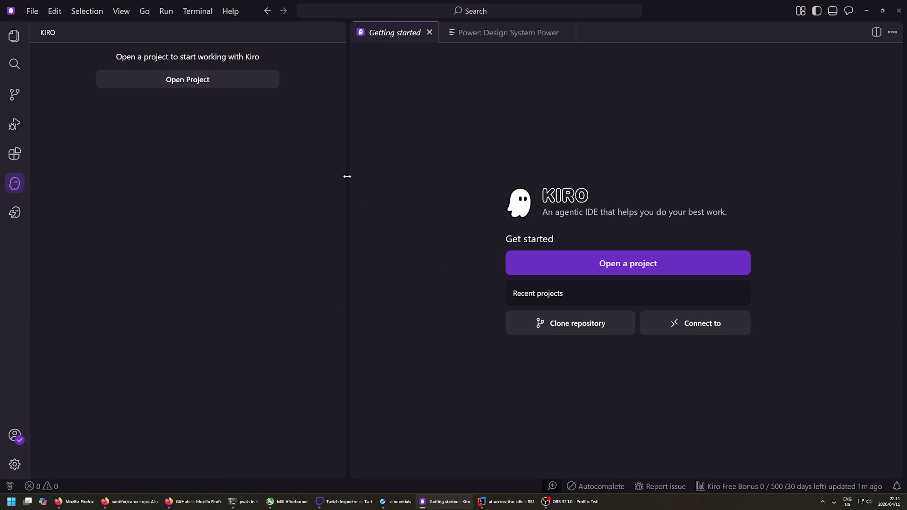
Step: Narrow the side panel, close the Design System Power tab, and restore the window down
left_click_drag(348, 177, 189, 178)
left_click(360, 33)
left_click(408, 32)
left_click(83, 131)
left_click(333, 134)
left_click(880, 10)
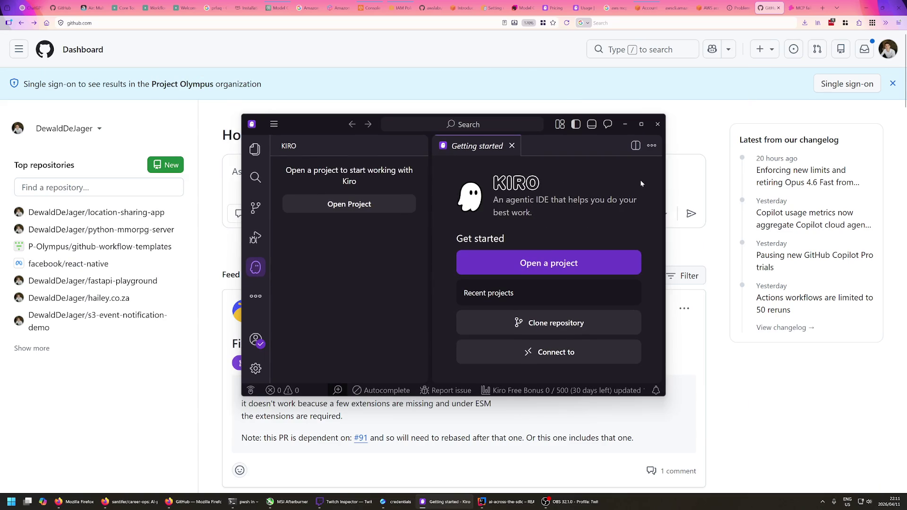
Step: Minimize Kiro and close the GitHub dashboard, problem page, AWS permission, Kiro usage and Pricing tabs
left_click(641, 124)
left_click(859, 10)
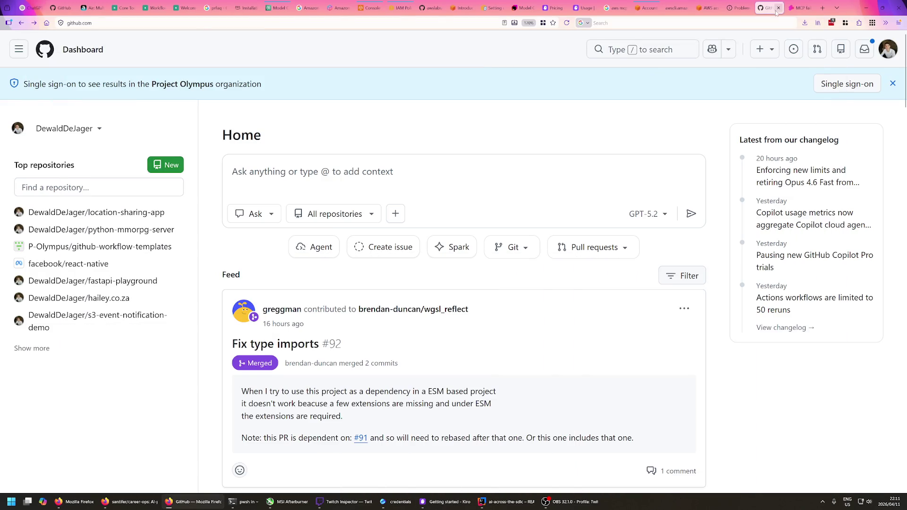
left_click(778, 7)
left_click(739, 8)
left_click(750, 8)
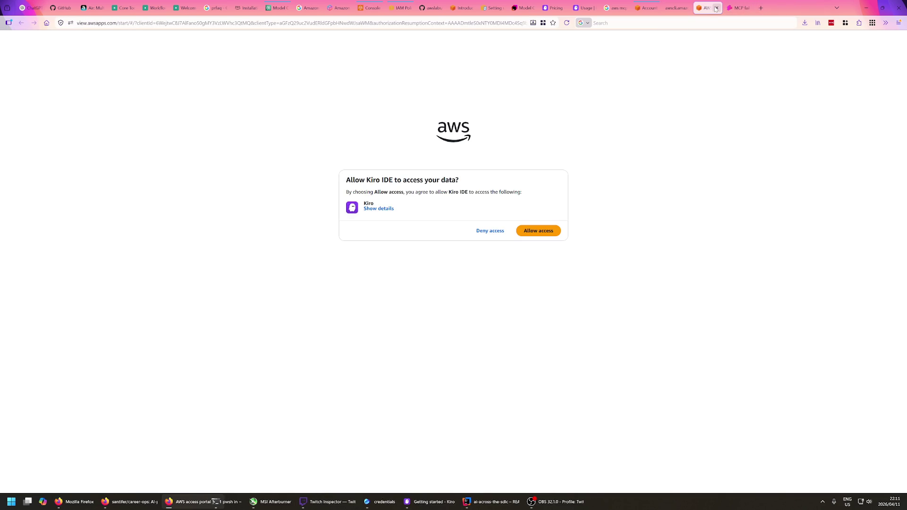
left_click(716, 8)
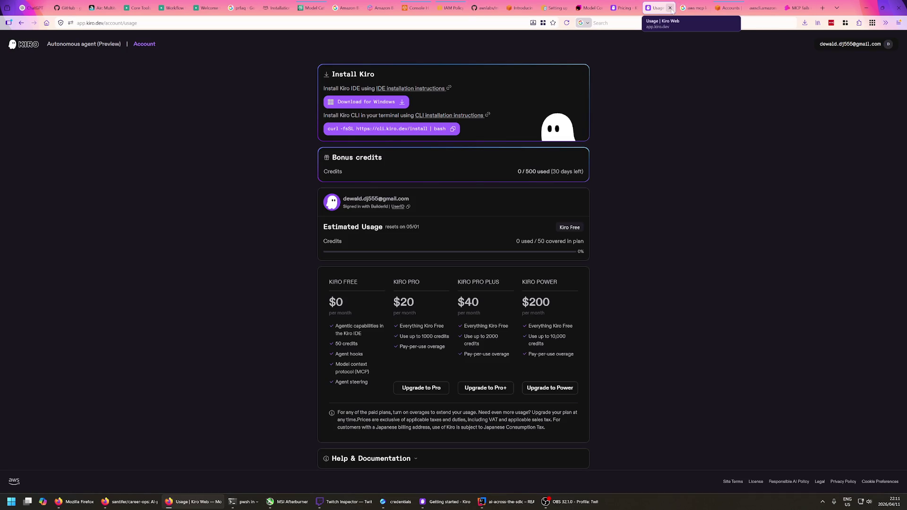
left_click(631, 8)
left_click(635, 8)
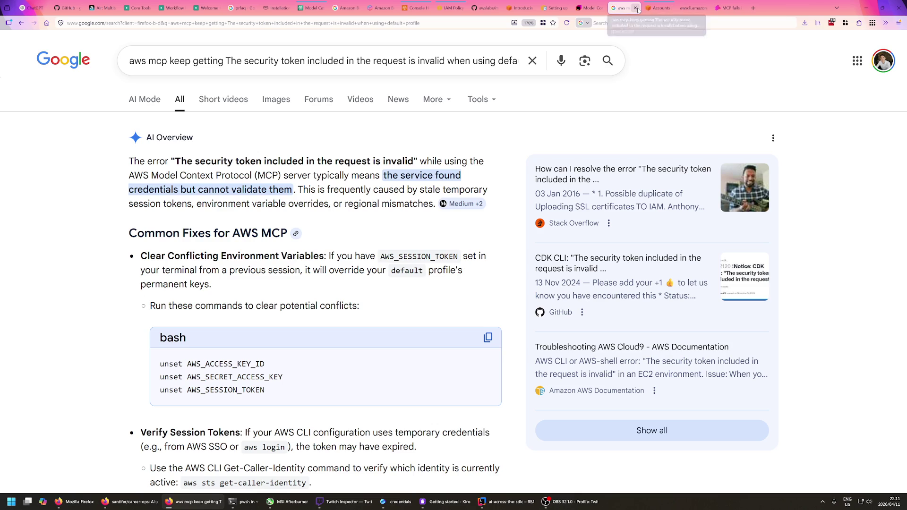
Step: Close the search, access portal, issue, JetBrains, setup guide, AWS MCP blog and awslabs/mcp README tabs
left_click(635, 8)
left_click(635, 8)
left_click(636, 8)
left_click(635, 8)
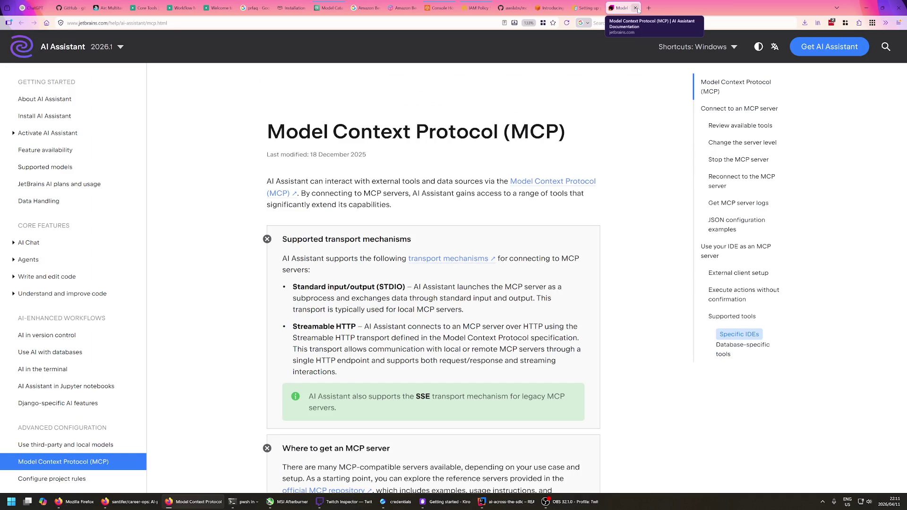
left_click(636, 9)
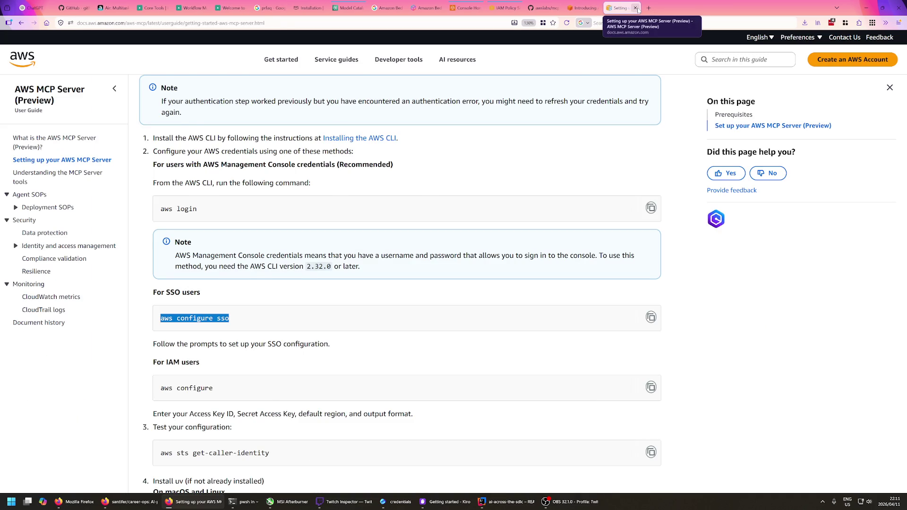
left_click(635, 8)
scroll(681, 77, "up", 10)
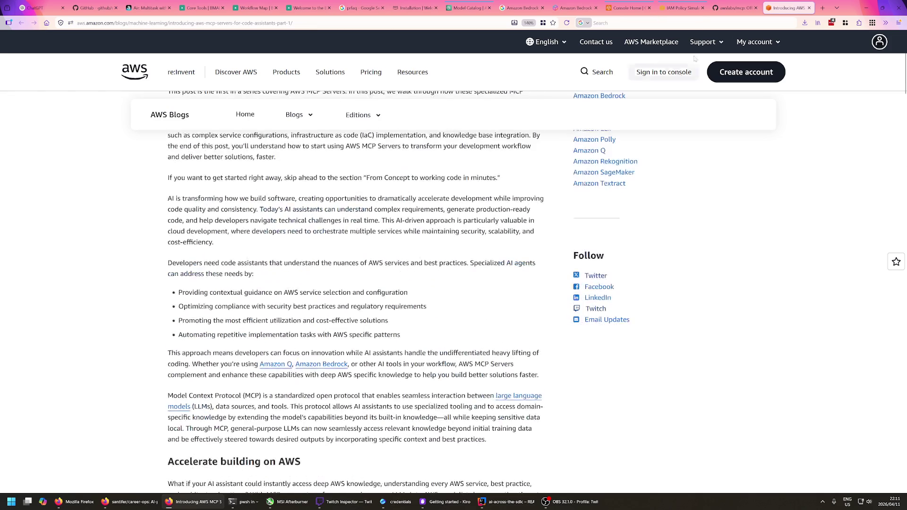
left_click(807, 8)
left_click(425, 8)
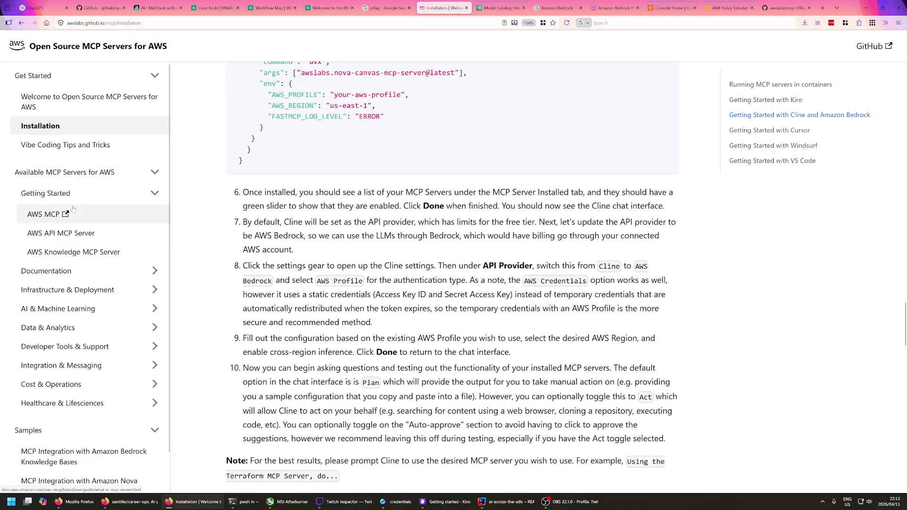
Step: Expand the Documentation group and open the AWS Documentation MCP Server page
scroll(156, 236, "down", 1)
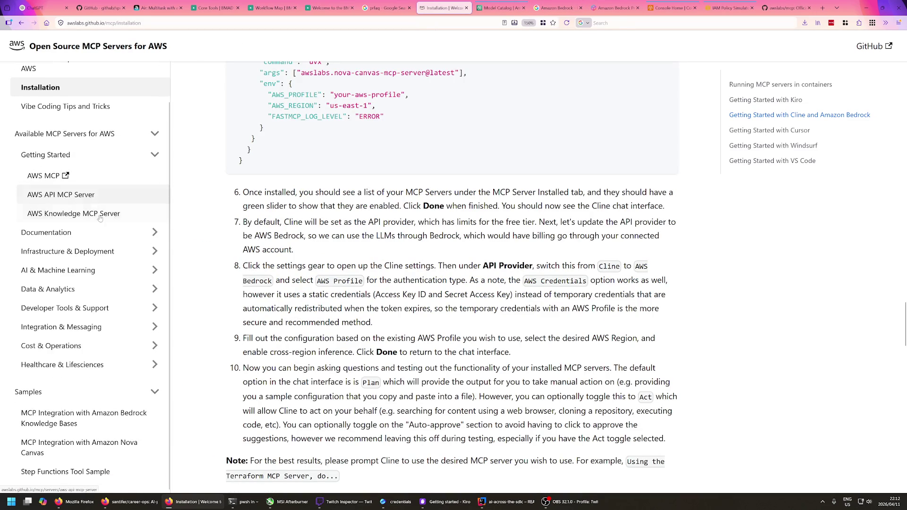
left_click(155, 233)
left_click(128, 254)
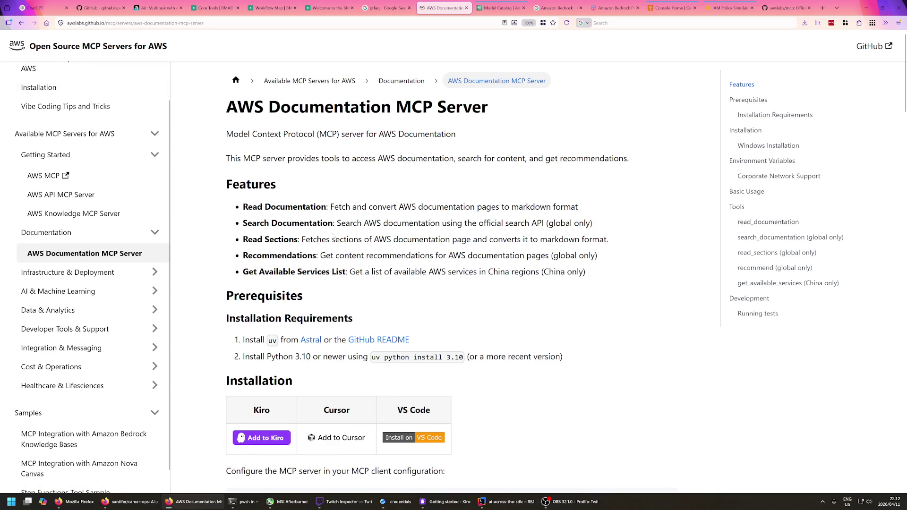
Step: Highlight its Search Documentation, Read Sections, Recommendations and Get Available Services List tool lines
triple_click(411, 272)
left_click(291, 237)
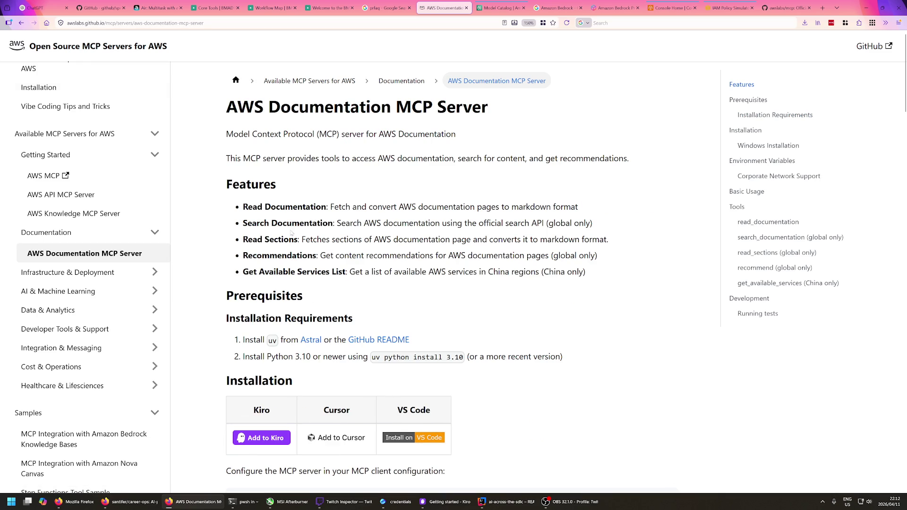
left_click_drag(373, 239, 532, 239)
triple_click(473, 239)
double_click(411, 240)
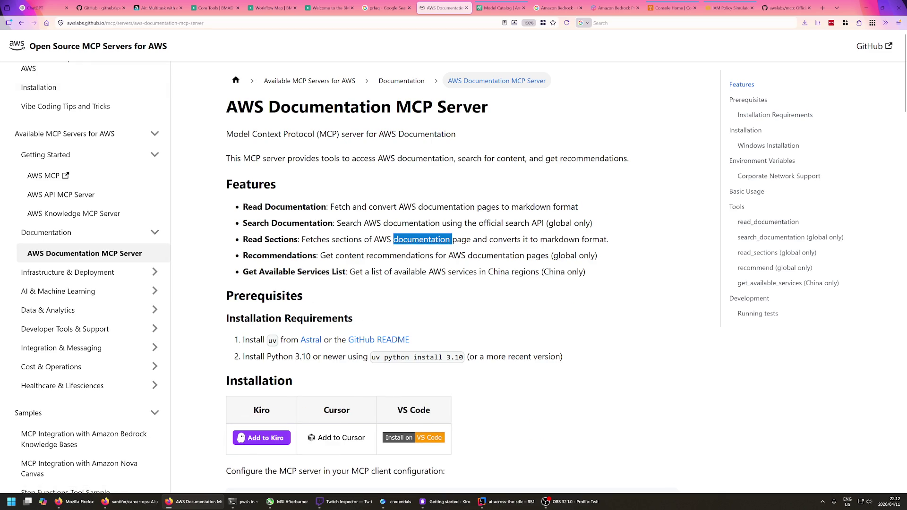
double_click(411, 223)
triple_click(411, 223)
left_click(412, 223)
triple_click(415, 256)
triple_click(352, 272)
left_click(351, 207)
Step: Expand Infrastructure & Deployment, open AWS Terraform MCP Server, and highlight its deprecation notice
scroll(400, 260, "down", 4)
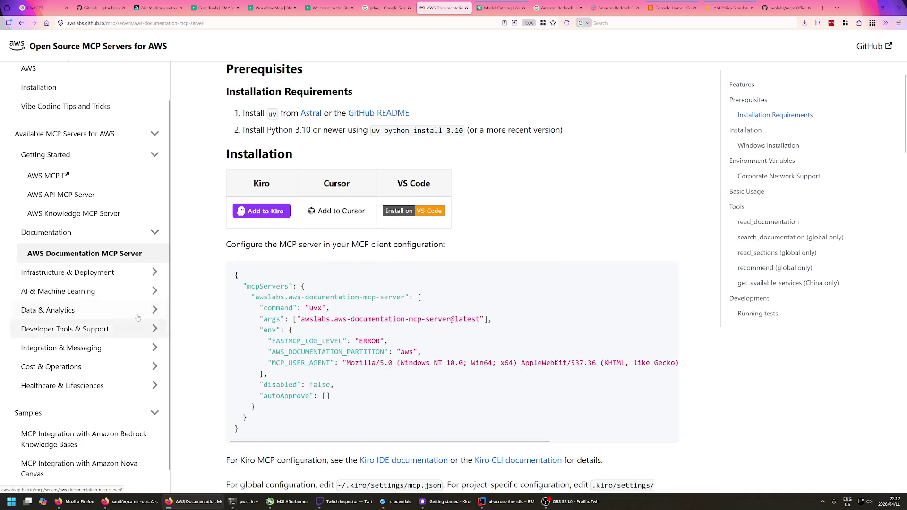
left_click(157, 276)
scroll(94, 257, "down", 3)
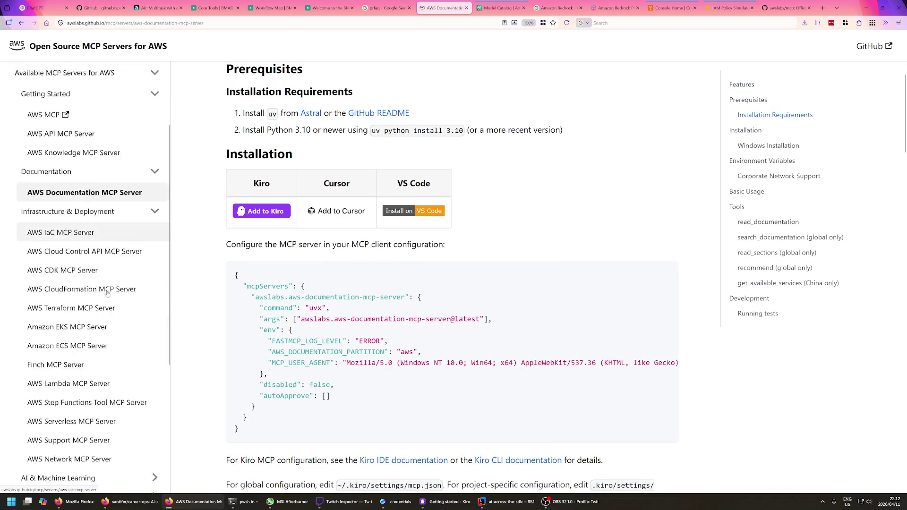
left_click(97, 237)
double_click(443, 133)
left_click(444, 134)
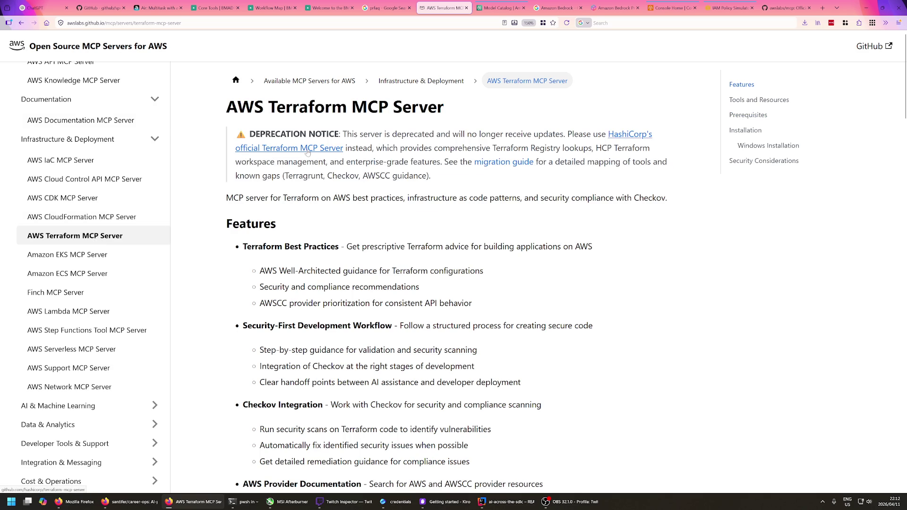
Step: Open the Amazon EKS MCP Server page and highlight part of its intro paragraph
left_click(67, 254)
left_click_drag(300, 148, 313, 162)
triple_click(322, 148)
left_click(333, 211)
Step: Review the EKS Setup section's required-permissions line, then open AWS Lambda MCP Server
scroll(355, 224, "down", 8)
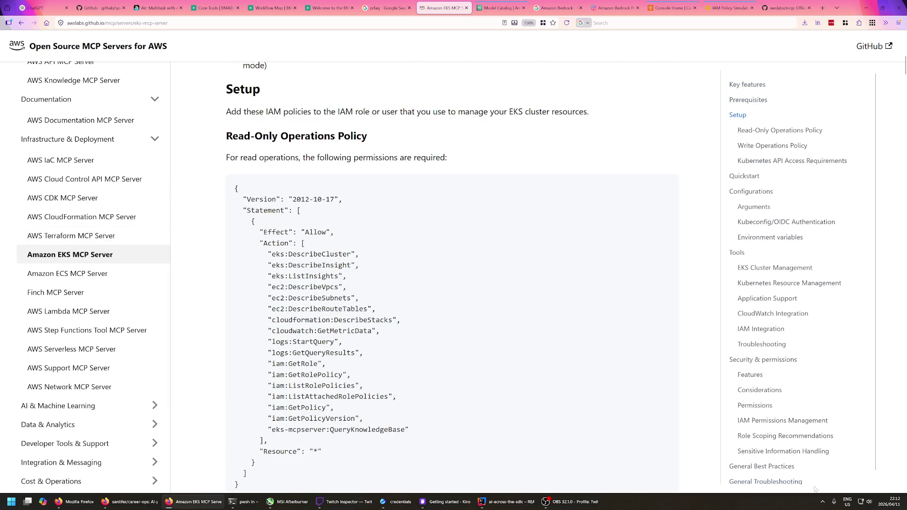
triple_click(427, 157)
left_click(427, 157)
scroll(428, 157, "up", 8)
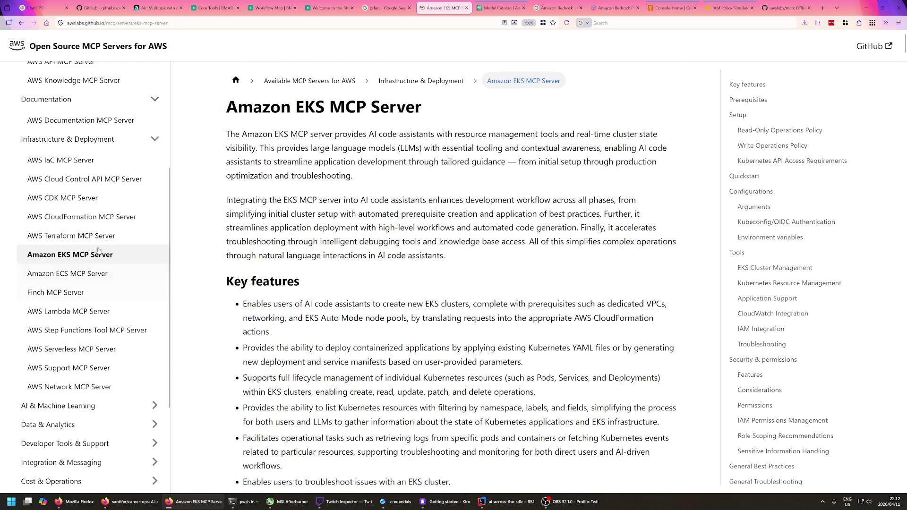
scroll(95, 236, "down", 2)
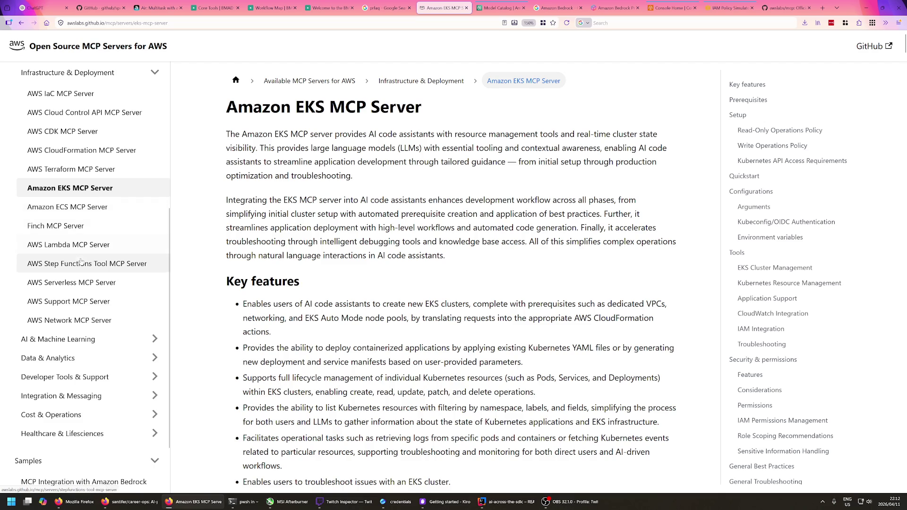
left_click(84, 244)
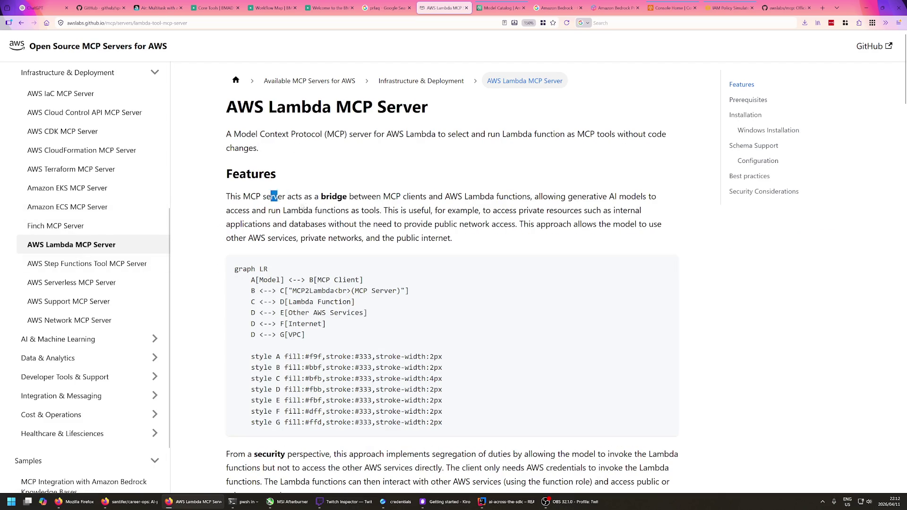
triple_click(359, 210)
double_click(513, 196)
double_click(436, 196)
left_click(437, 196)
double_click(633, 196)
left_click(633, 196)
double_click(239, 210)
double_click(333, 210)
left_click(333, 211)
triple_click(330, 211)
left_click(330, 174)
left_click_drag(280, 134, 258, 147)
left_click(258, 148)
triple_click(258, 148)
triple_click(330, 210)
left_click(331, 284)
scroll(453, 283, "down", 1)
left_click_drag(251, 222, 369, 276)
left_click(369, 276)
double_click(245, 212)
left_click(265, 212)
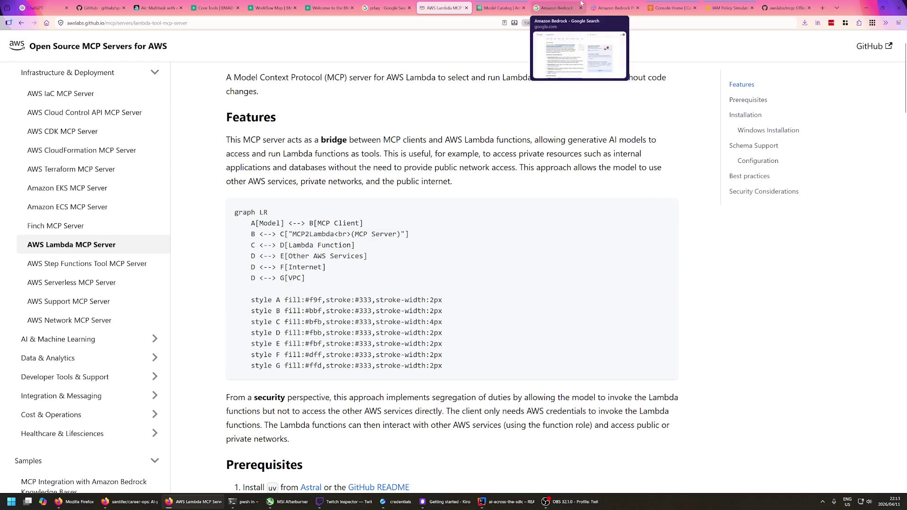
scroll(437, 181, "down", 2)
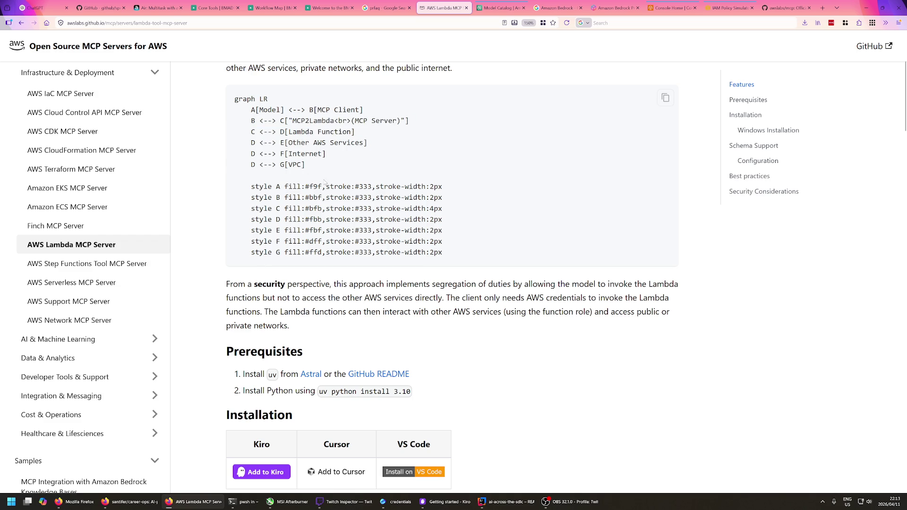
scroll(325, 182, "down", 4)
scroll(324, 182, "up", 5)
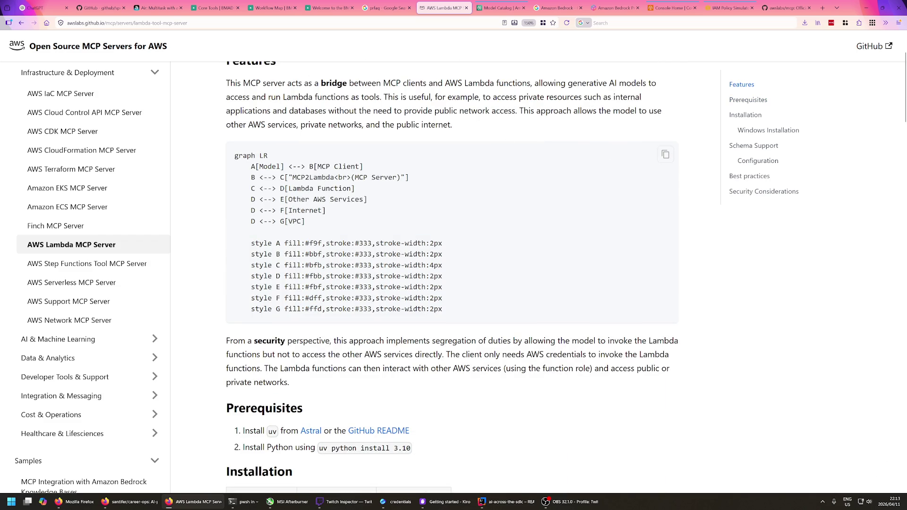
double_click(325, 166)
double_click(313, 177)
left_click(313, 177)
double_click(313, 177)
left_click(313, 177)
scroll(315, 280, "down", 6)
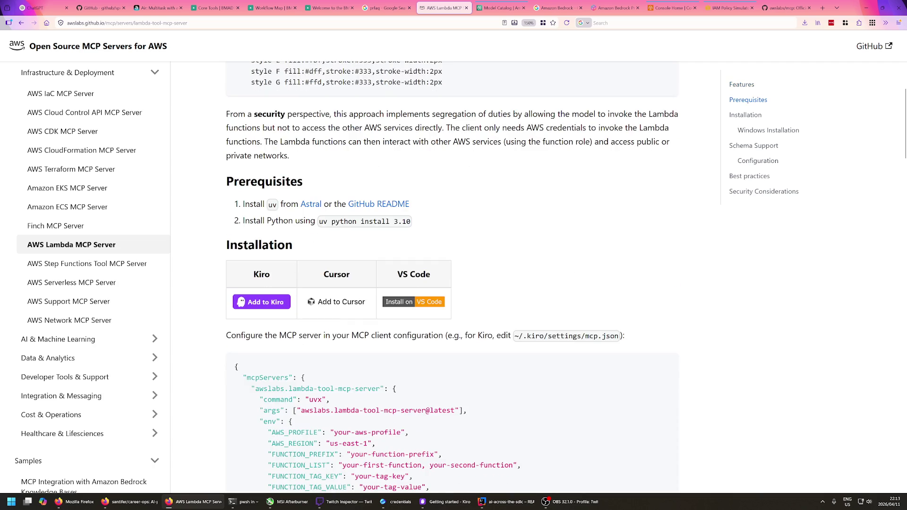
scroll(352, 235, "down", 1)
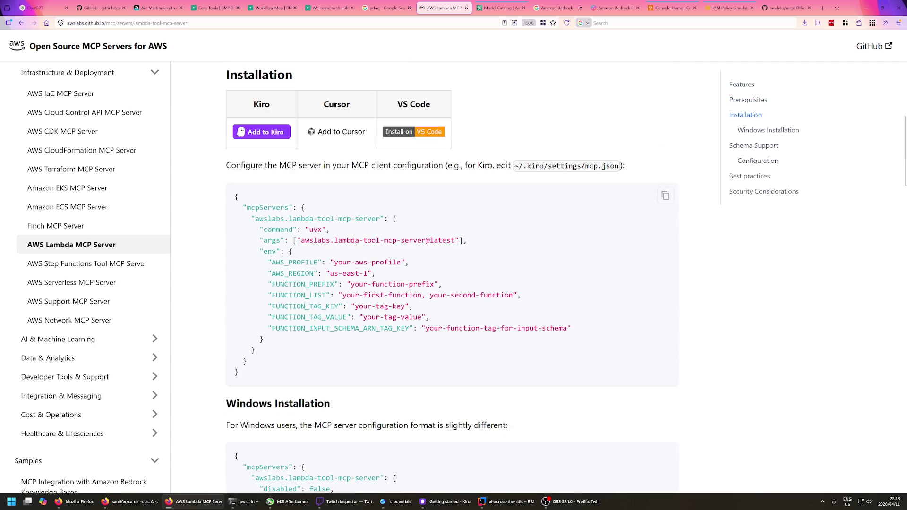
left_click_drag(251, 219, 359, 227)
left_click_drag(252, 218, 397, 219)
left_click_drag(376, 295, 409, 328)
left_click(282, 357)
mouse_move(278, 350)
left_mouse_down()
mouse_move(283, 293)
mouse_move(239, 210)
mouse_move(253, 217)
left_mouse_up()
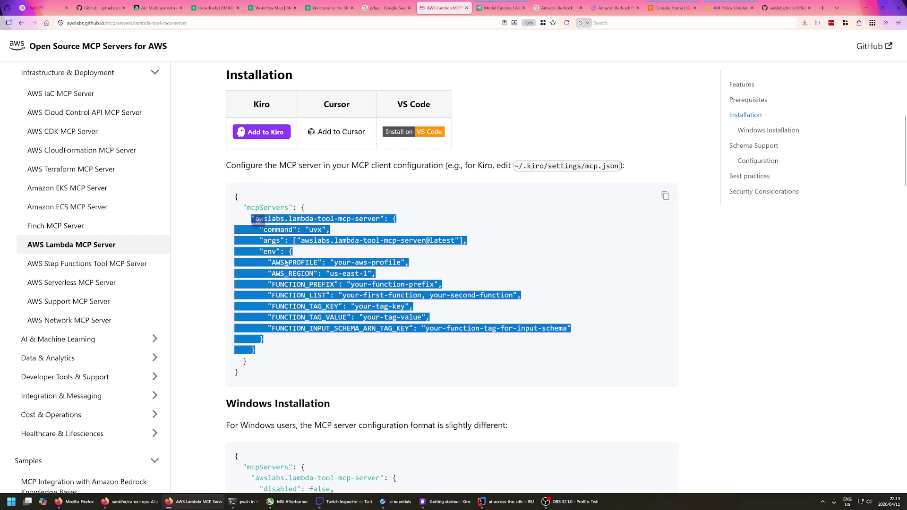
scroll(353, 366, "down", 5)
scroll(353, 367, "up", 2)
scroll(353, 366, "up", 3)
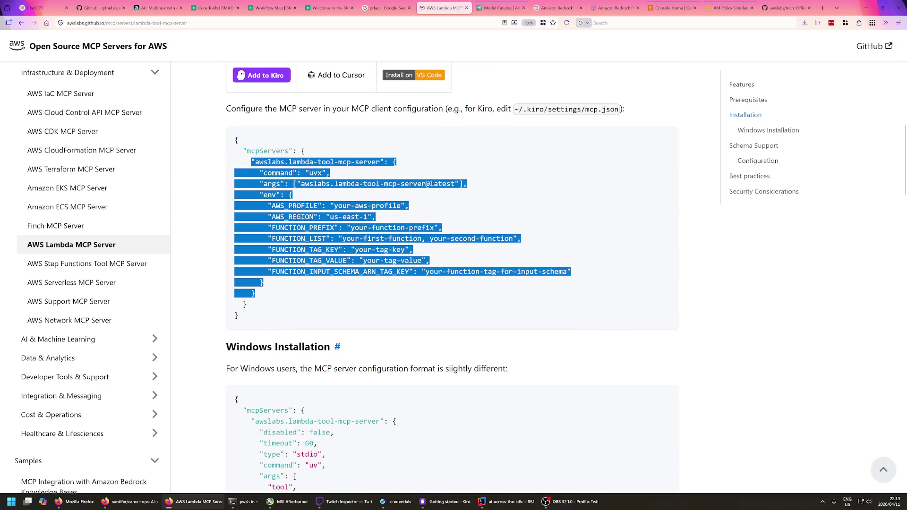
scroll(353, 367, "down", 2)
scroll(295, 417, "down", 3)
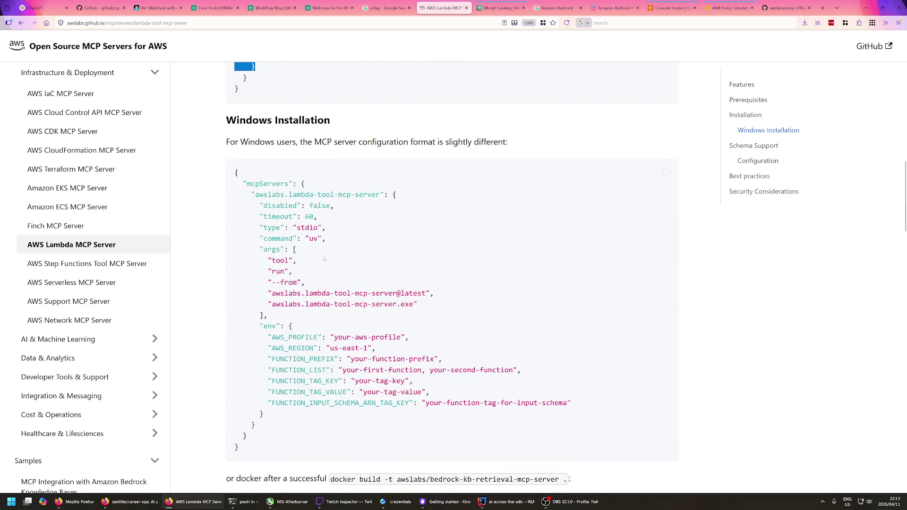
left_click(295, 416)
left_click_drag(392, 194, 283, 183)
double_click(268, 183)
left_click(274, 194)
double_click(278, 271)
left_click_drag(341, 303, 414, 304)
scroll(405, 184, "up", 3)
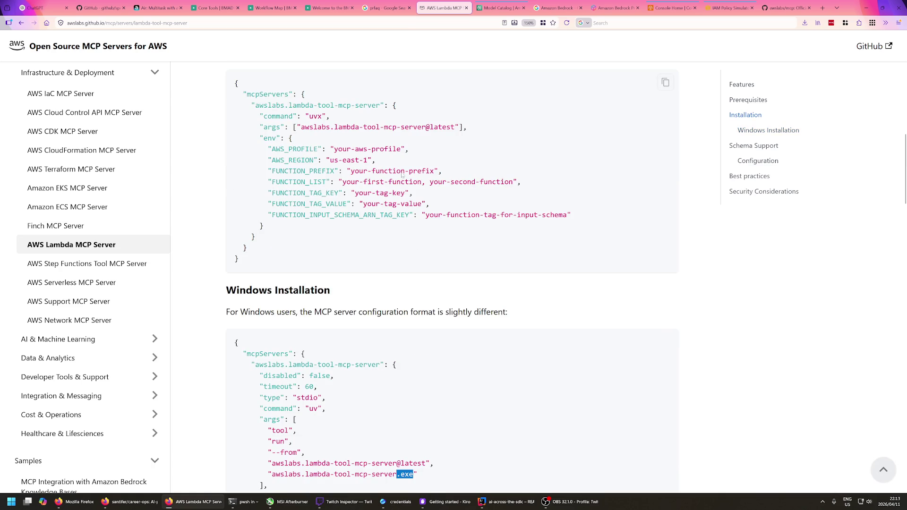
scroll(418, 154, "down", 3)
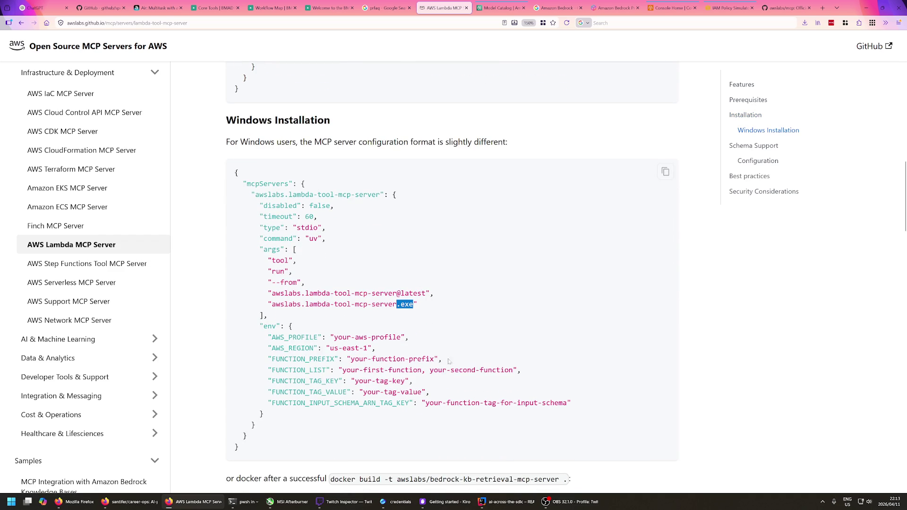
triple_click(373, 370)
Step: Highlight the FUNCTION_LIST line, then scroll down through the docker section
left_click(373, 370)
triple_click(496, 370)
left_click(496, 370)
double_click(374, 370)
left_click(374, 370)
scroll(374, 370, "down", 3)
scroll(330, 306, "down", 1)
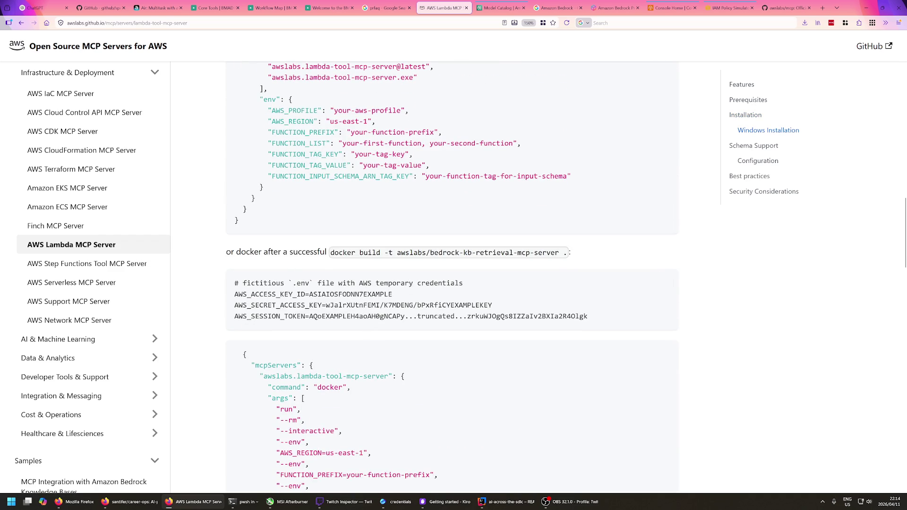
scroll(451, 284, "down", 6)
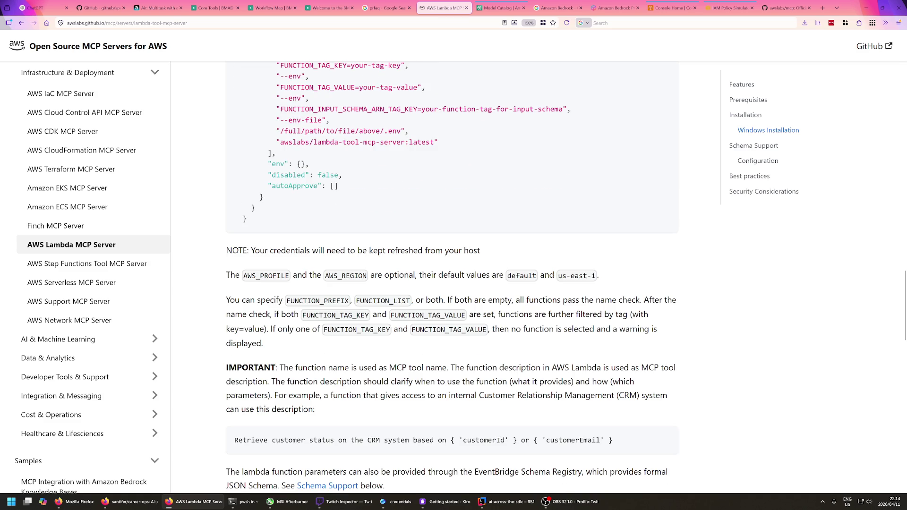
Step: Highlight AWS_REGION in the optional-settings note and the function-filtering paragraph
double_click(345, 275)
left_click(345, 276)
triple_click(379, 308)
left_click(379, 308)
double_click(499, 301)
double_click(481, 300)
double_click(513, 300)
triple_click(544, 300)
left_click(544, 301)
Step: Highlight FUNCTION_TAG_KEY and FUNCTION_TAG_VALUE in the tag-filtering paragraph
scroll(581, 300, "up", 2)
left_click_drag(314, 371, 468, 372)
double_click(337, 372)
double_click(338, 372)
left_click(536, 372)
triple_click(622, 372)
left_click(302, 386)
double_click(303, 386)
left_click_drag(324, 385, 410, 385)
left_click(410, 386)
Step: Return to Windows Installation and select the awslabs.lambda-tool-mcp-server JSON block
scroll(451, 276, "up", 3)
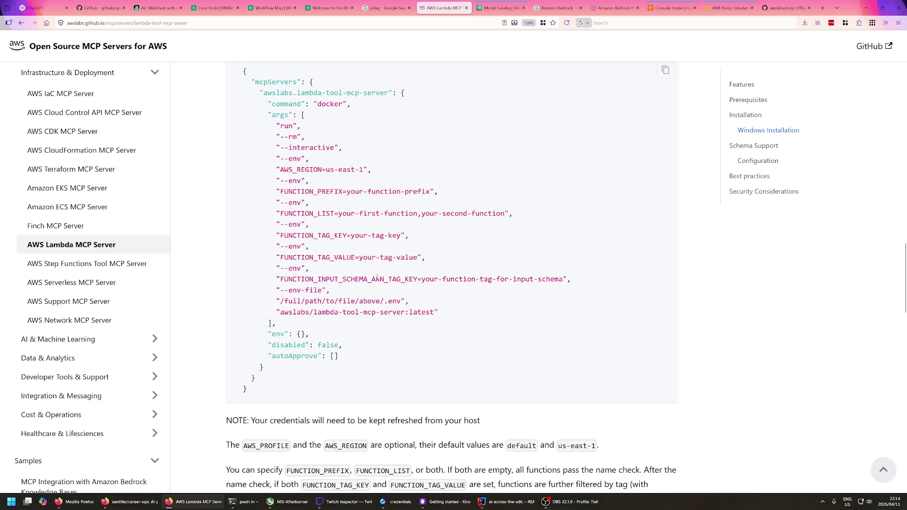
scroll(378, 276, "up", 5)
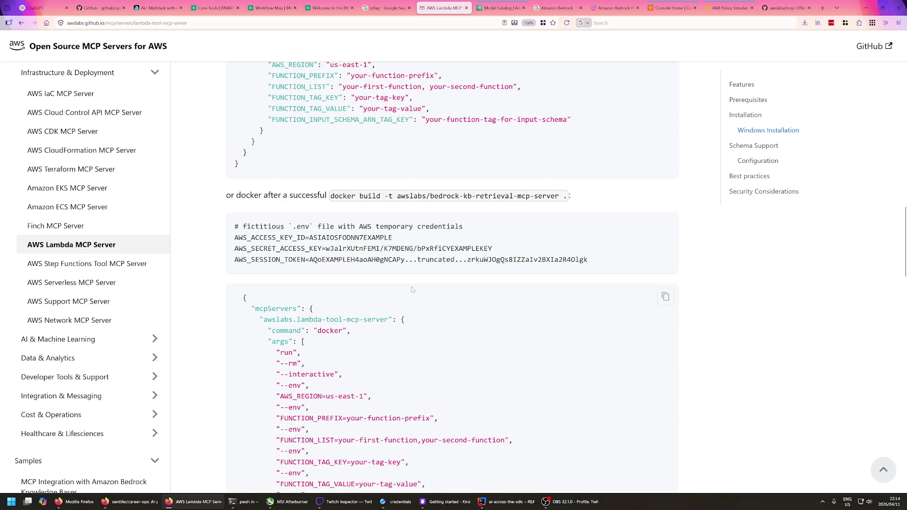
scroll(412, 289, "up", 5)
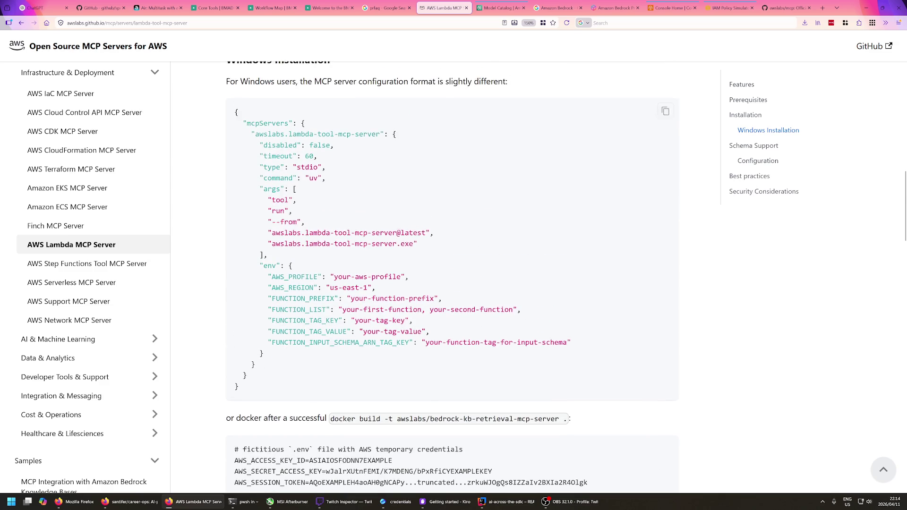
scroll(266, 113, "down", 5)
scroll(265, 113, "up", 5)
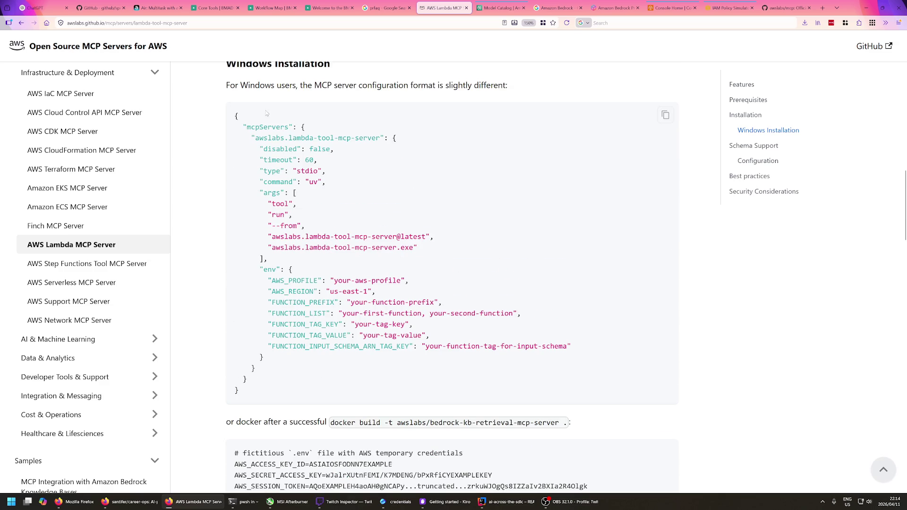
mouse_move(251, 138)
left_mouse_down()
mouse_move(375, 137)
mouse_move(326, 181)
mouse_move(404, 236)
mouse_move(391, 372)
left_mouse_up()
Step: In IntelliJ IDEA, open Junie's Settings and go to MCP Settings
left_click(505, 502)
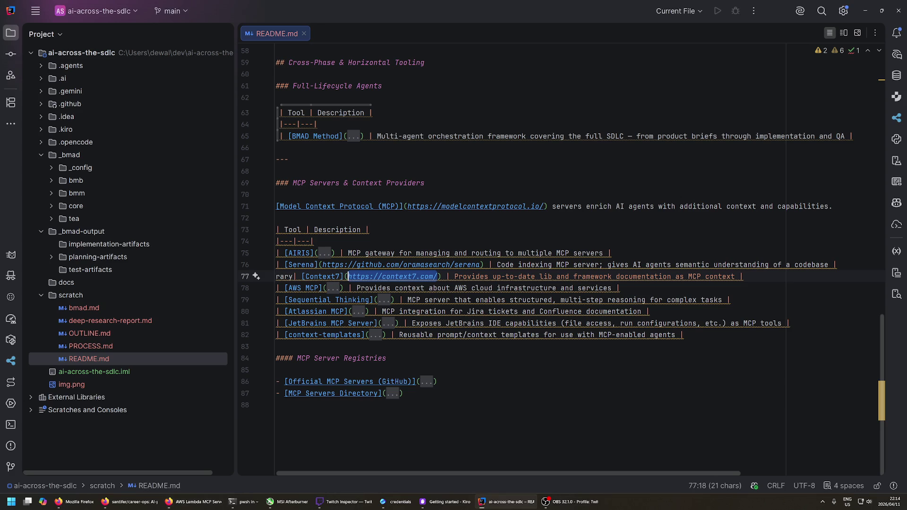
left_click(279, 416)
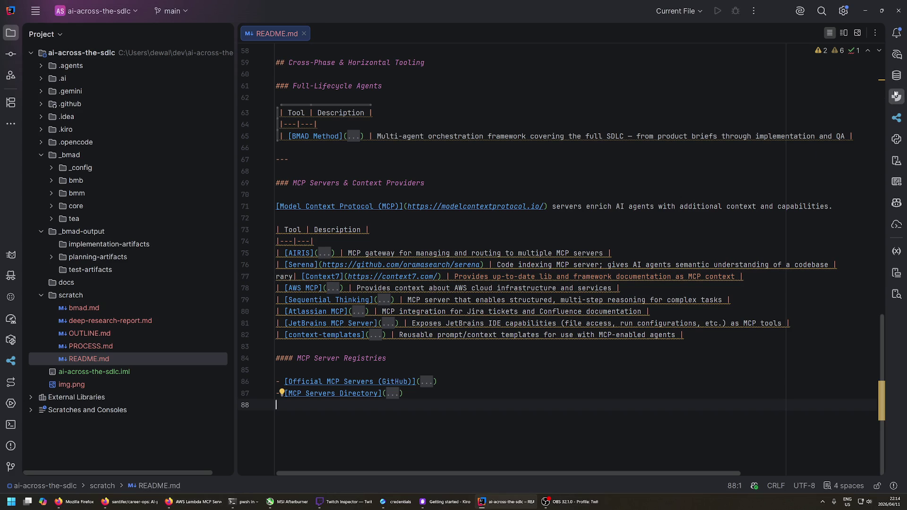
left_click(861, 34)
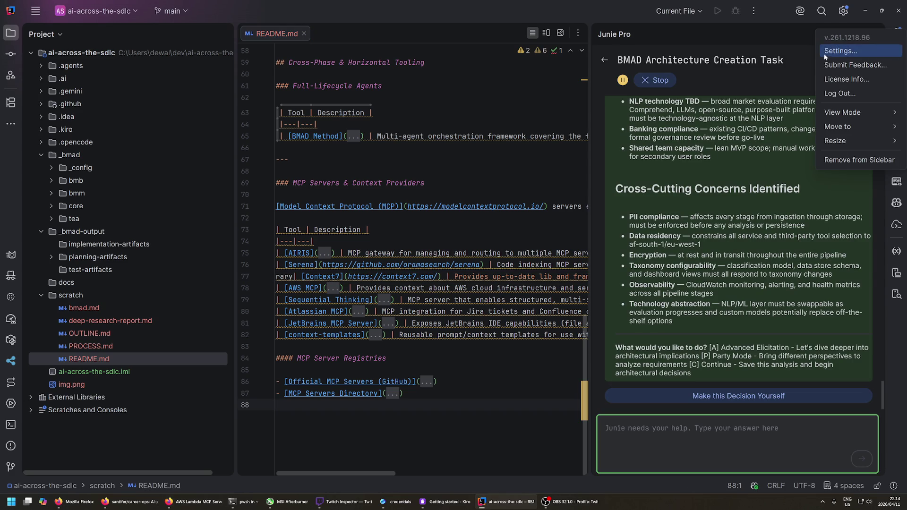
left_click(840, 50)
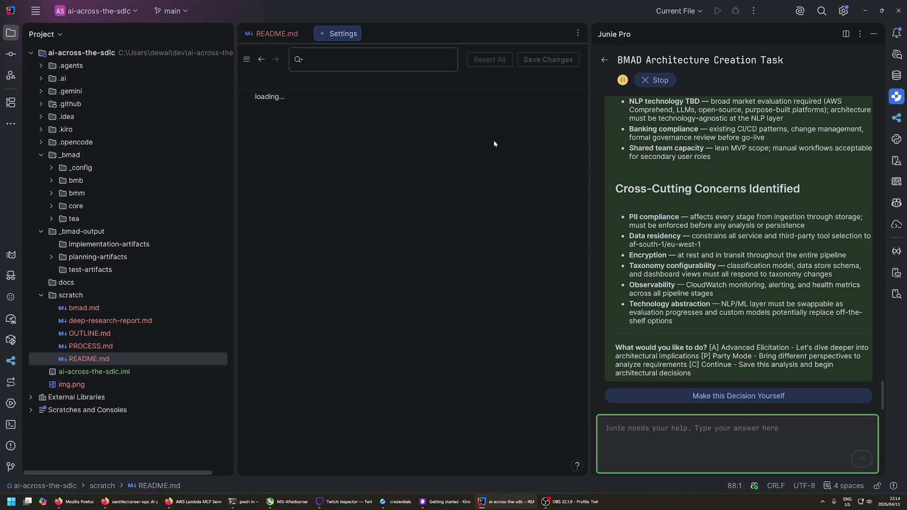
left_click(224, 34)
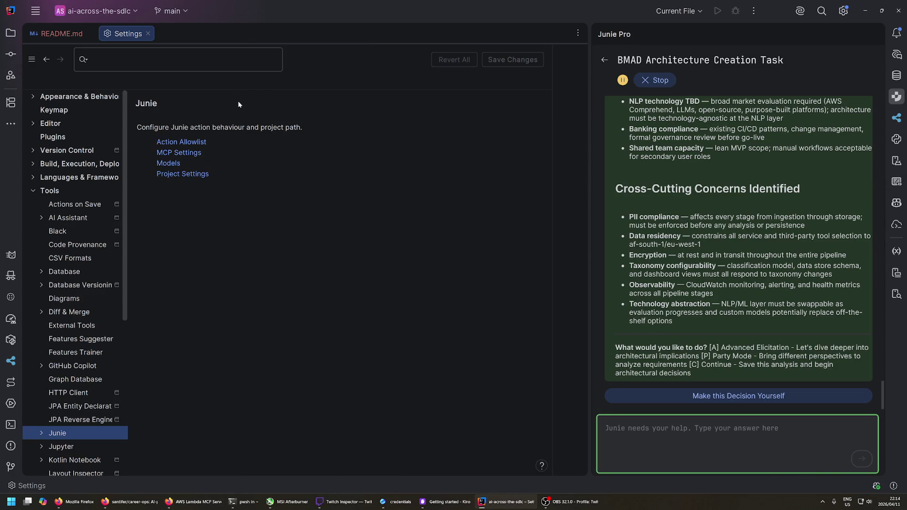
left_click(186, 152)
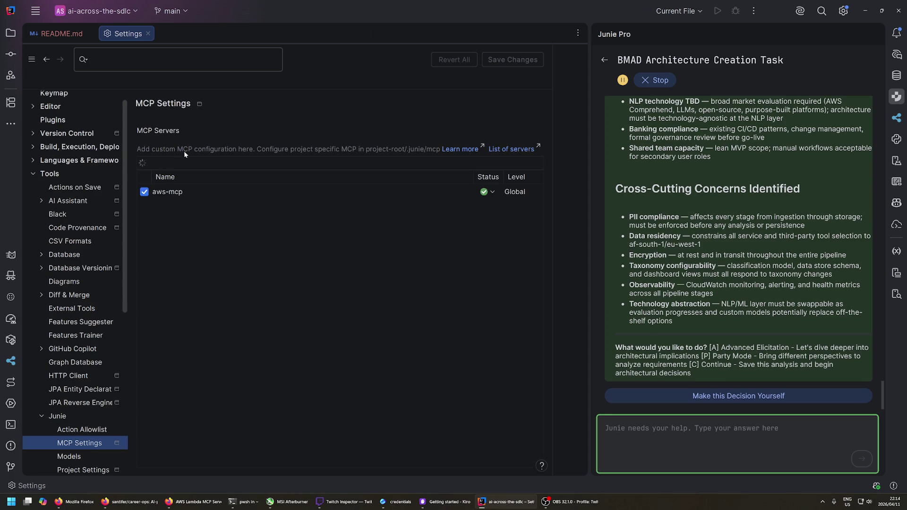
Step: Open mcp.json for editing and resize its window to a taller, wider layout
left_click(144, 163)
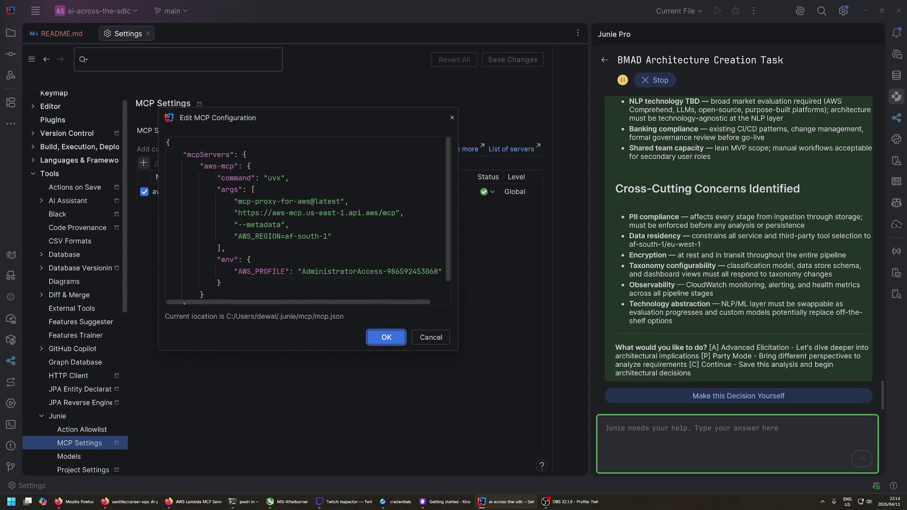
mouse_move(255, 271)
left_click_drag(305, 121, 357, 116)
left_click_drag(380, 347, 380, 494)
double_click(438, 13)
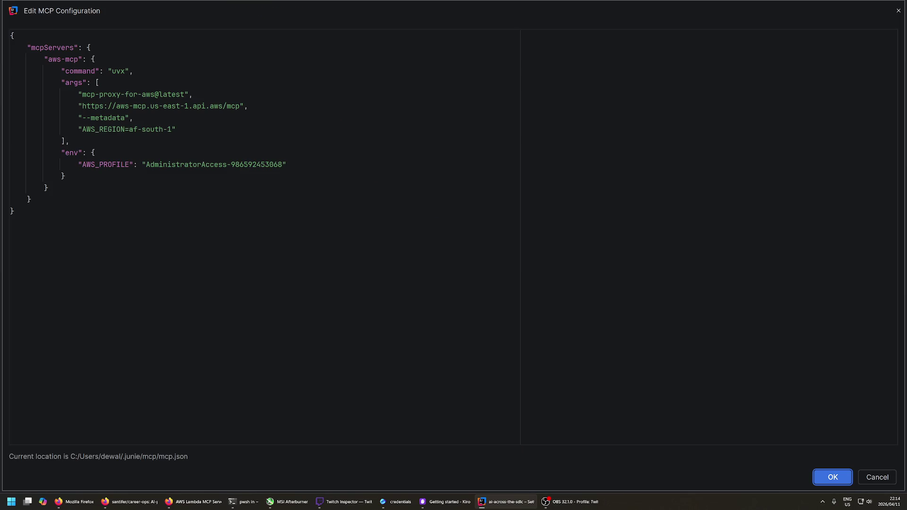
double_click(361, 14)
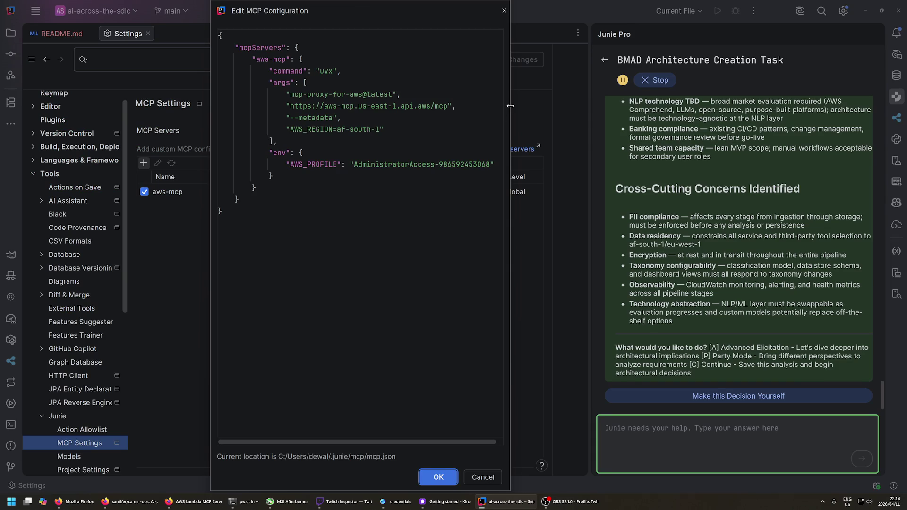
left_click_drag(510, 106, 537, 105)
left_click_drag(440, 2, 439, 81)
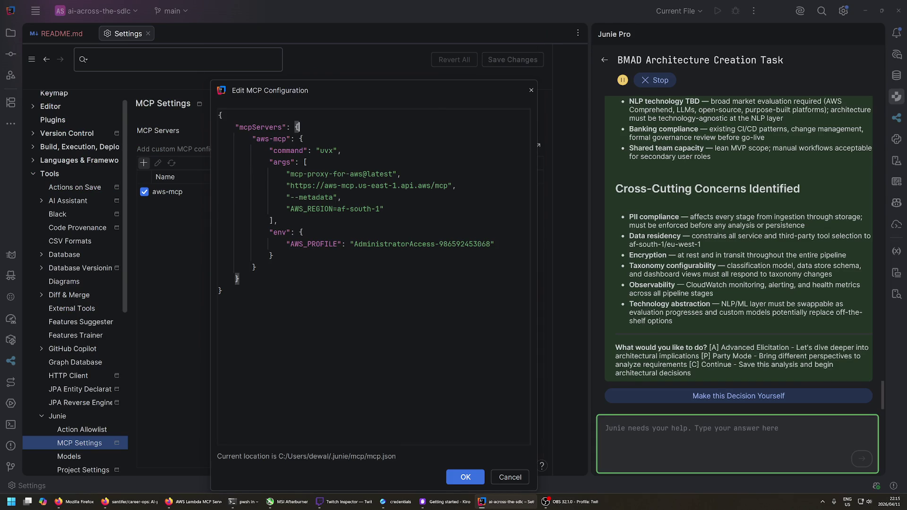
Step: Paste the awslabs.lambda-tool-mcp-server block after the aws-mcp entry
left_click(255, 267)
key("ctrl+v")
scroll(373, 283, "down", 5)
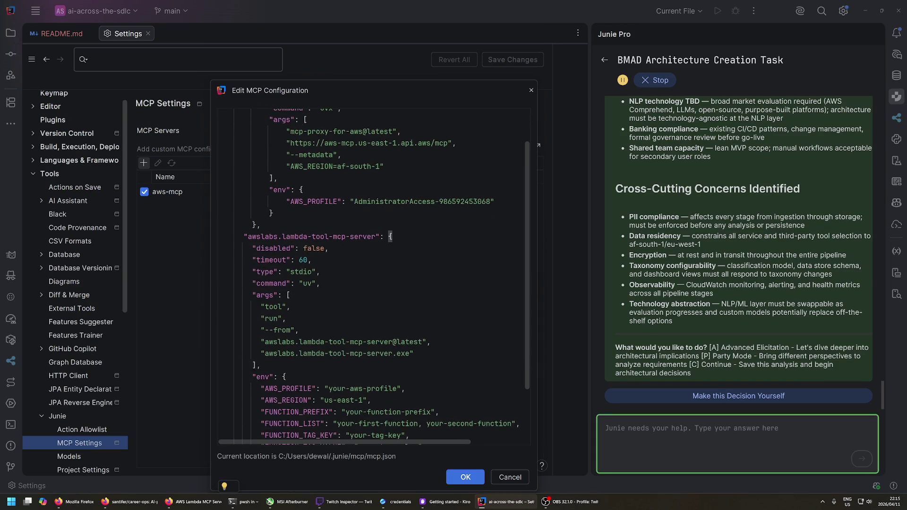
left_click(321, 219)
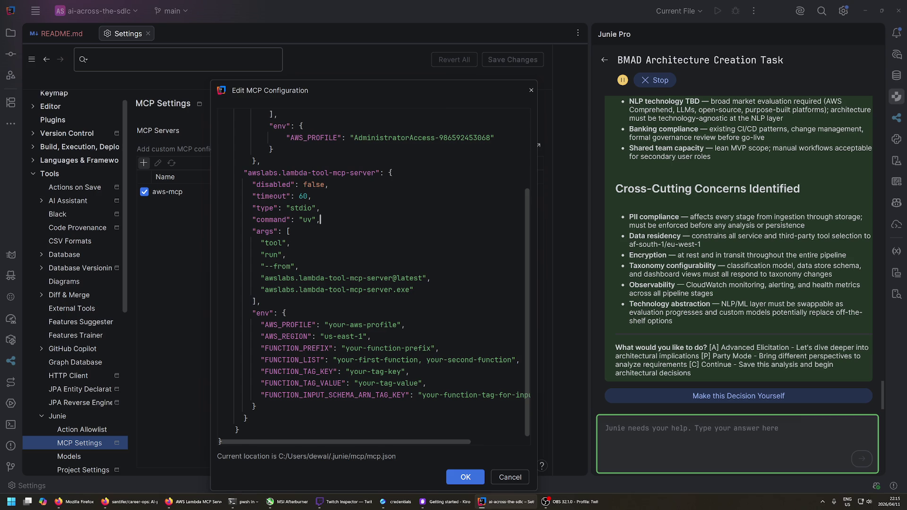
Step: Set the lambda server's AWS_PROFILE to default and AWS_REGION to af-south-1
left_click(285, 312)
left_click_drag(329, 324, 399, 325)
type("default")
left_click_drag(364, 336, 324, 336)
type("af-south")
type("-1")
Step: Delete the FUNCTION_* settings lines and the trailing comma after the region
key("alt+Tab")
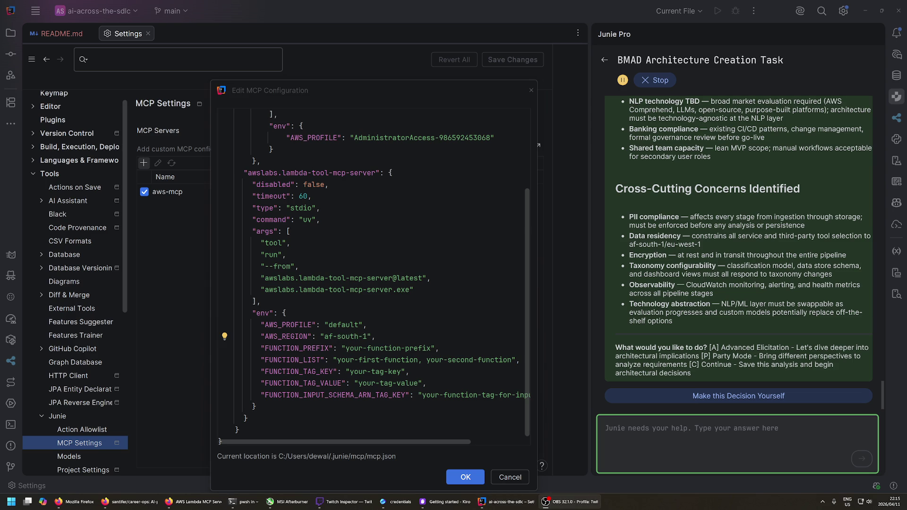
left_click(439, 348)
mouse_move(257, 348)
left_mouse_down()
mouse_move(427, 383)
mouse_move(529, 395)
mouse_move(500, 389)
mouse_move(594, 389)
left_mouse_up()
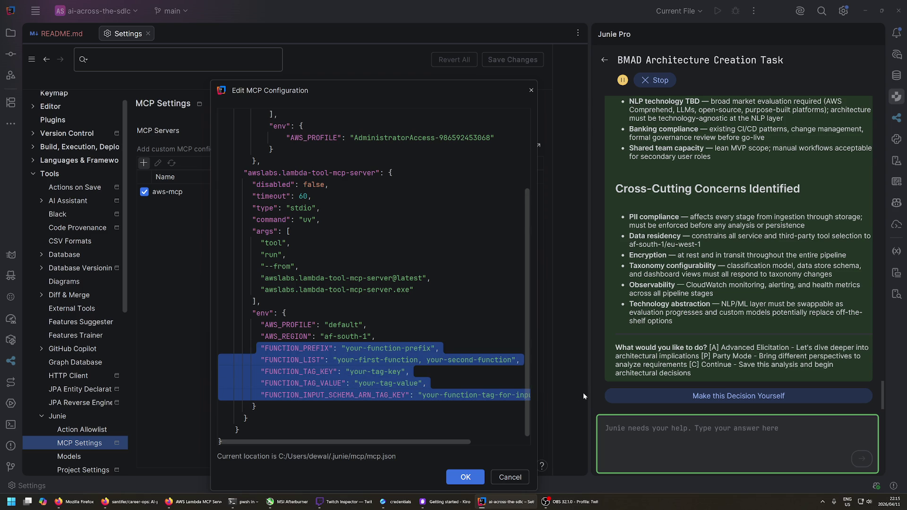
key("Delete")
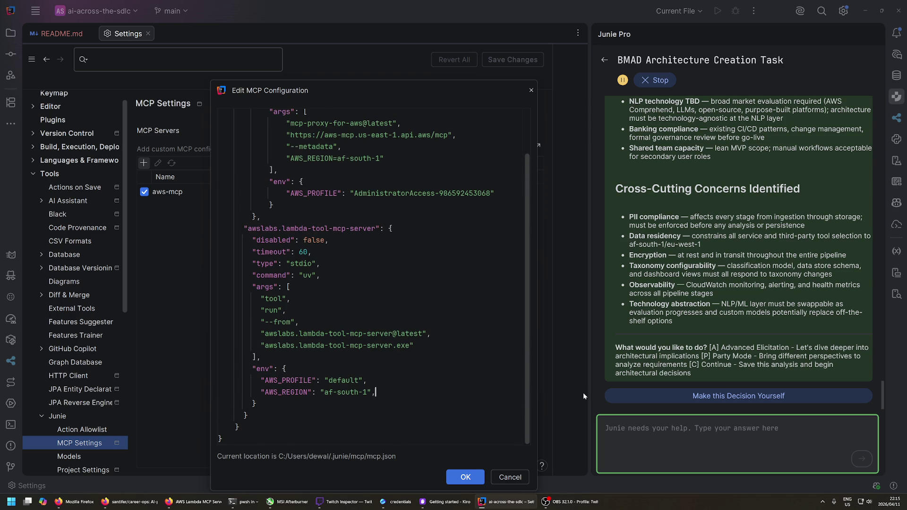
key("ctrl+z")
scroll(338, 380, "down", 2)
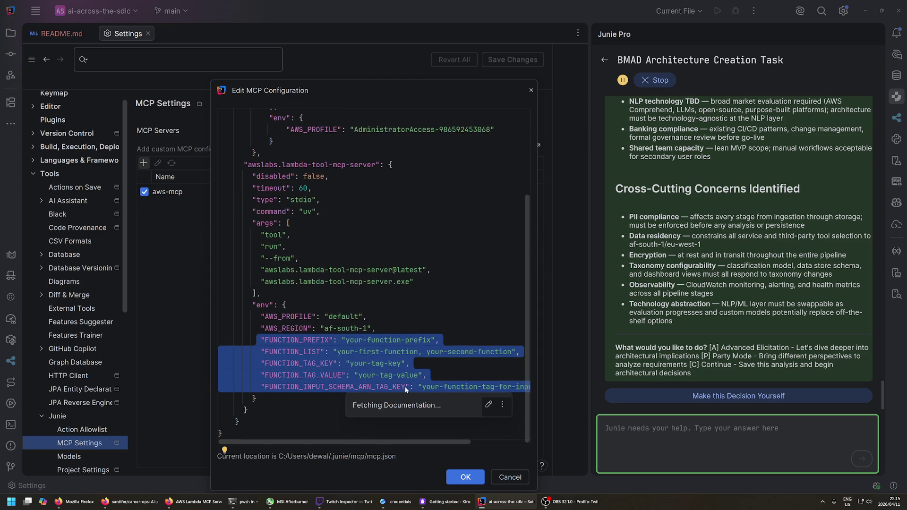
key("Delete")
key("BackSpace")
Step: Verify the env block's matching braces and save the MCP configuration with OK
left_click(285, 369)
left_click(246, 416)
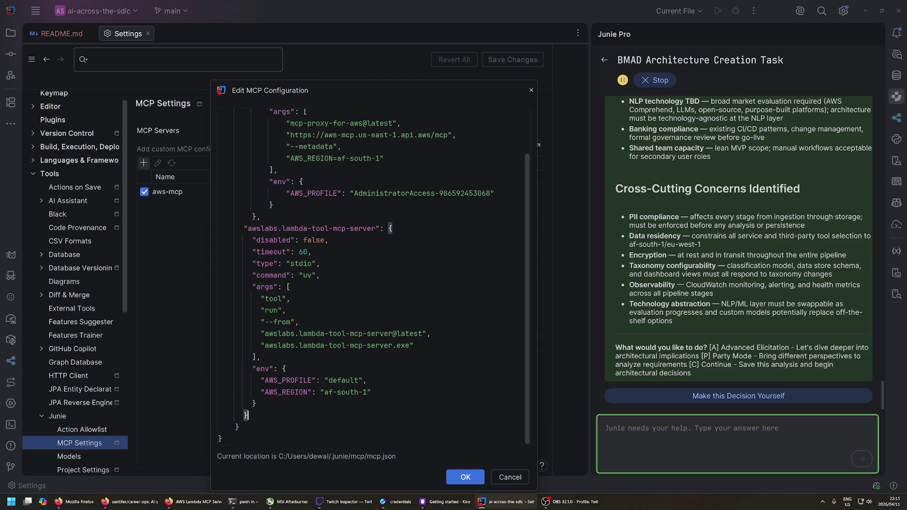
left_click(260, 356)
left_click(285, 368)
left_click(462, 477)
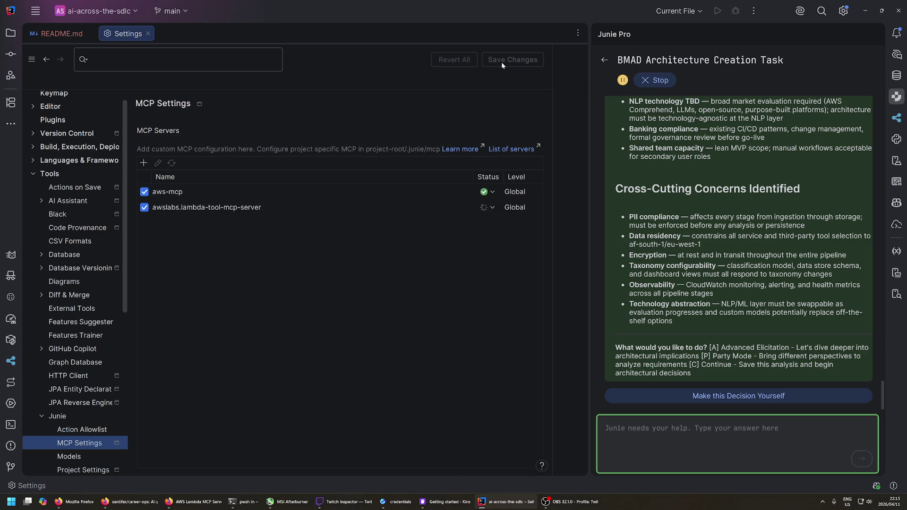
Step: Select awslabs.lambda-tool-mcp-server and expand its status to show Available tools
left_click(492, 208)
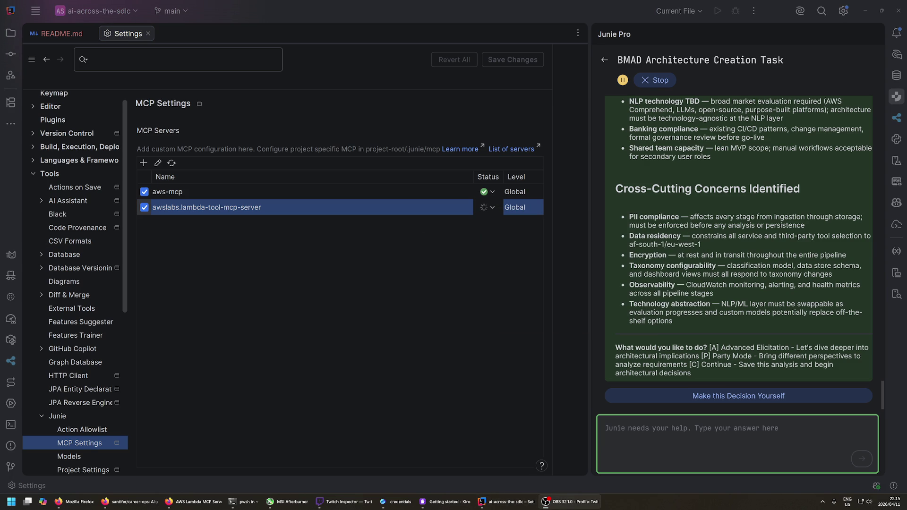
left_click(366, 299)
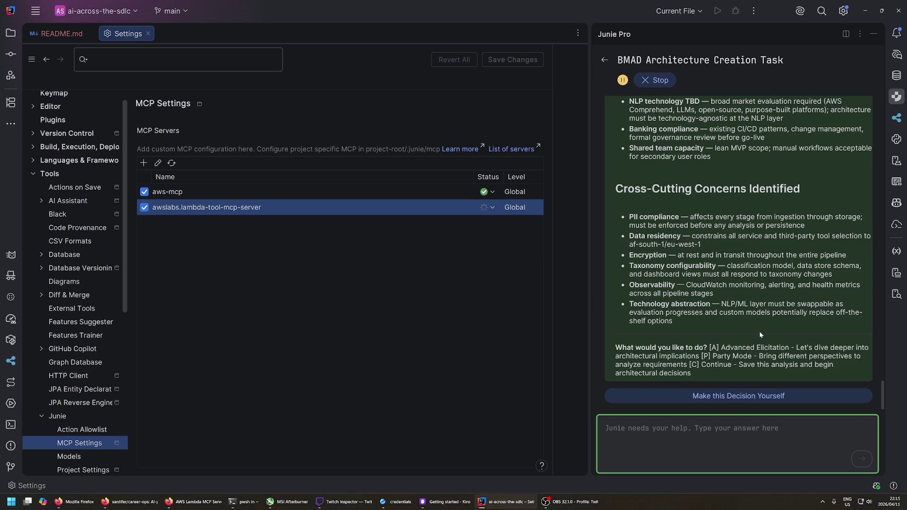
left_click(855, 35)
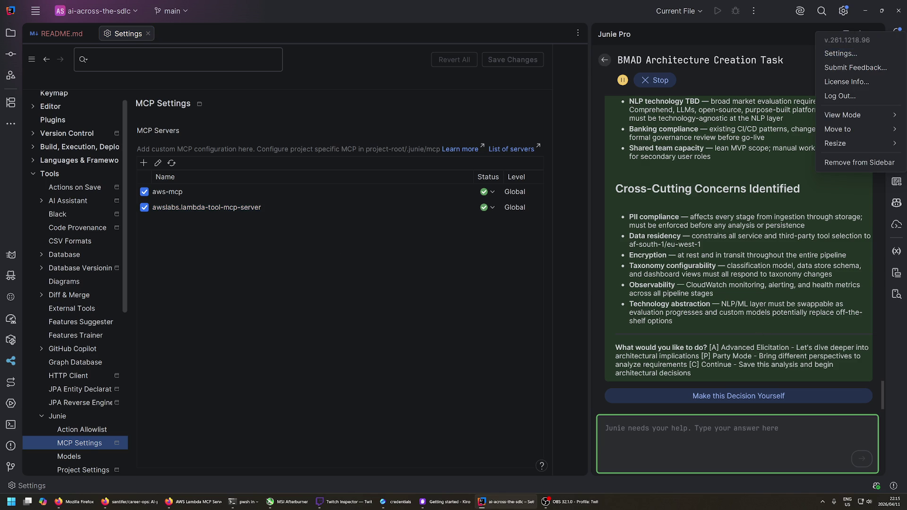
left_click(452, 260)
left_click(491, 208)
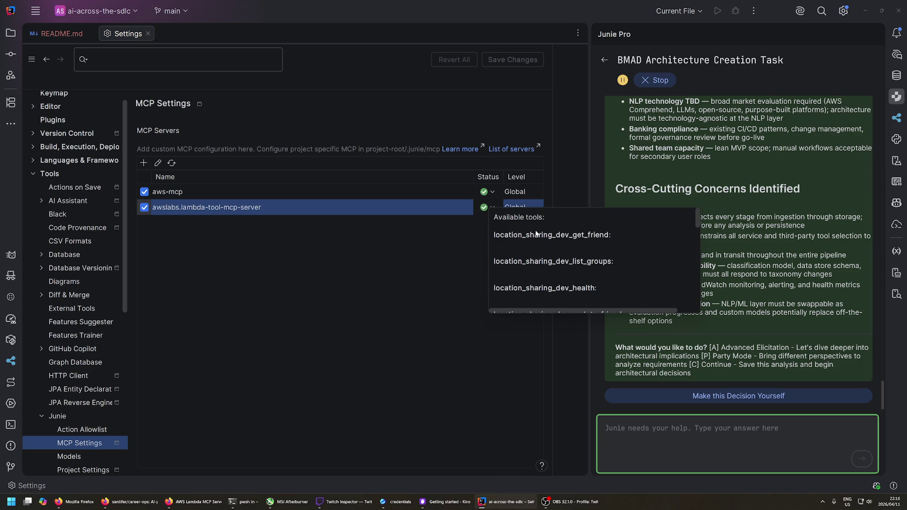
Step: Scroll the tool list, picking out location_sharing_dev_remove_group and location_sharing_dev_health
double_click(559, 234)
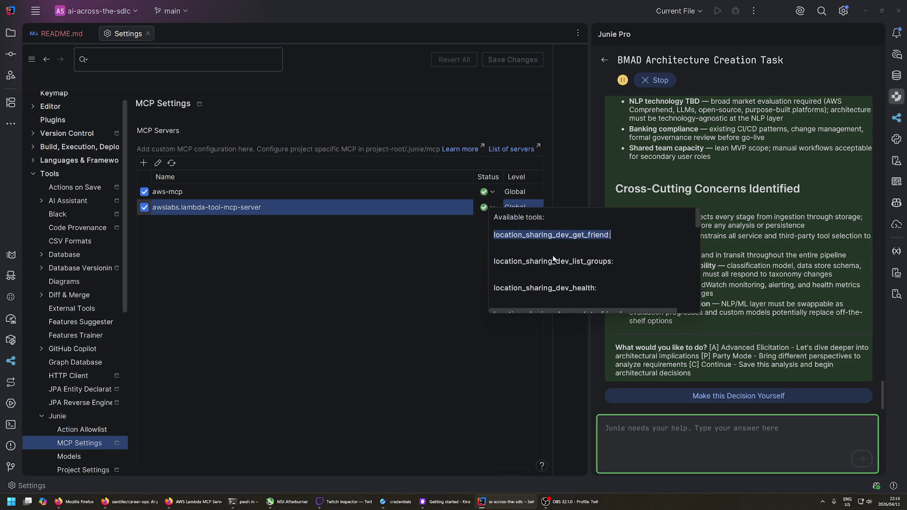
double_click(566, 261)
scroll(565, 260, "down", 3)
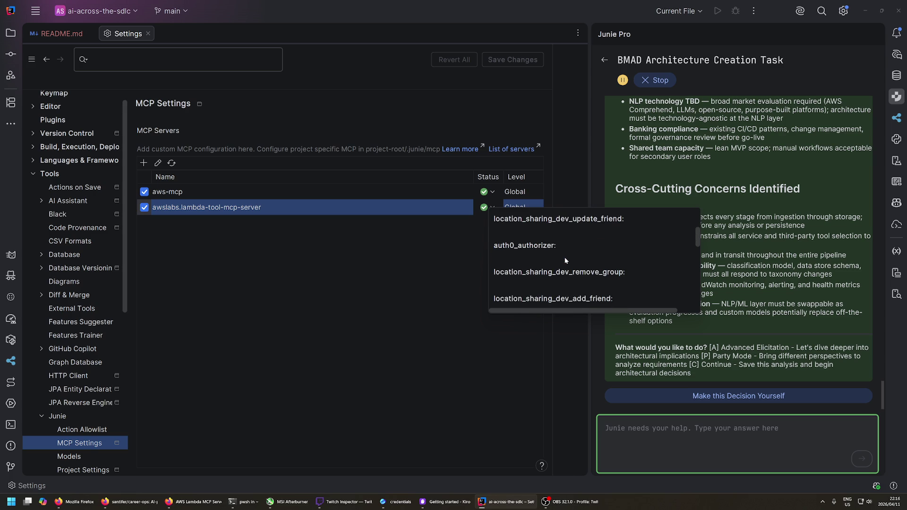
left_click(569, 274)
scroll(575, 276, "down", 3)
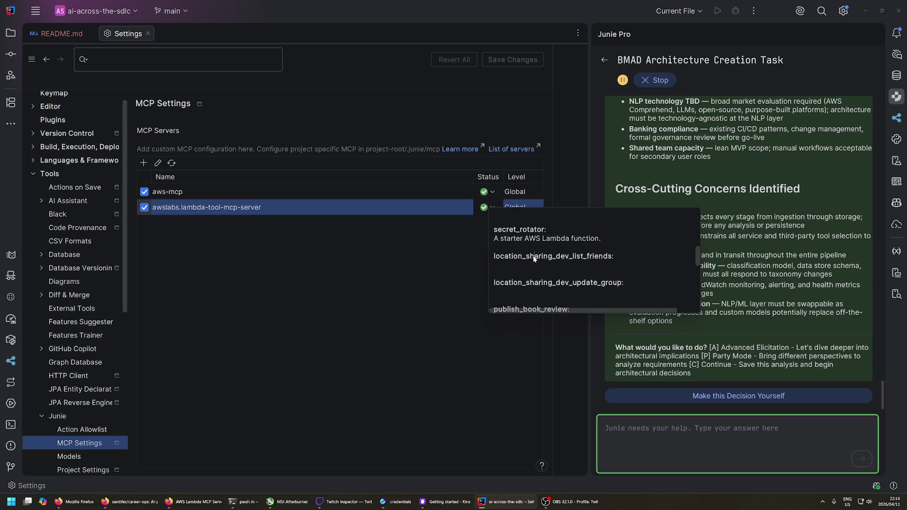
scroll(543, 277, "down", 5)
scroll(550, 254, "down", 3)
scroll(581, 284, "up", 10)
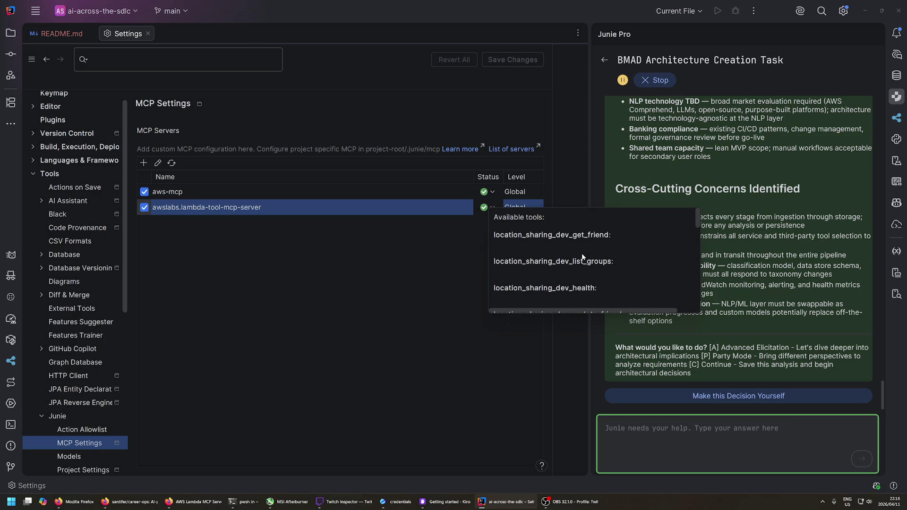
scroll(582, 256, "down", 2)
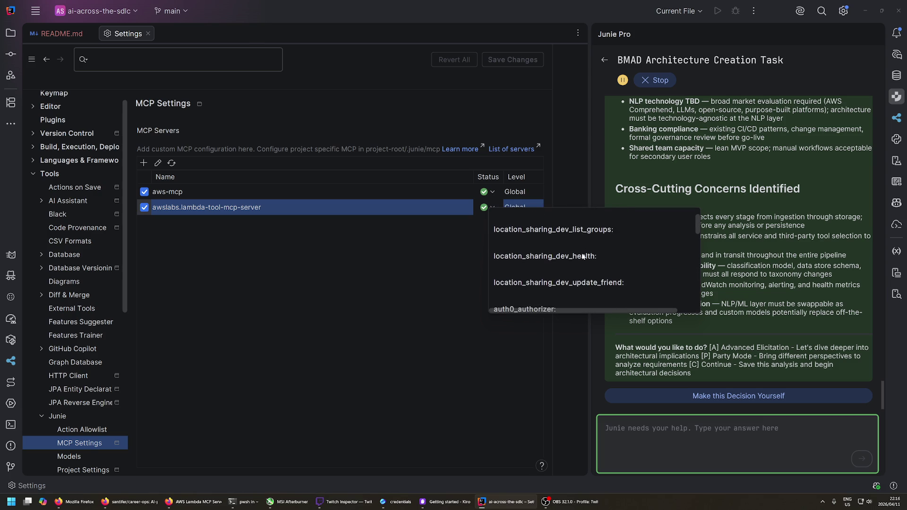
double_click(550, 256)
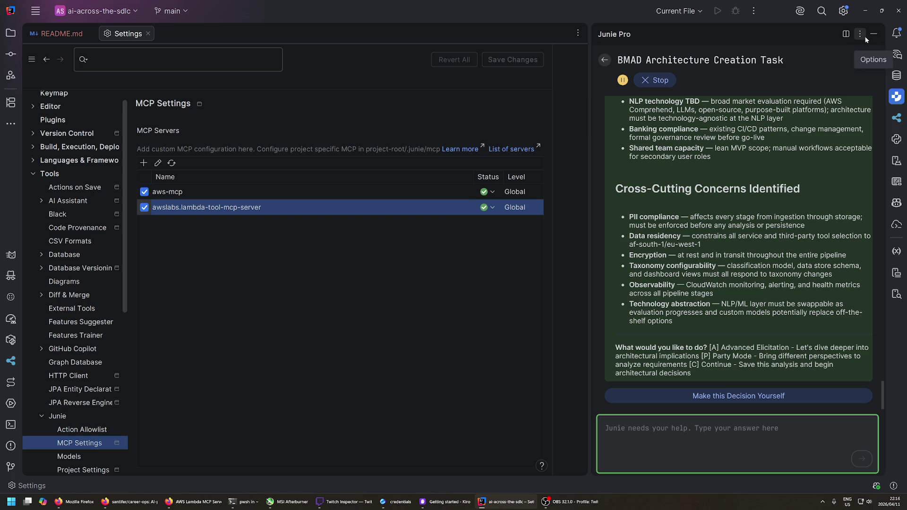
left_click(860, 34)
Step: Ask Junie in a new task to invoke the location_sharing_dev_health Lambda function
left_click(604, 60)
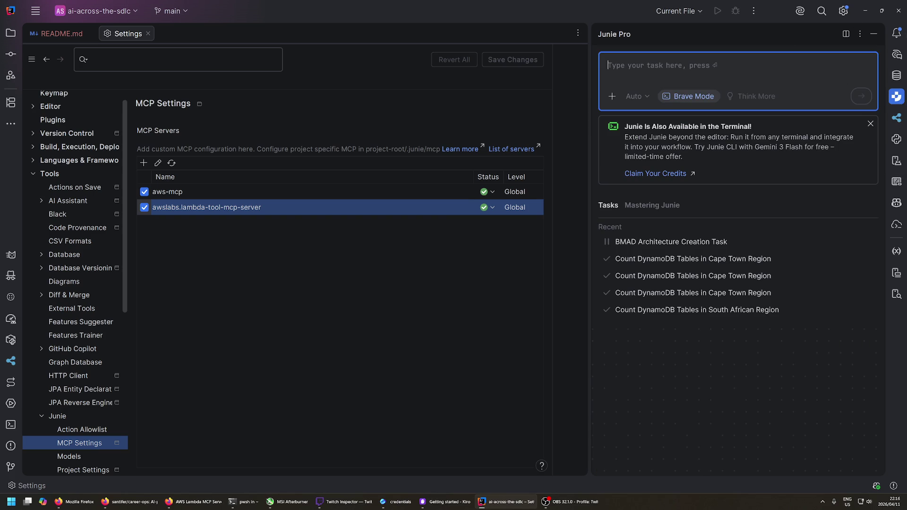
type("Please invoke the location_sharing_dev_health ")
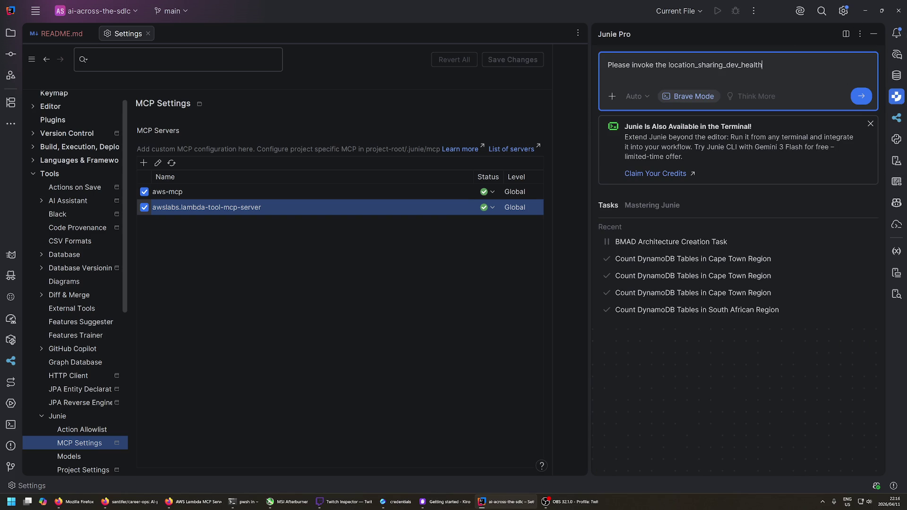
type("Lambda fu")
type("nction for me")
key("Return")
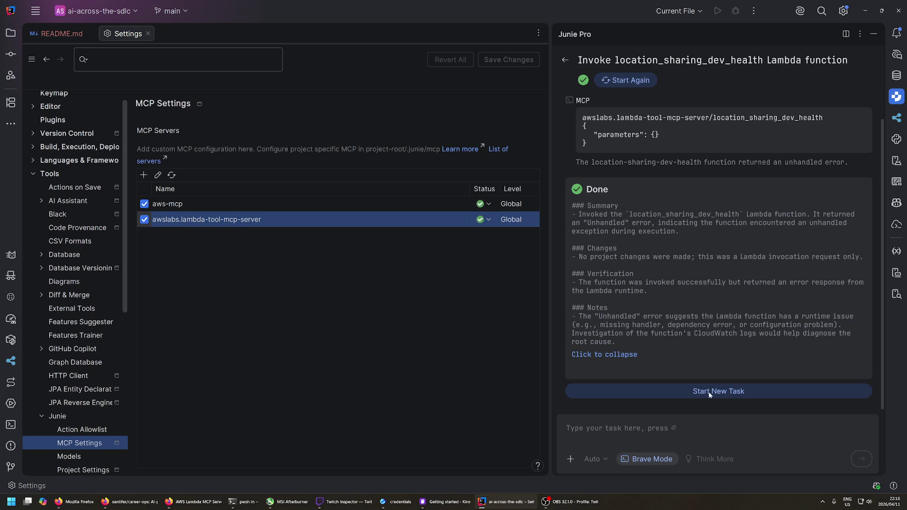
left_click(568, 427)
type("C")
type("you checkl")
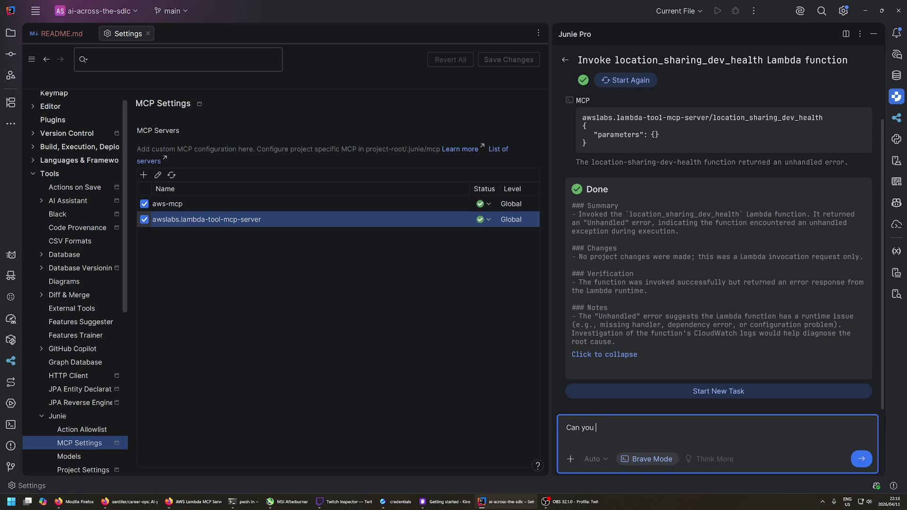
type("the CloudWat")
type("ch logs for me?")
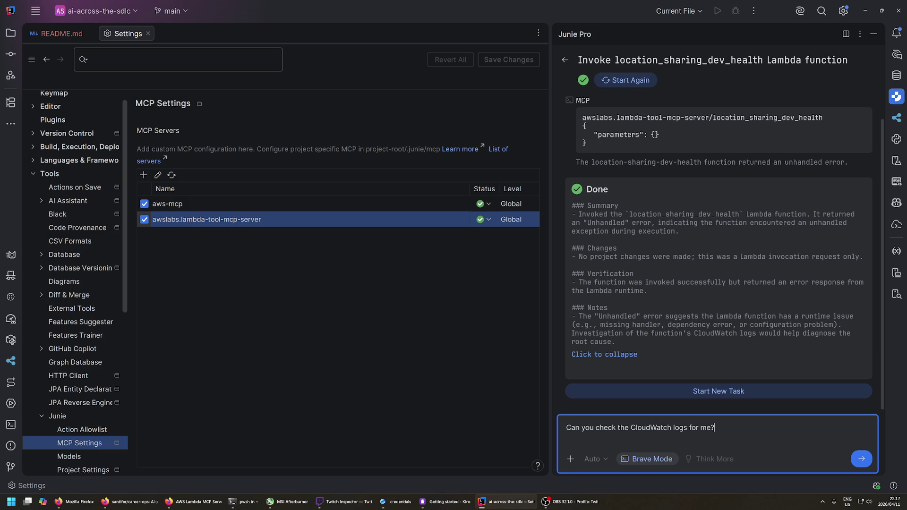
Step: Ask Junie to check the CloudWatch logs, then stop it and return to the task list
key("Return")
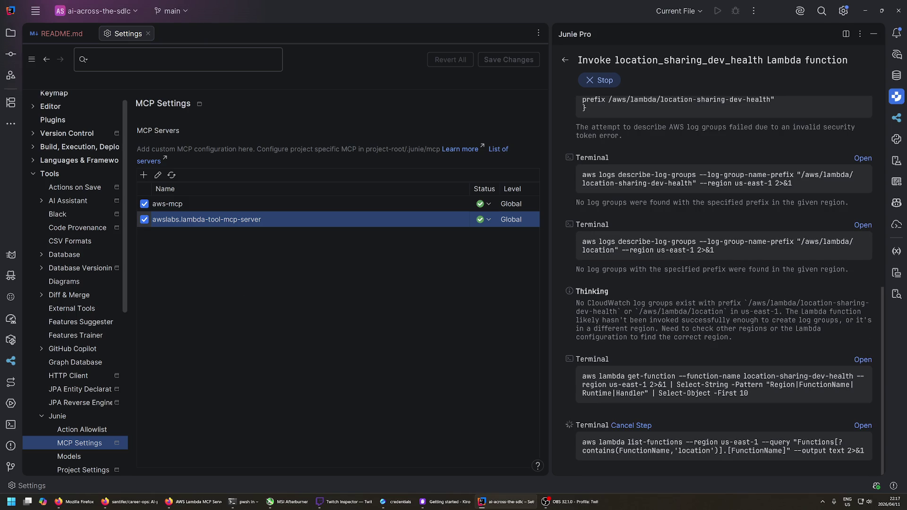
double_click(660, 303)
double_click(707, 311)
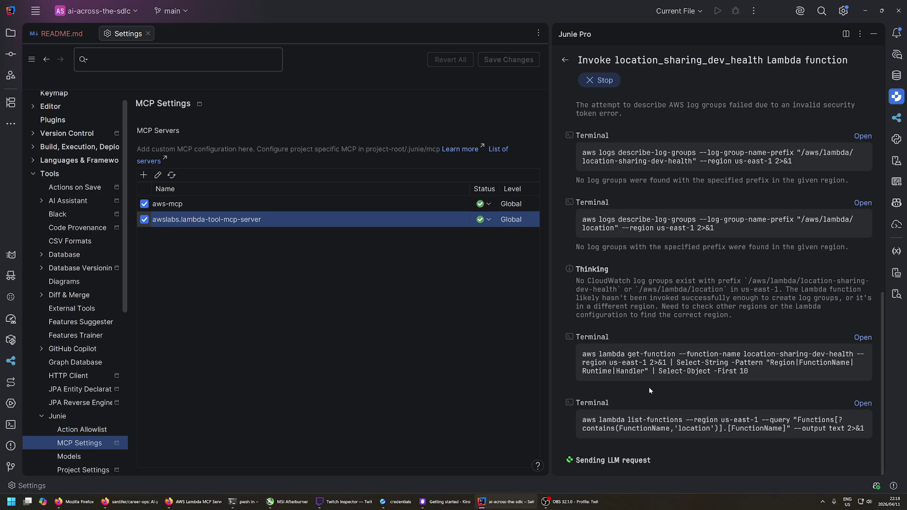
left_click(596, 80)
left_click(565, 60)
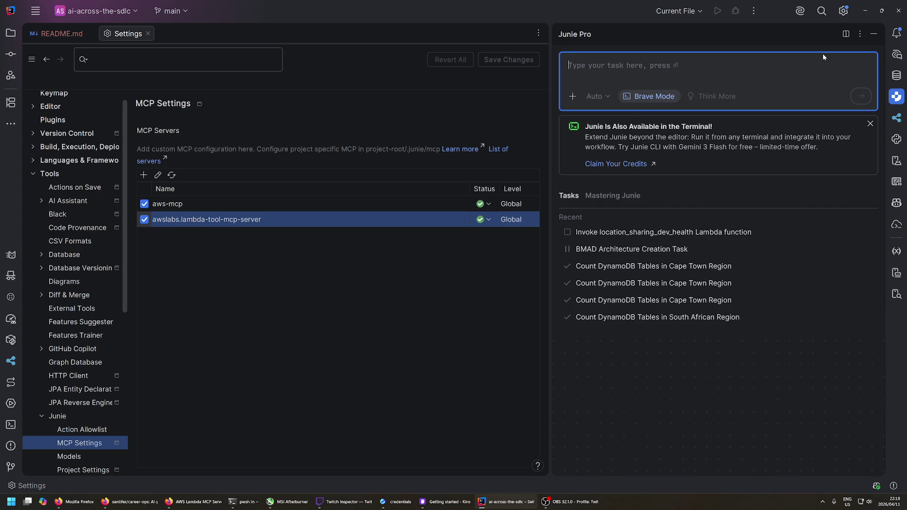
Step: Search the AWS console for 'lambda' and open the Lambda service in a new tab
left_click(194, 502)
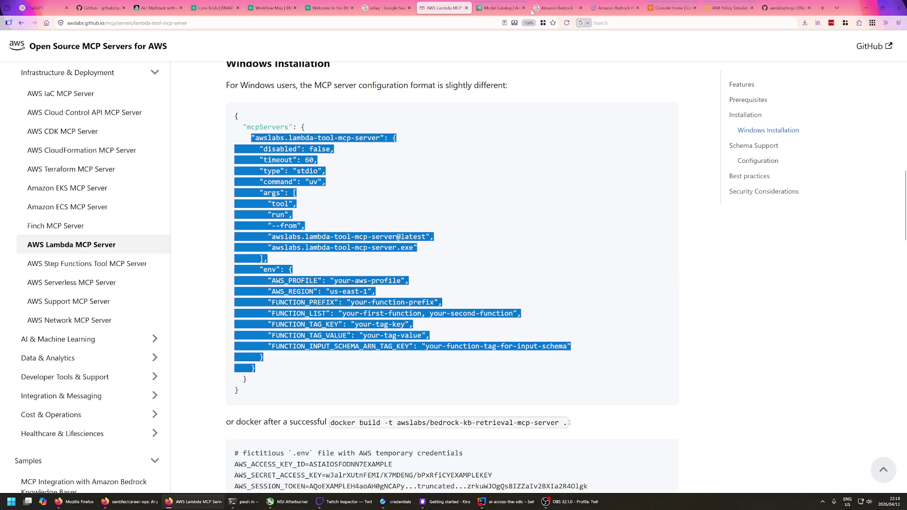
left_click(501, 8)
key("alt+s")
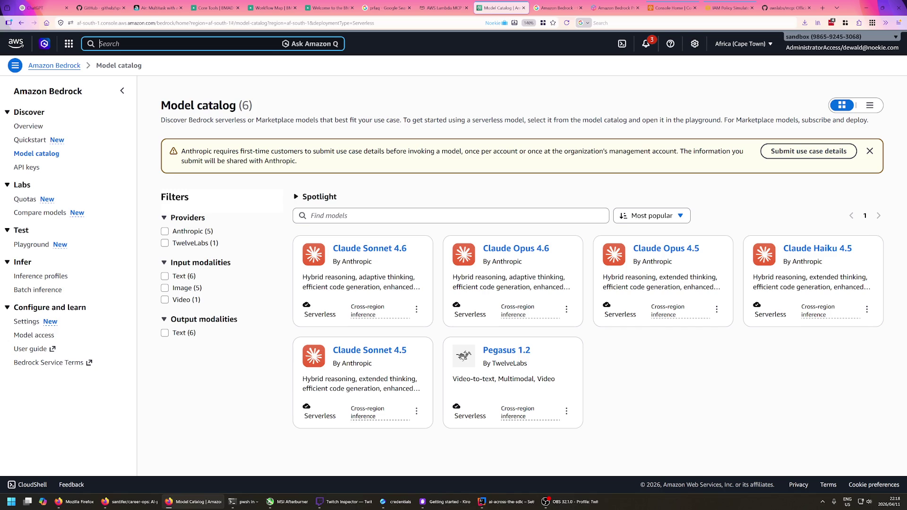
type("lamnbda")
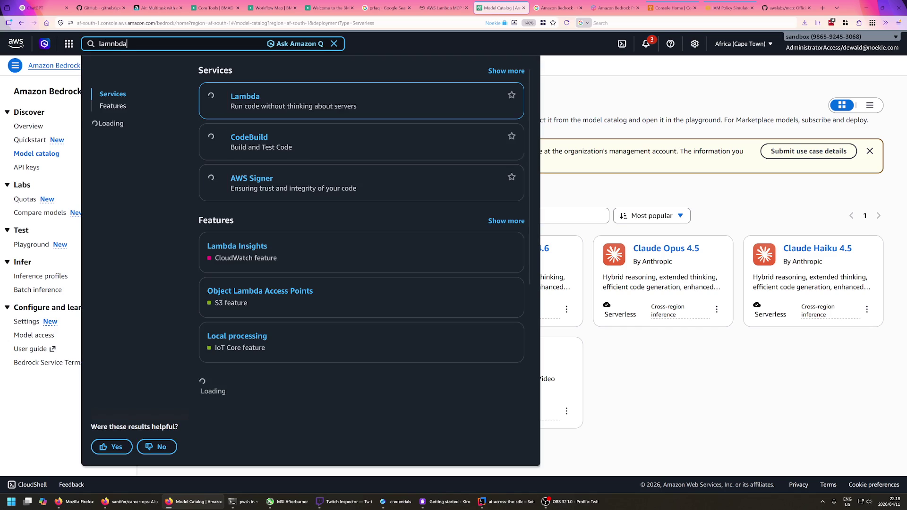
key("BackSpace")
key("BackSpace")
key("BackSpace")
type("da")
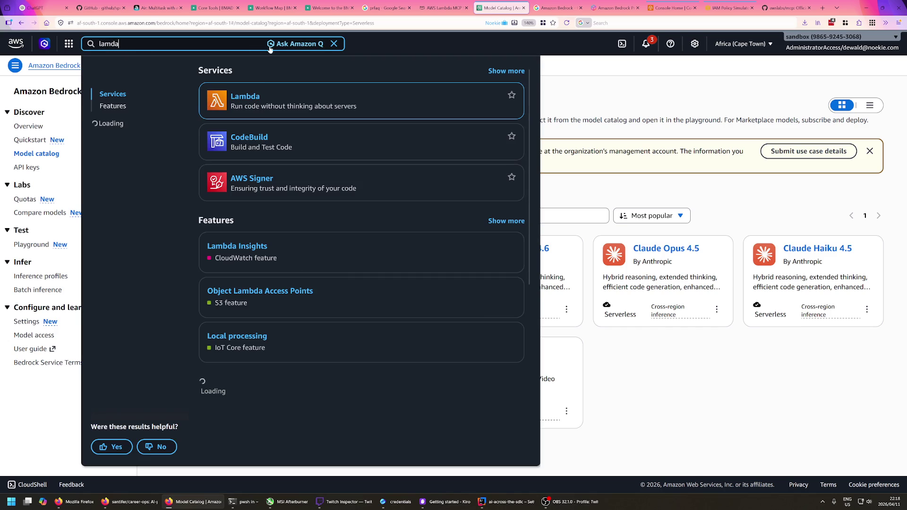
right_click(249, 95)
left_click(265, 100)
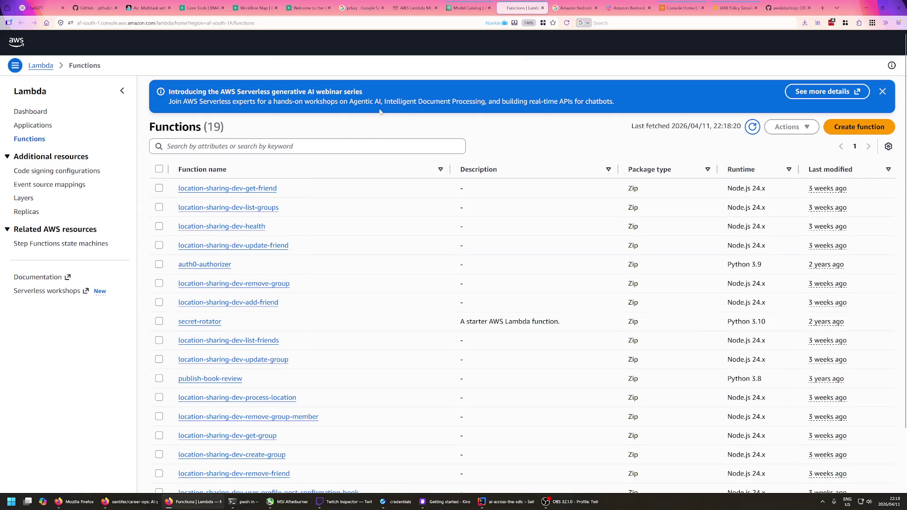
Step: Open location-sharing-dev-health in a new tab and view its Monitor tab
right_click(222, 226)
left_click(255, 236)
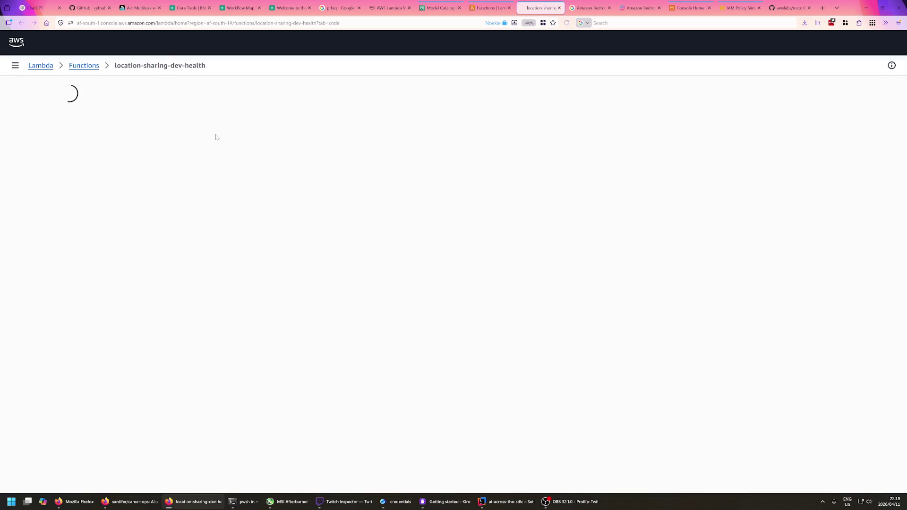
left_click(215, 315)
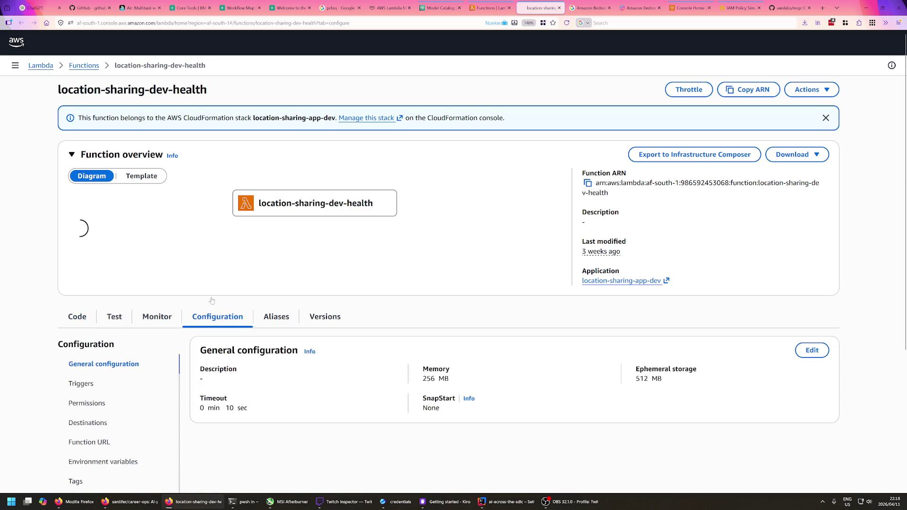
scroll(204, 215, "down", 4)
left_click(157, 124)
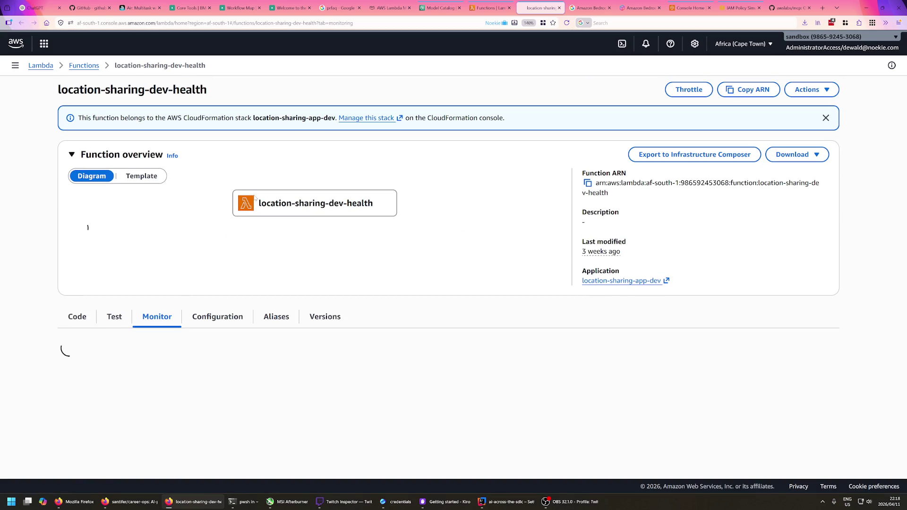
scroll(410, 282, "down", 4)
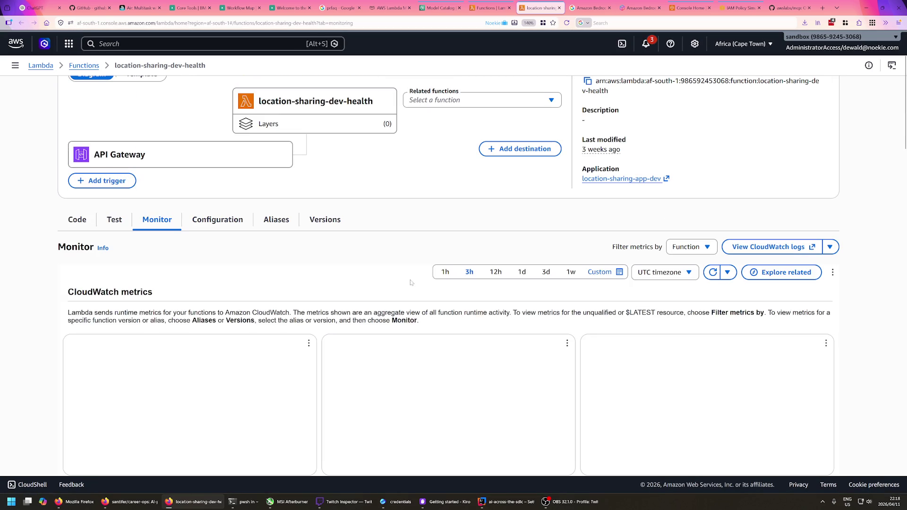
scroll(411, 282, "down", 5)
scroll(286, 273, "down", 5)
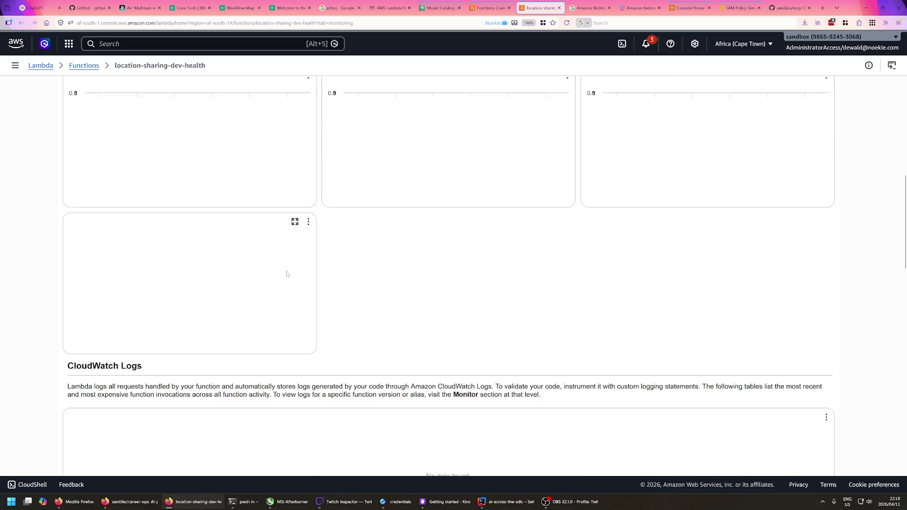
scroll(298, 269, "down", 5)
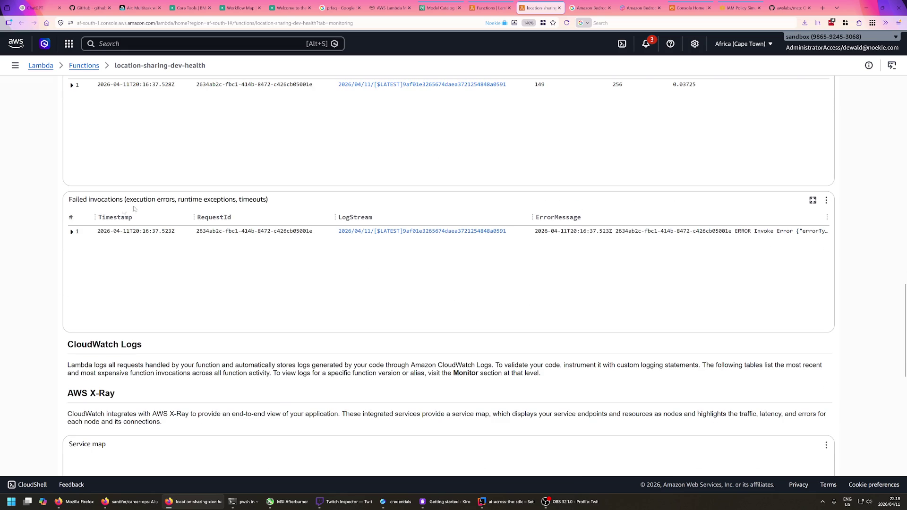
Step: Expand the failed invocation to read the TypeError about 'authorizer', then return to Functions
left_click(71, 231)
scroll(300, 266, "down", 6)
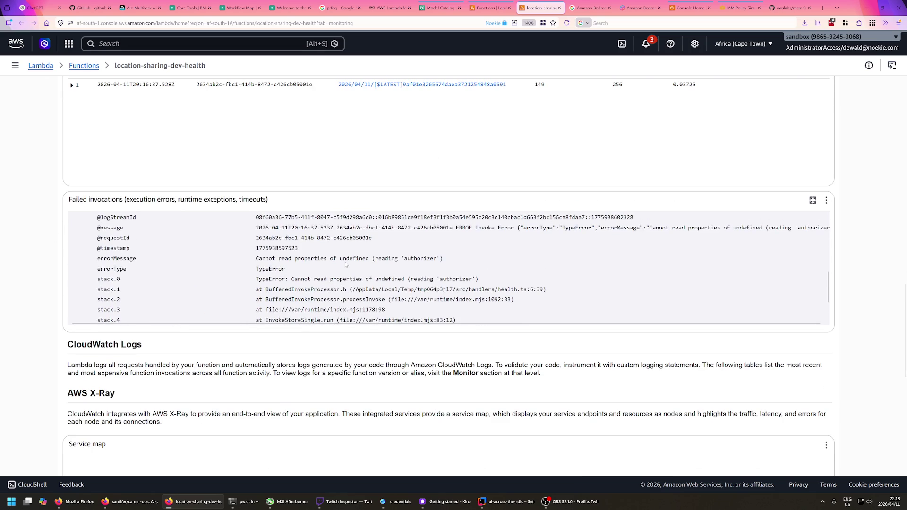
left_click_drag(256, 255, 370, 257)
triple_click(368, 258)
double_click(420, 258)
double_click(387, 258)
triple_click(387, 258)
left_click(54, 212)
scroll(53, 213, "up", 5)
scroll(53, 212, "up", 15)
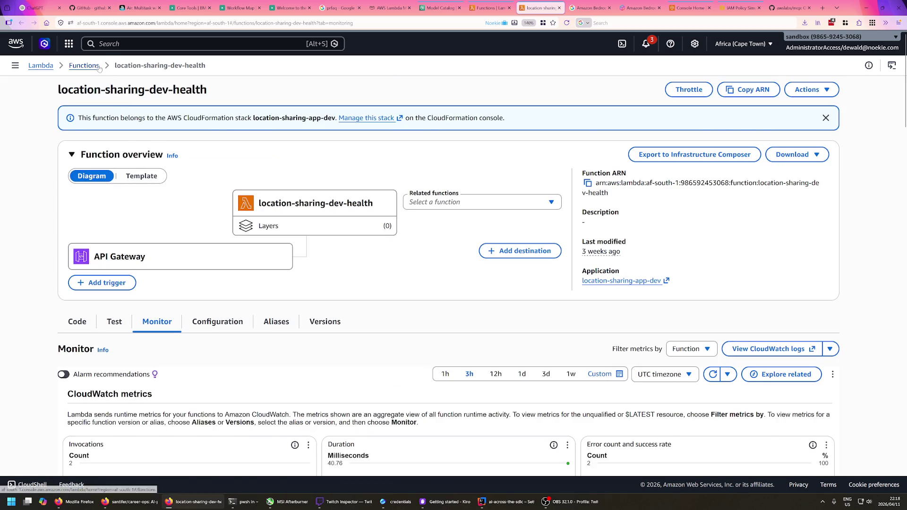
left_click(84, 66)
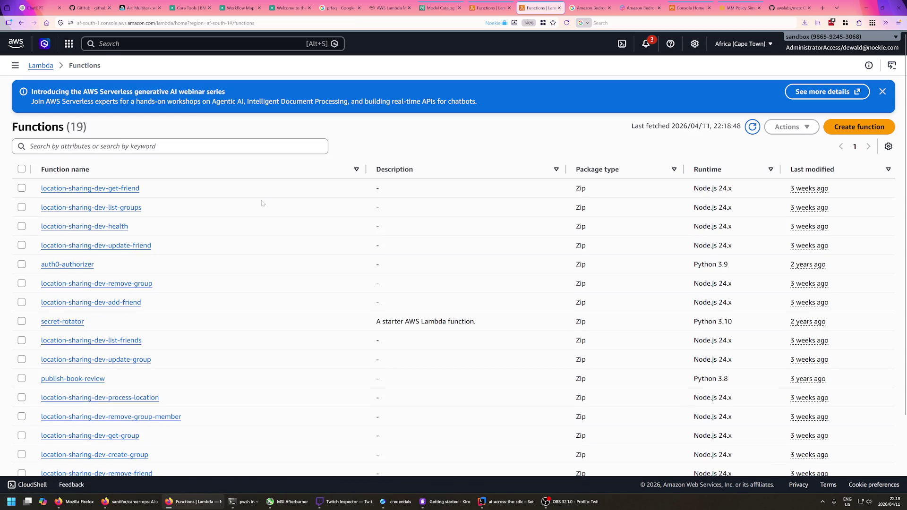
Step: Start a new Lambda function from the Hello world function blueprint
scroll(186, 273, "down", 3)
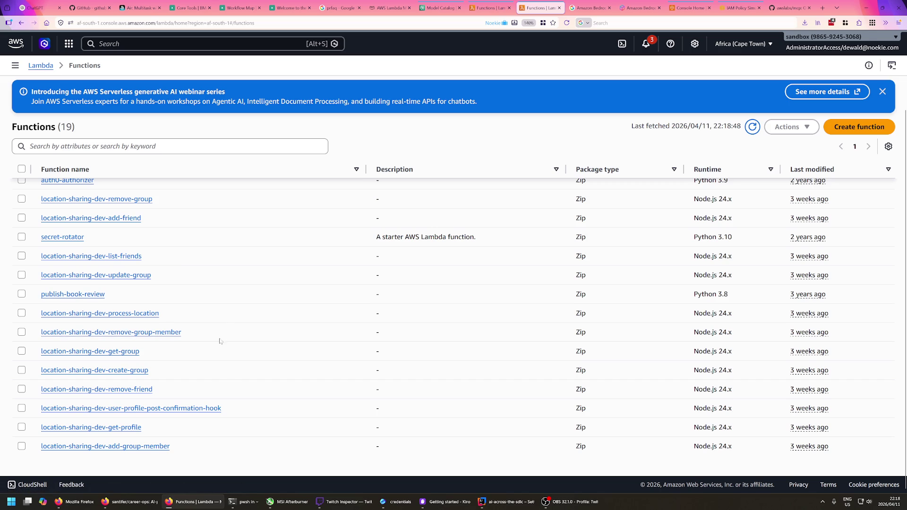
scroll(97, 356, "up", 3)
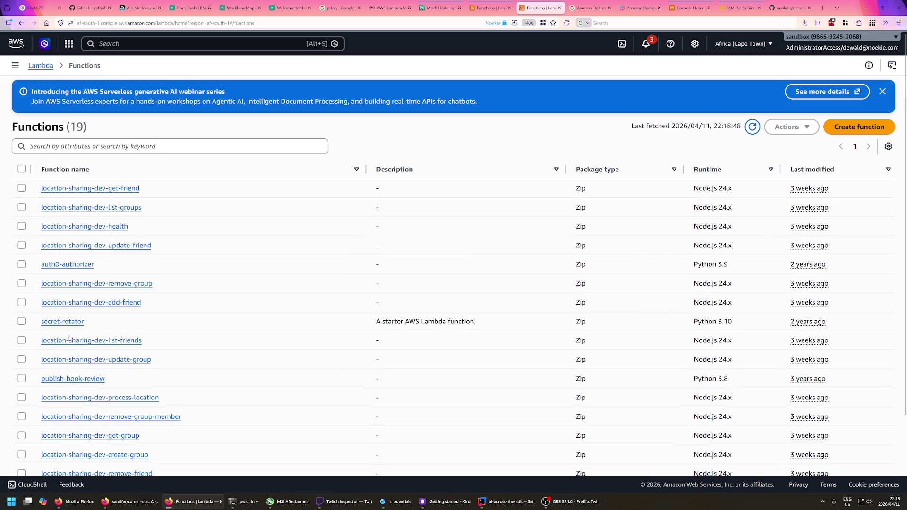
left_click(858, 127)
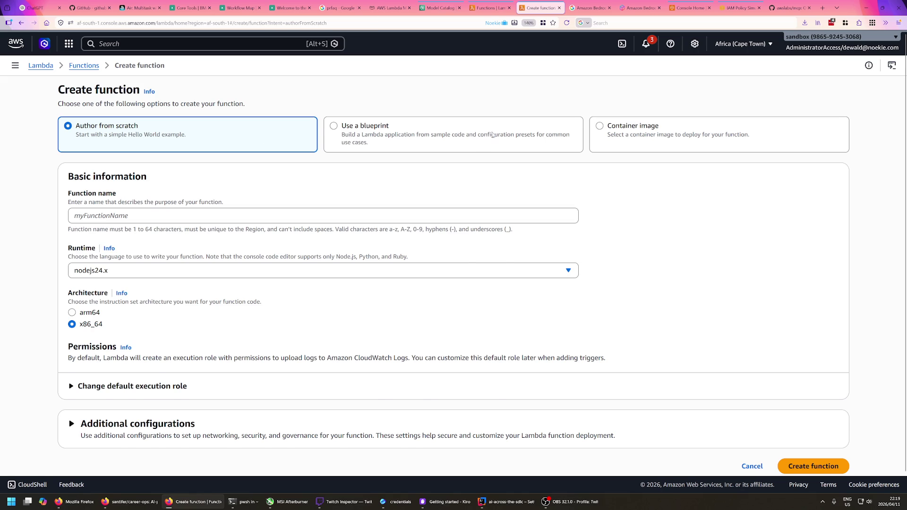
left_click(494, 133)
left_click(173, 212)
left_click(173, 215)
left_click(173, 215)
left_click(172, 215)
Step: Name the new function hello-world
scroll(173, 214, "down", 2)
left_click(173, 210)
type("hello-wold")
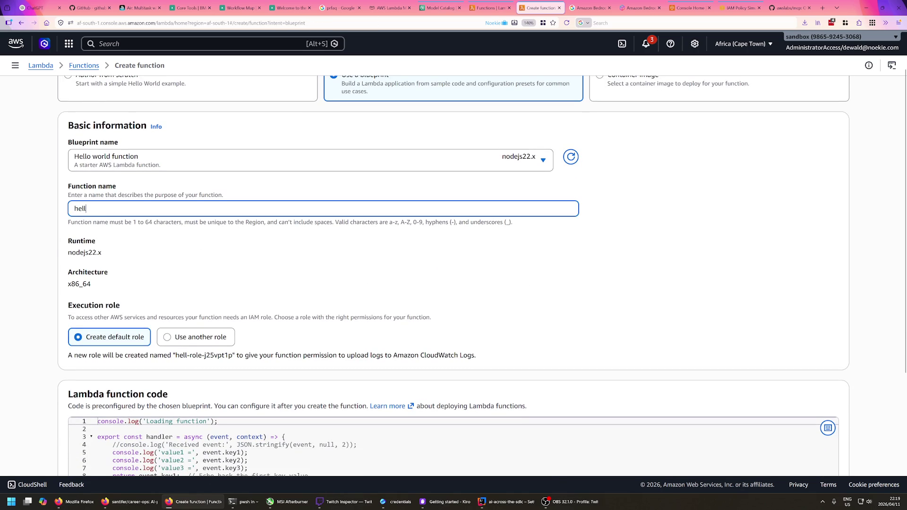
key("BackSpace")
key("BackSpace")
type("rld")
scroll(234, 253, "down", 2)
scroll(235, 254, "down", 1)
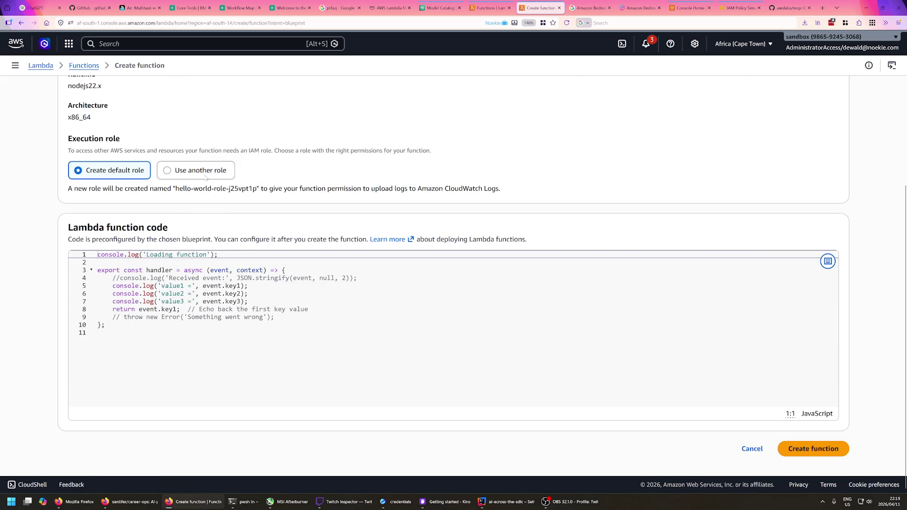
Step: Review the blueprint handler code returning key1 and create the hello-world function
left_click(97, 333)
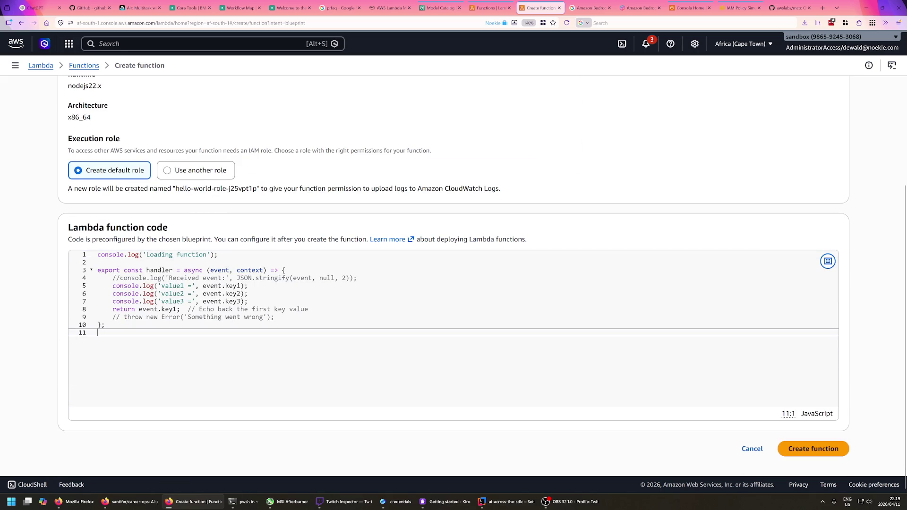
left_click(286, 270)
double_click(169, 309)
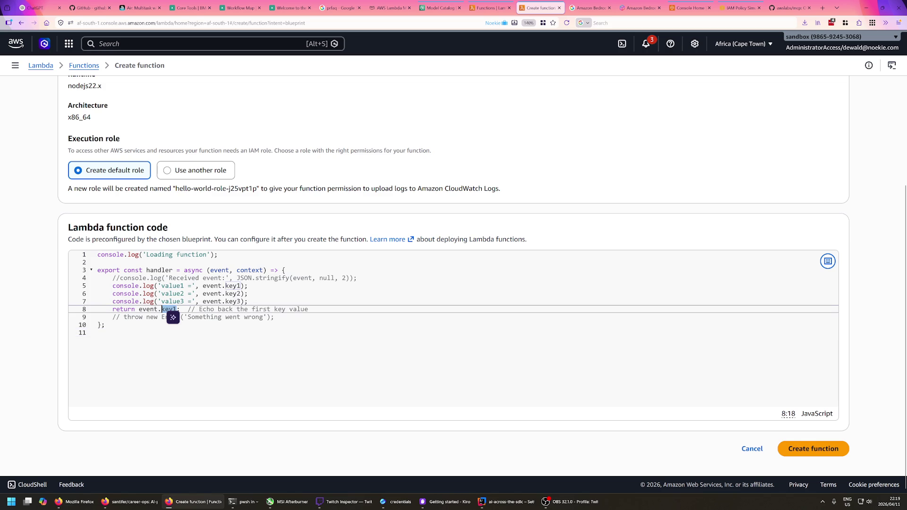
left_click(309, 309)
left_click(105, 324)
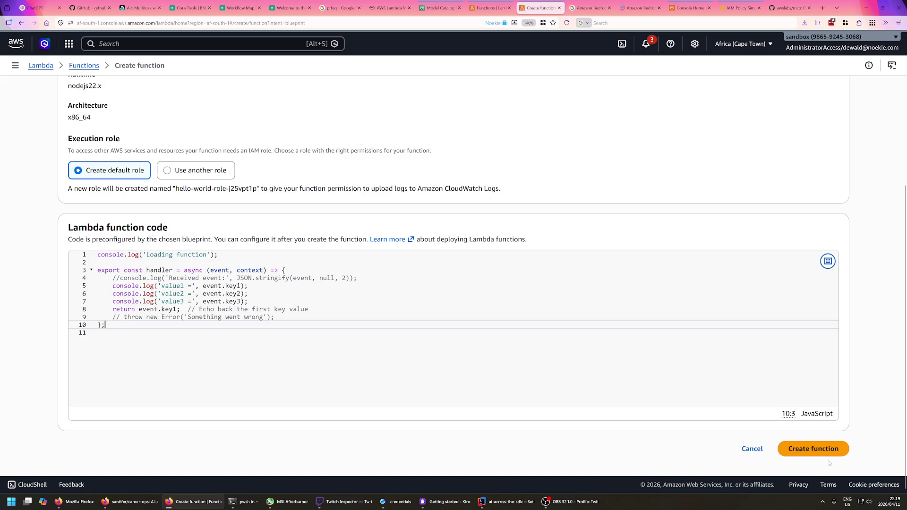
scroll(567, 344, "up", 5)
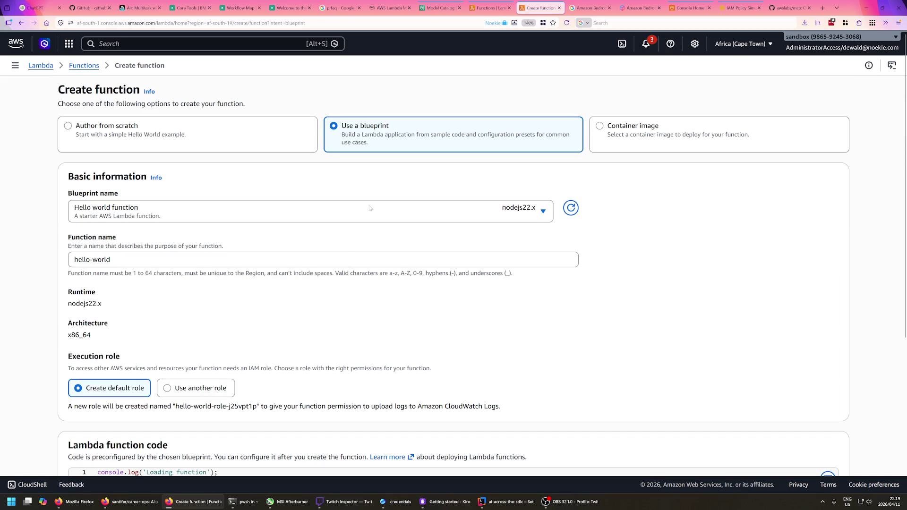
scroll(472, 284, "down", 5)
left_click(811, 449)
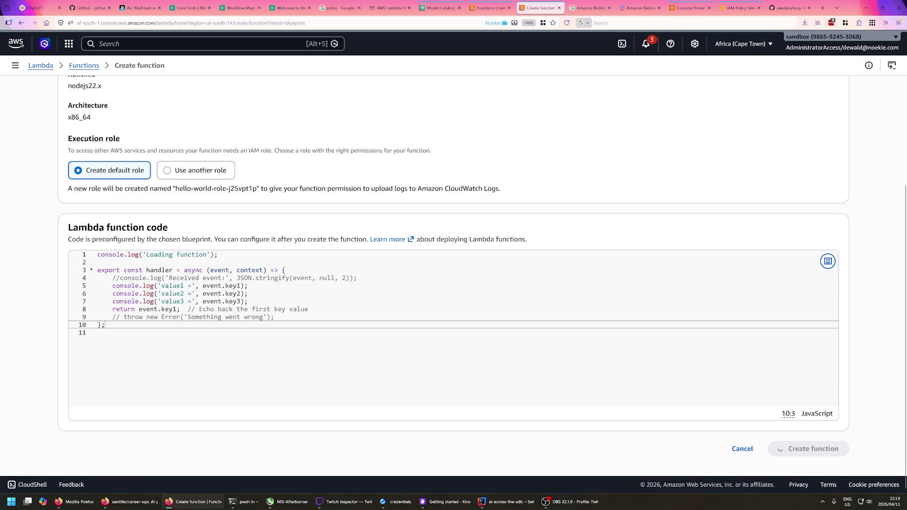
key("alt+Tab")
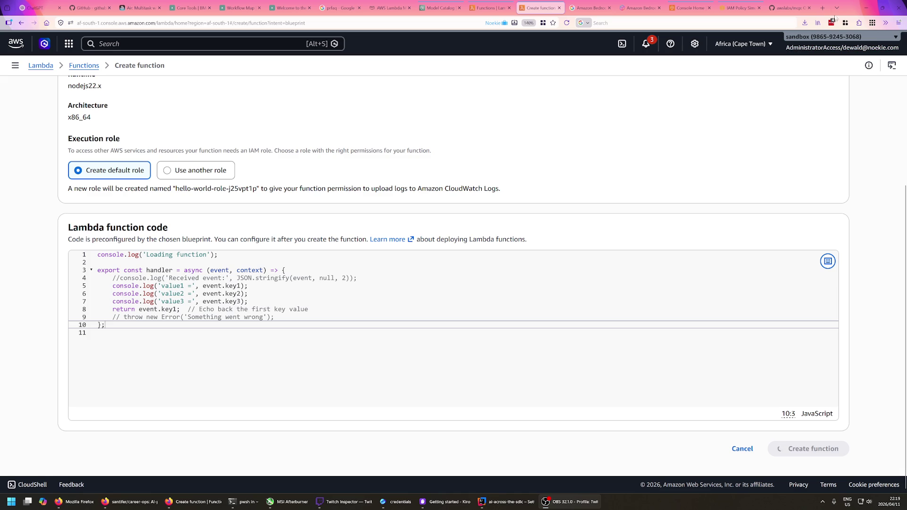
left_click(822, 8)
Step: Search Google for 'pelican panel' and open the pelican-dev/panel GitHub repository
type("pelican panel")
key("Return")
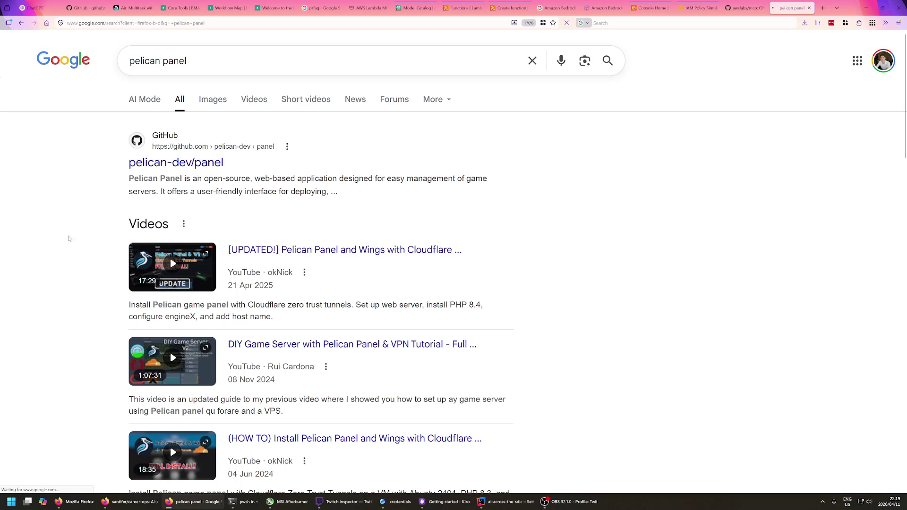
left_click_drag(265, 178, 418, 178)
left_click(354, 178)
double_click(397, 178)
left_click(322, 188)
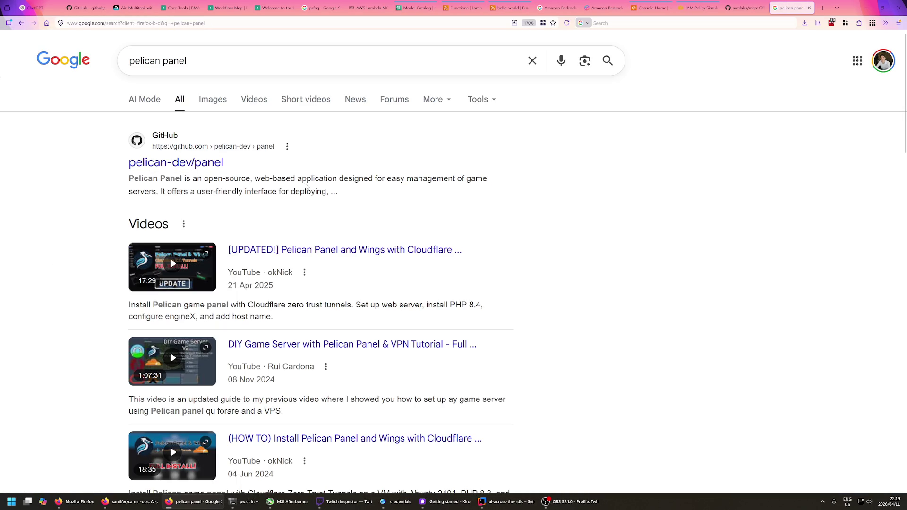
left_click(176, 162)
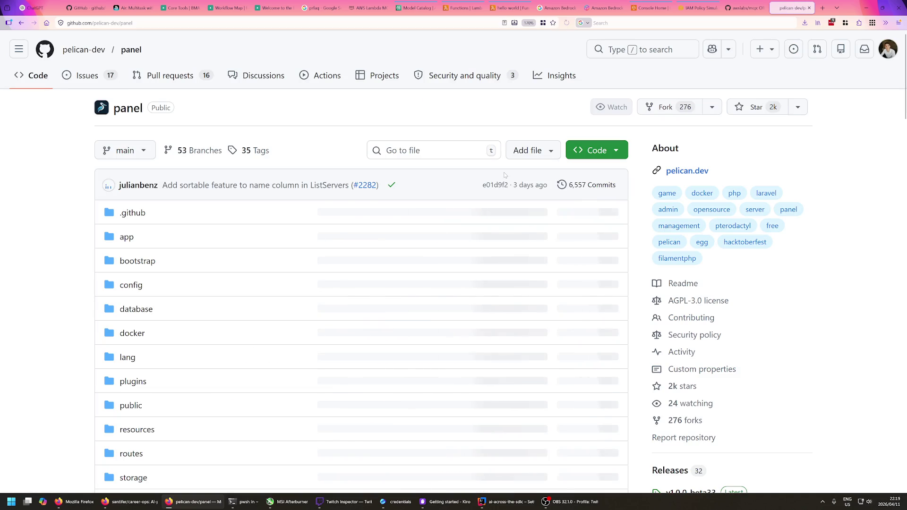
Step: Browse the pelican-dev/panel README's supported games table (Minecraft, Among Us, Kerbal Space)
scroll(847, 268, "down", 10)
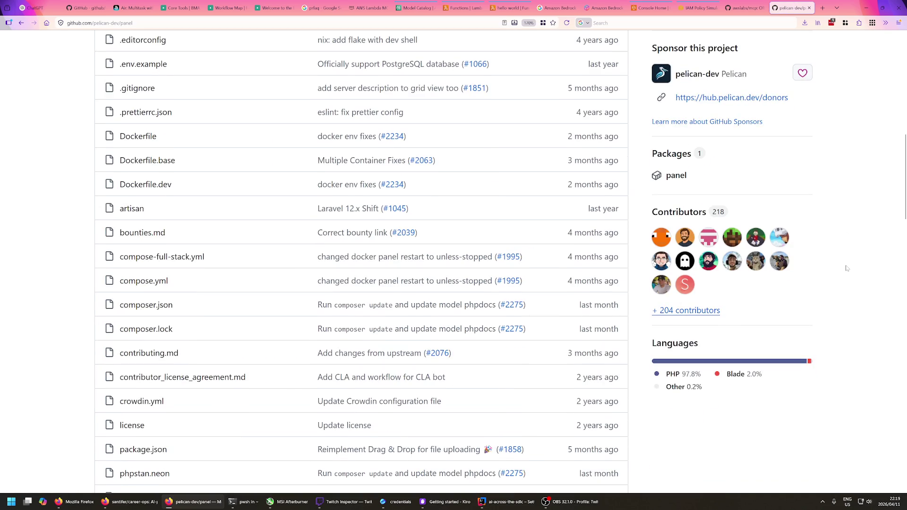
scroll(847, 269, "down", 10)
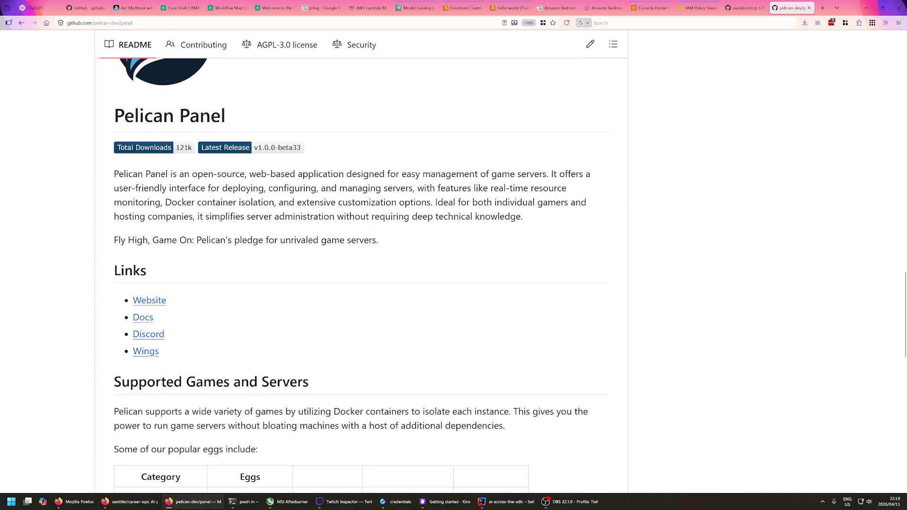
scroll(78, 221, "down", 4)
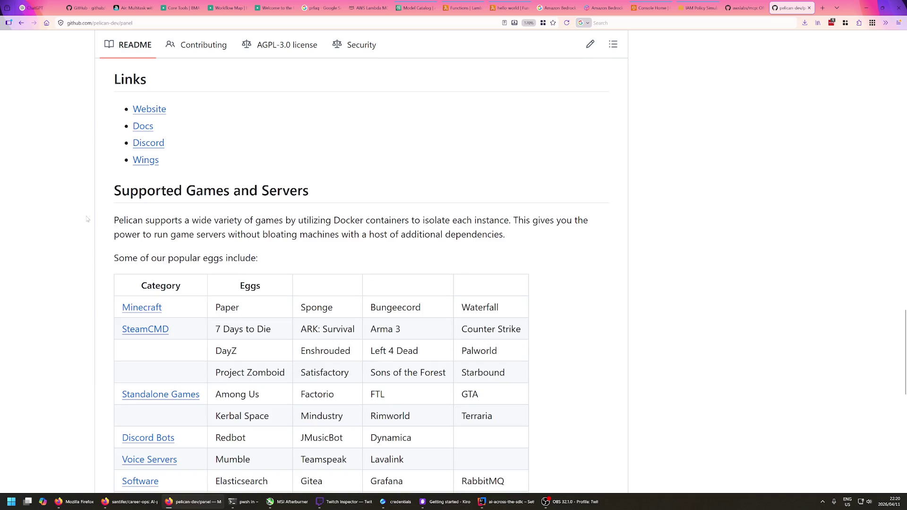
scroll(87, 219, "up", 3)
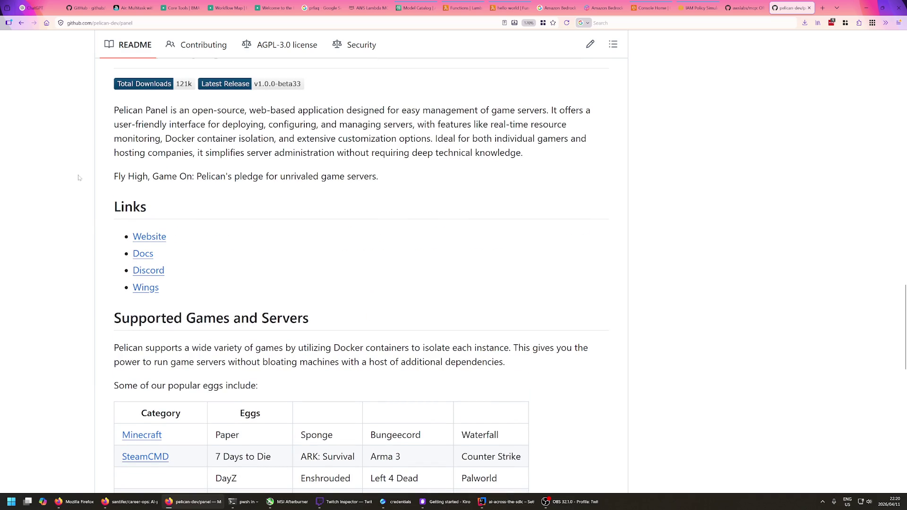
scroll(194, 273, "down", 3)
scroll(193, 273, "down", 5)
scroll(194, 273, "up", 4)
scroll(194, 273, "down", 3)
scroll(194, 273, "up", 1)
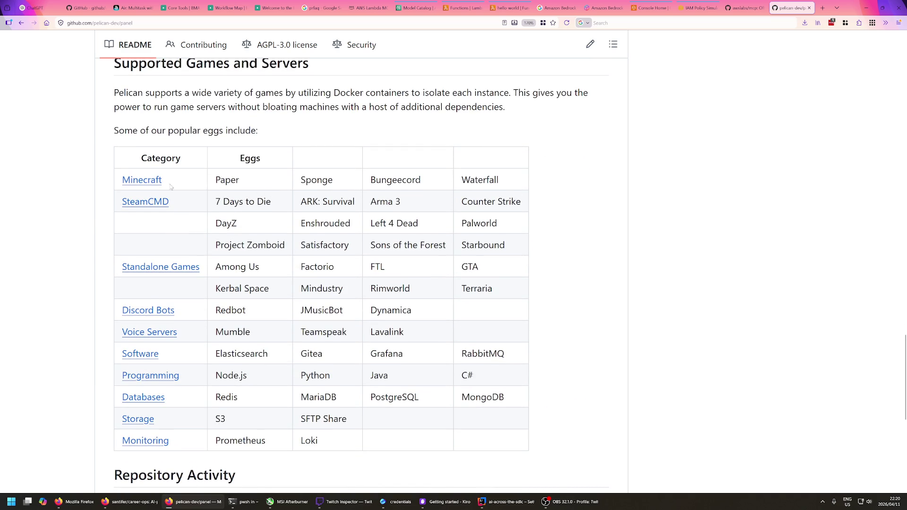
left_click_drag(133, 186, 510, 184)
left_click(540, 185)
mouse_move(259, 266)
left_mouse_down()
mouse_move(215, 267)
mouse_move(269, 289)
left_mouse_up()
left_click(215, 267)
left_click(215, 267)
left_click(267, 309)
scroll(264, 307, "down", 1)
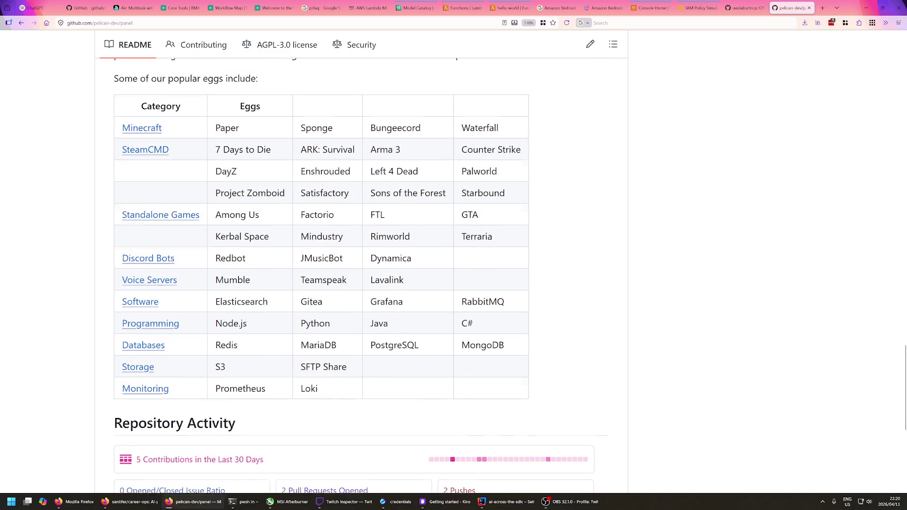
scroll(452, 339, "down", 4)
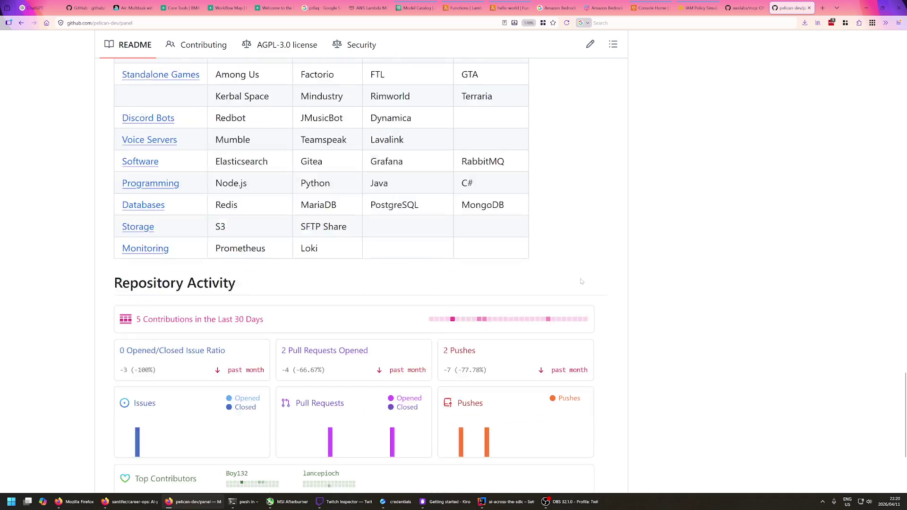
scroll(82, 269, "up", 20)
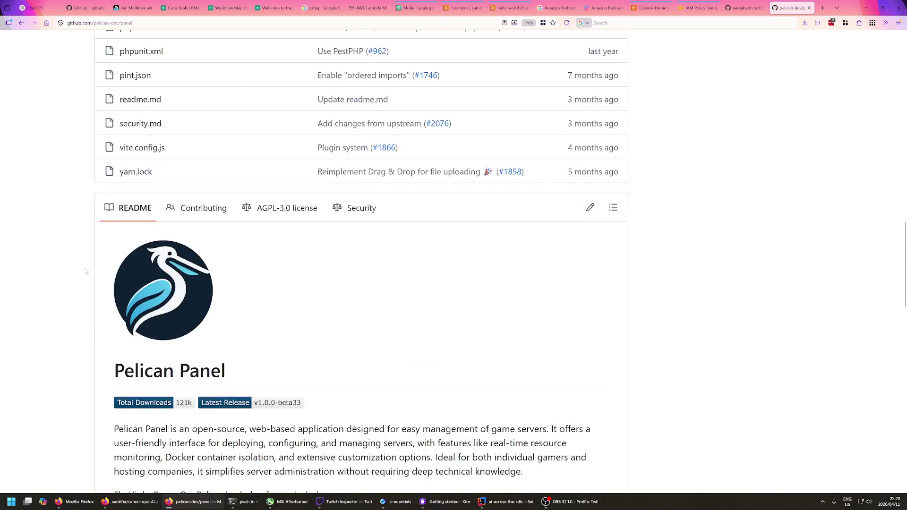
Step: Look over the awslabs/mcp repository page, then close it
left_click(744, 7)
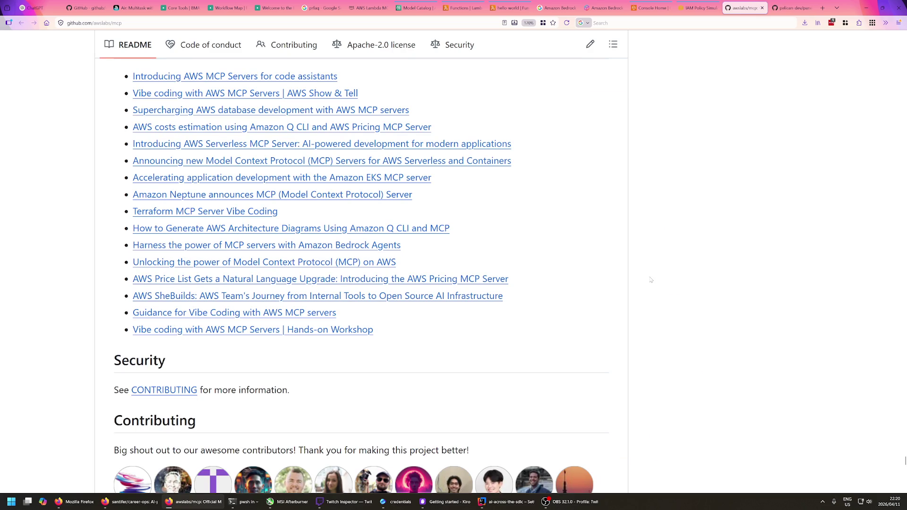
scroll(193, 263, "down", 3)
scroll(194, 263, "up", 6)
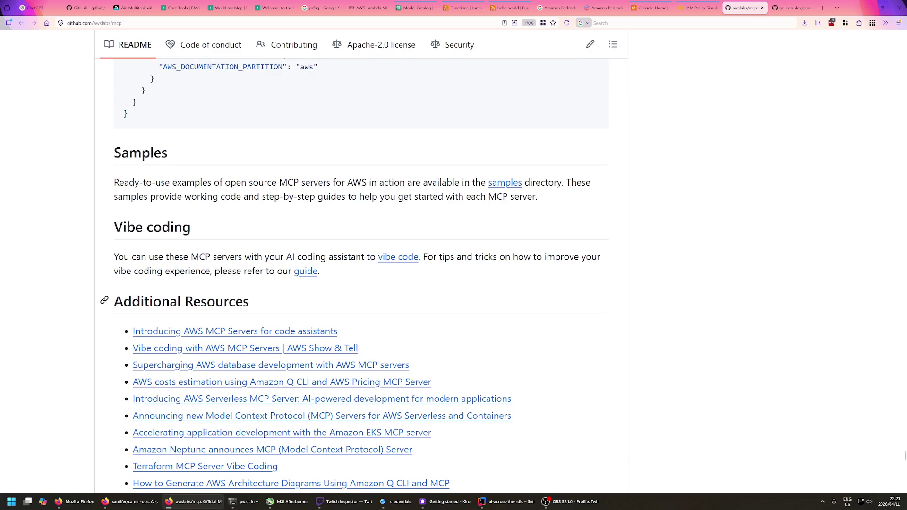
scroll(171, 290, "down", 3)
scroll(585, 316, "down", 8)
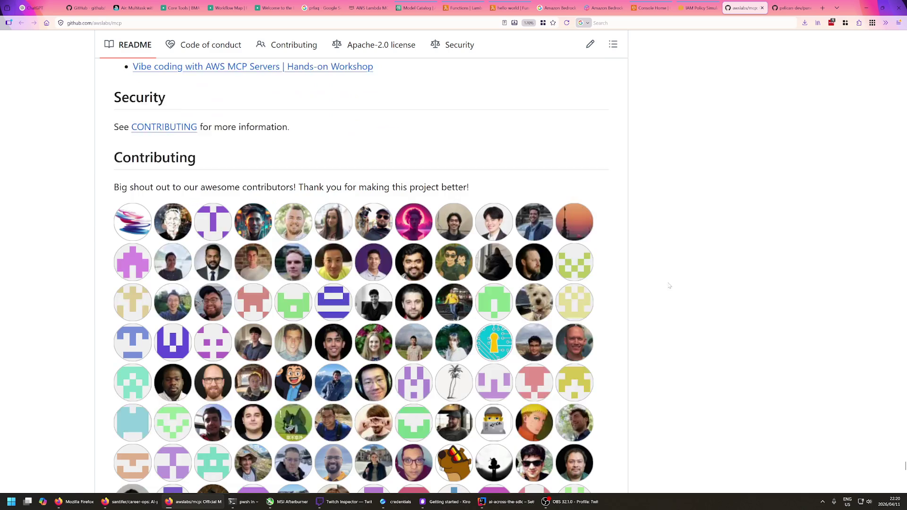
scroll(669, 286, "up", 20)
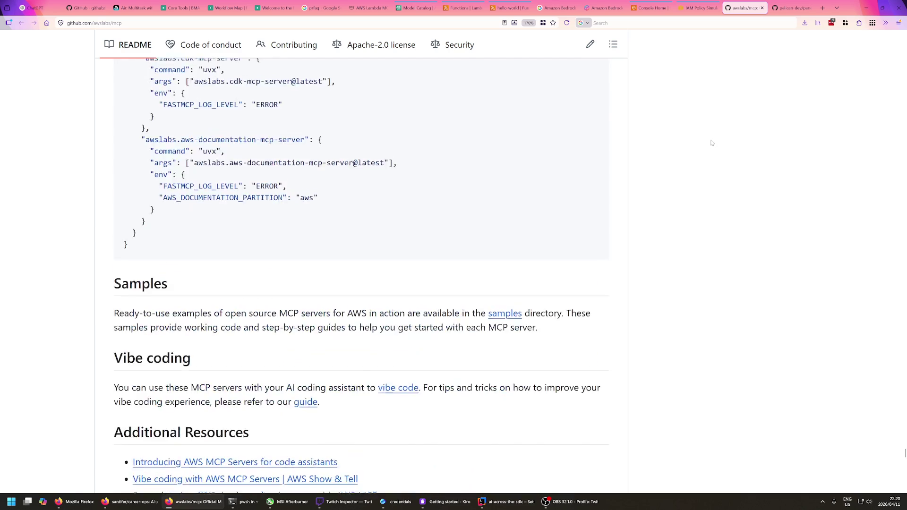
left_click(762, 8)
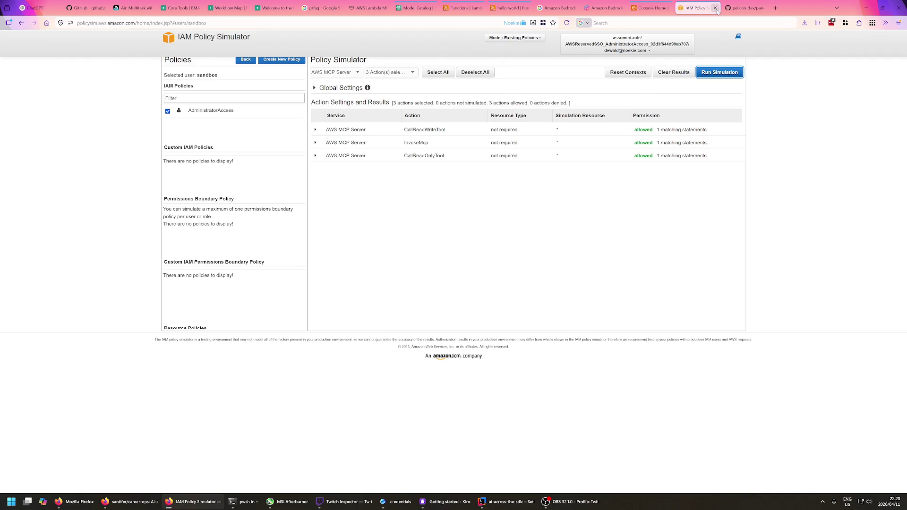
Step: Close the IAM Policy Simulator and Amazon Bedrock tabs and dismiss the Getting started dialog
left_click(715, 8)
left_click(601, 8)
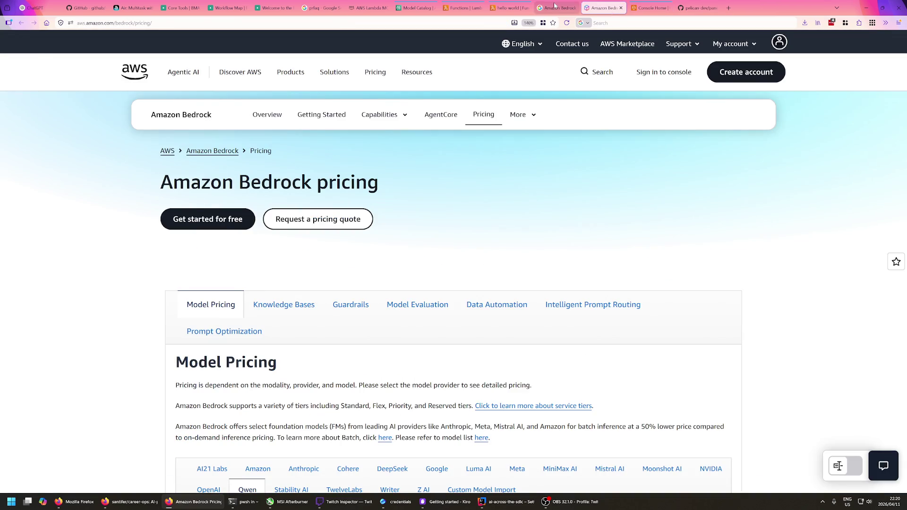
left_click(555, 6)
left_click(609, 8)
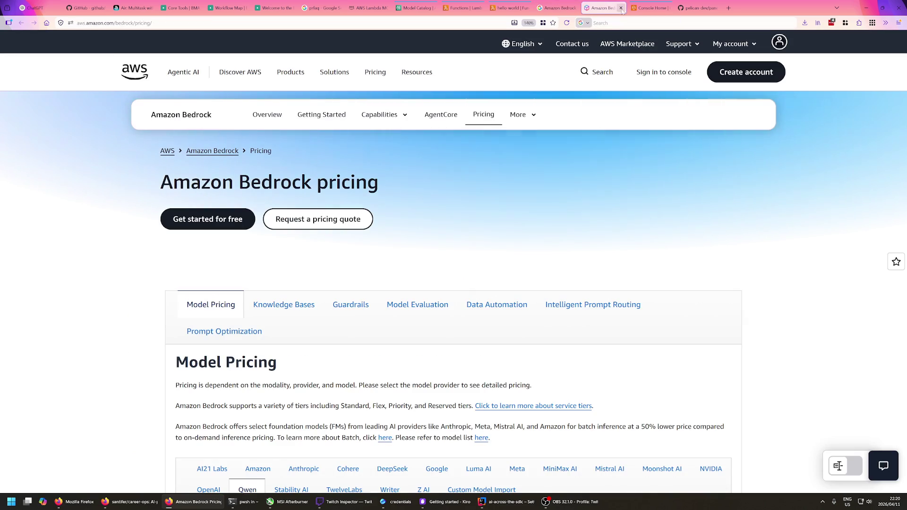
left_click(621, 8)
left_click(680, 8)
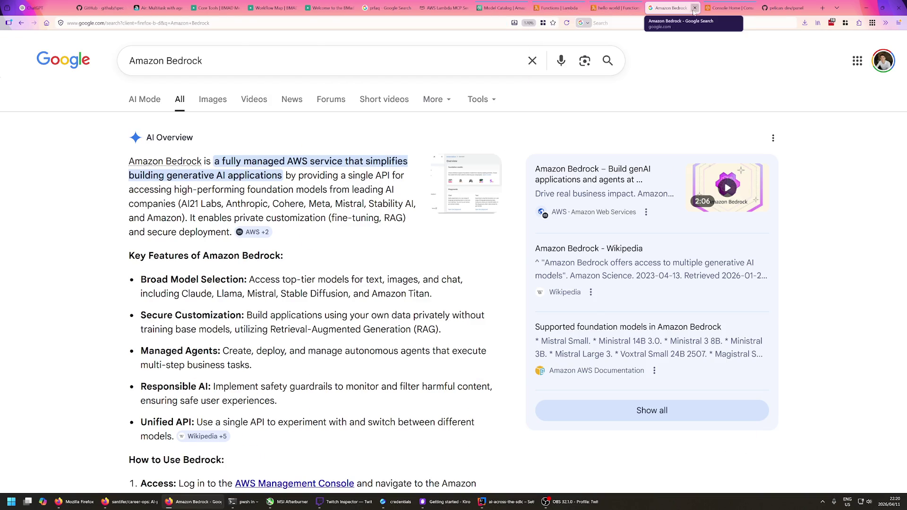
left_click(694, 8)
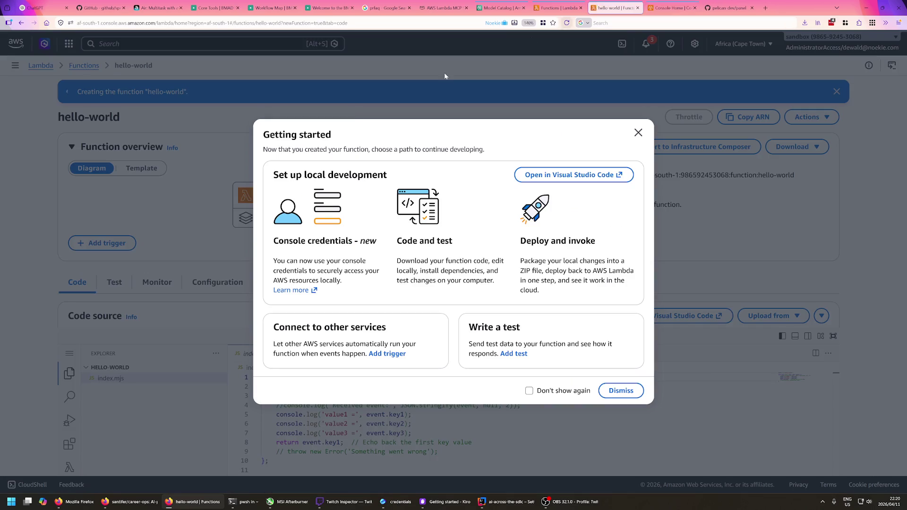
left_click(621, 390)
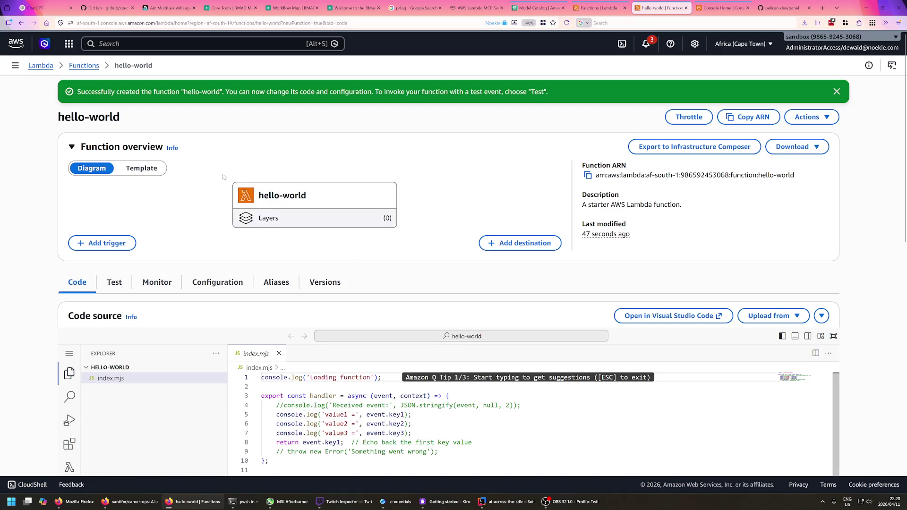
left_click(506, 501)
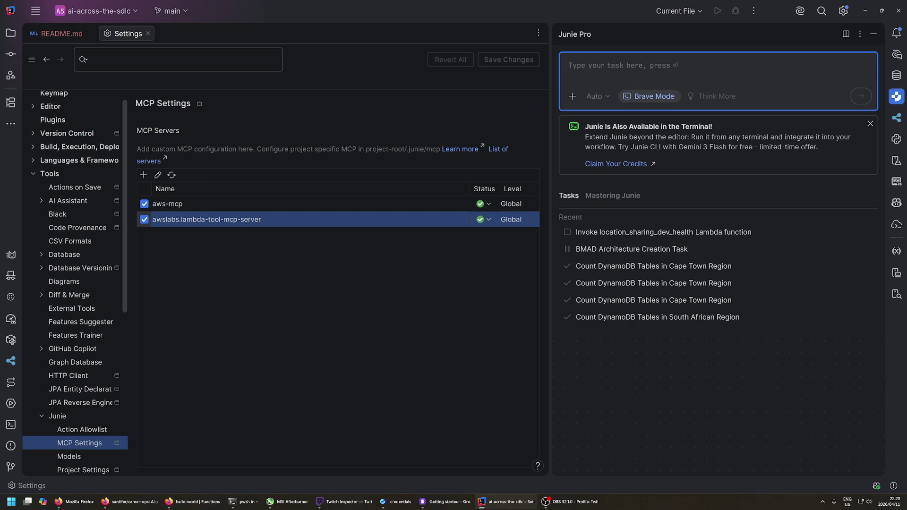
Step: Ask Junie: 'Please invoke Hello World Lambda function with an object with at least 3 keys'
type("Please invoke the")
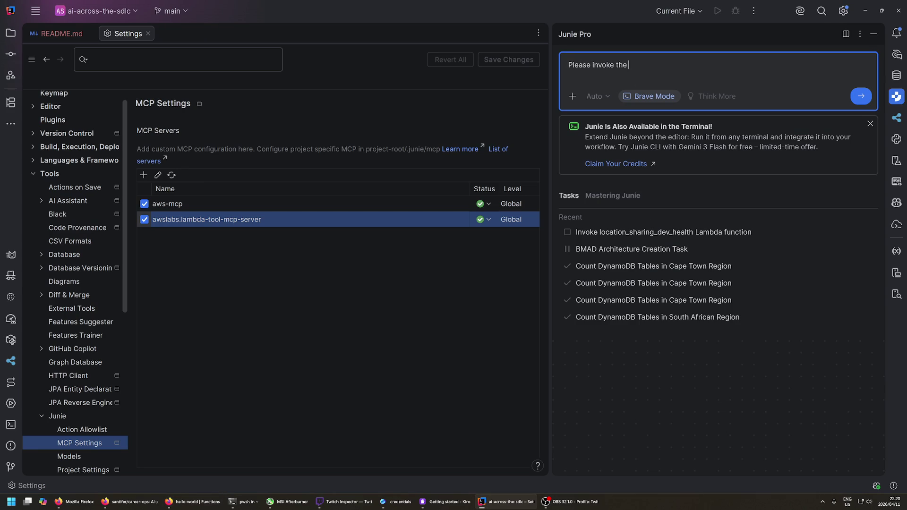
key("shift")
key("shift")
type("he")
key("Escape")
type("lo World L")
type("ambda function with an")
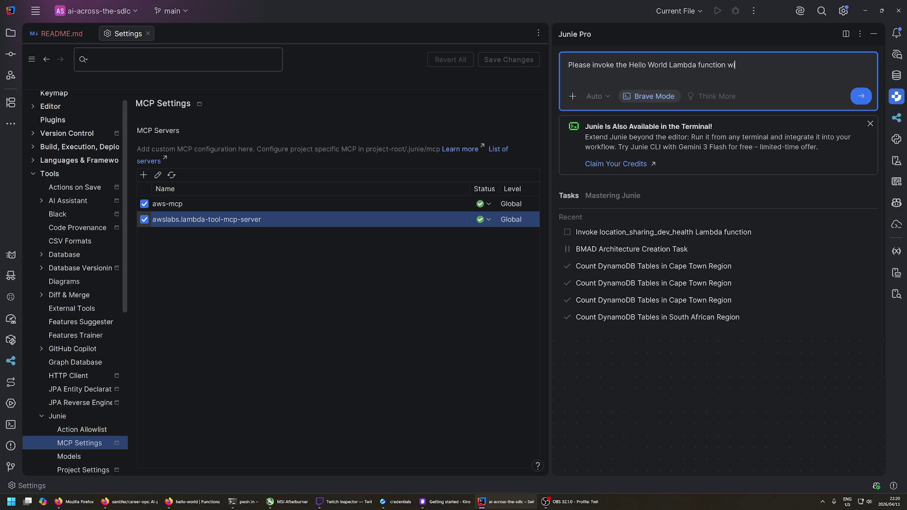
type(" op")
key("BackSpace")
key("BackSpace")
key("BackSpace")
key("BackSpace")
key("BackSpace")
type("object with at least 3 keys in it.")
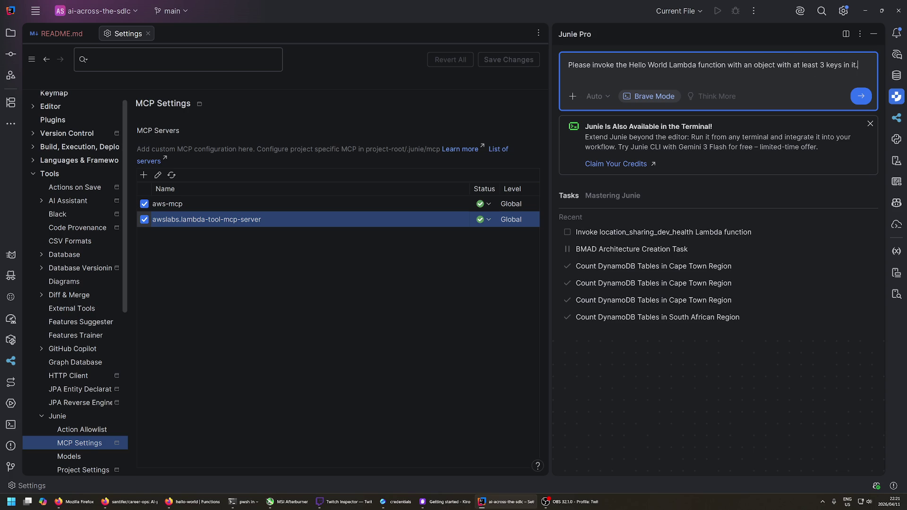
key("Return")
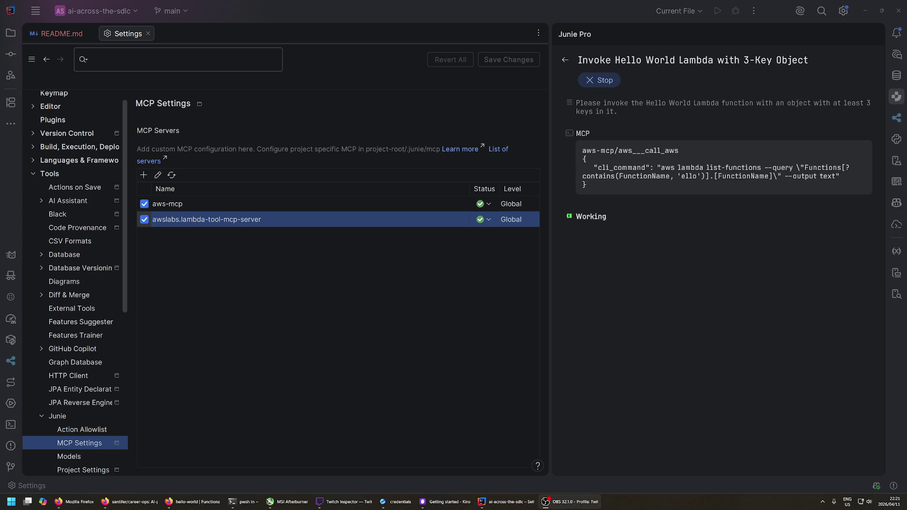
left_click(194, 501)
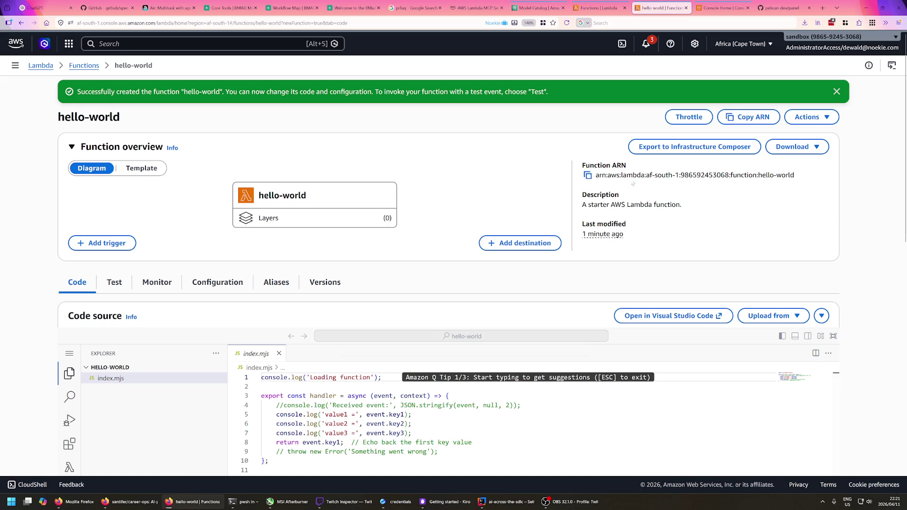
Step: Search the web for 'pterodactyl panel' and browse the Pterodactyl Panel website
key("ctrl+t")
type("pterodactyl panel")
key("Return")
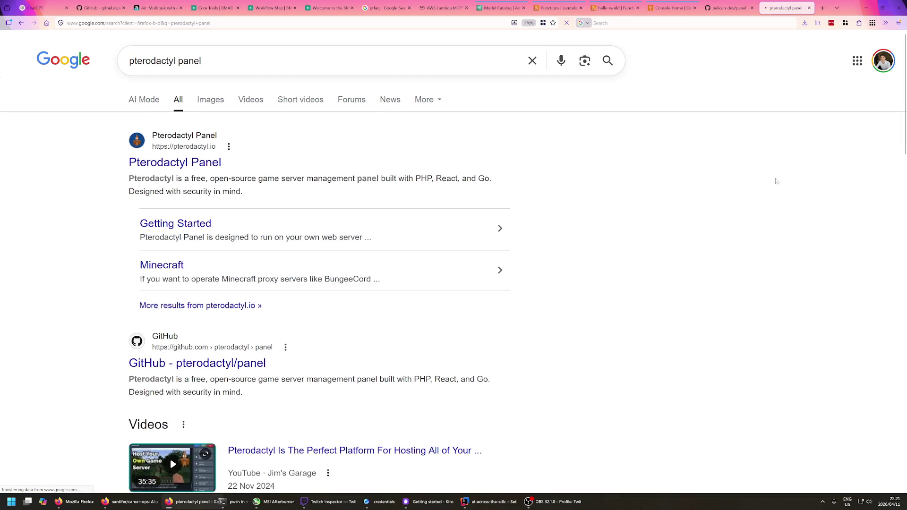
left_click(299, 169)
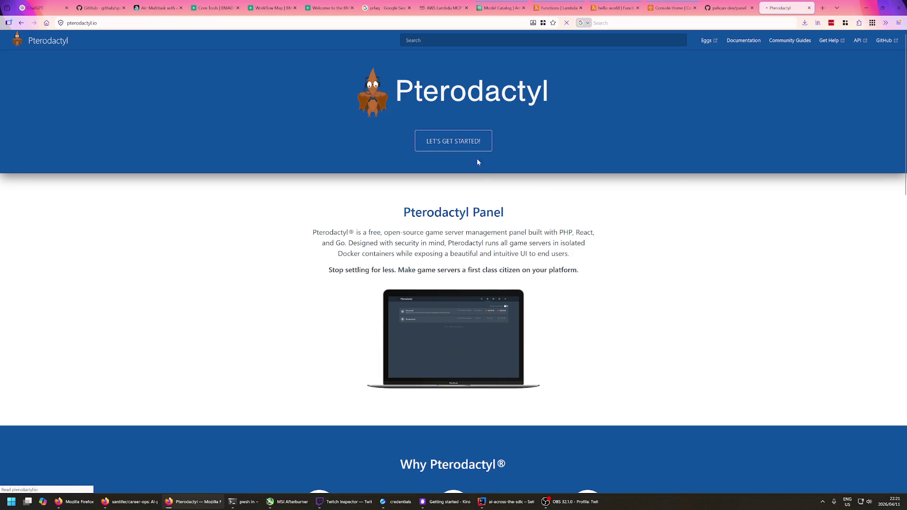
scroll(335, 285, "down", 10)
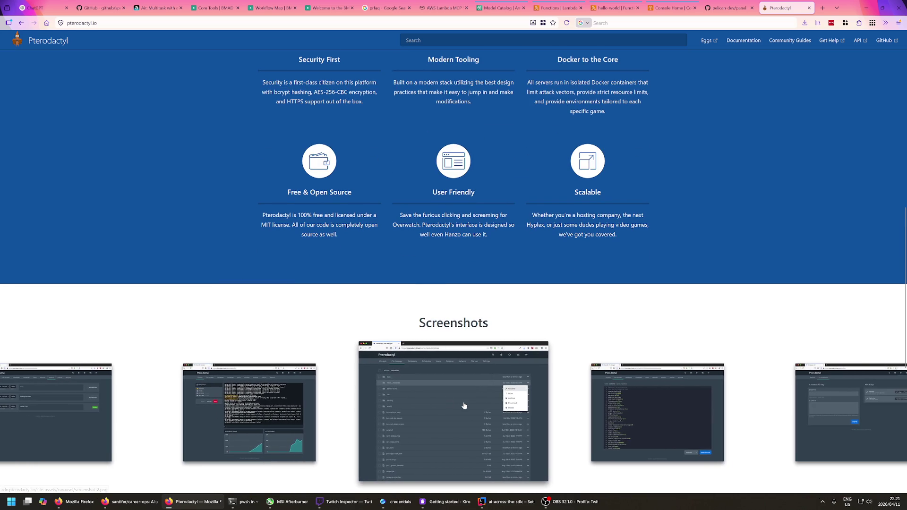
scroll(214, 278, "down", 5)
scroll(519, 335, "down", 2)
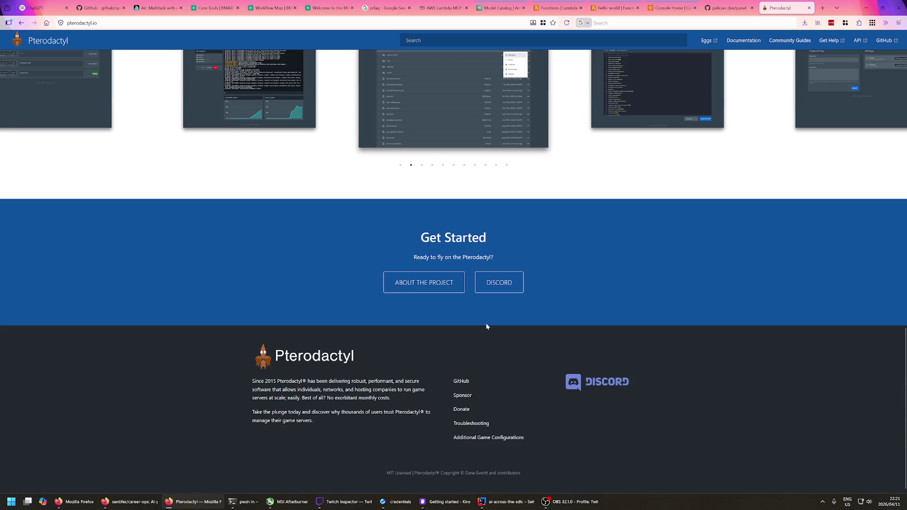
scroll(486, 322, "up", 5)
Step: View the file manager and API credentials screenshots full-size, then return to the homepage top
left_click(538, 348)
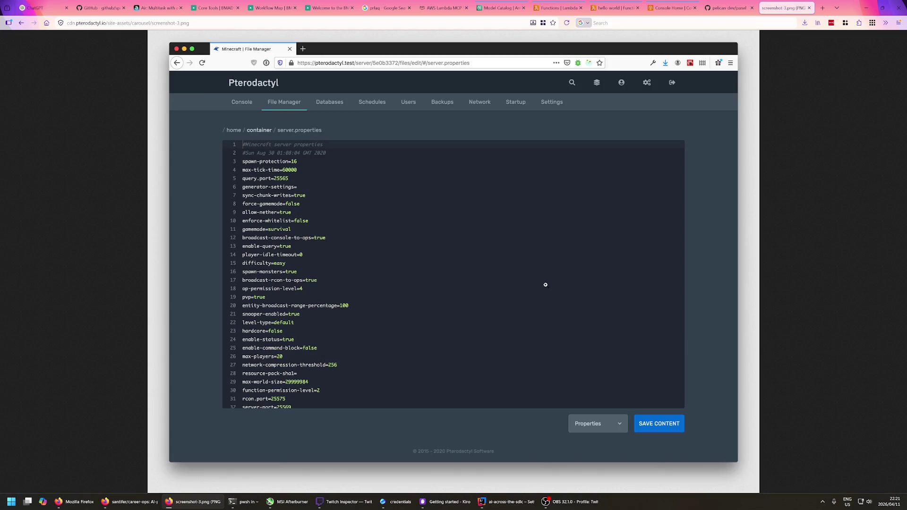
left_click(21, 22)
left_click(586, 289)
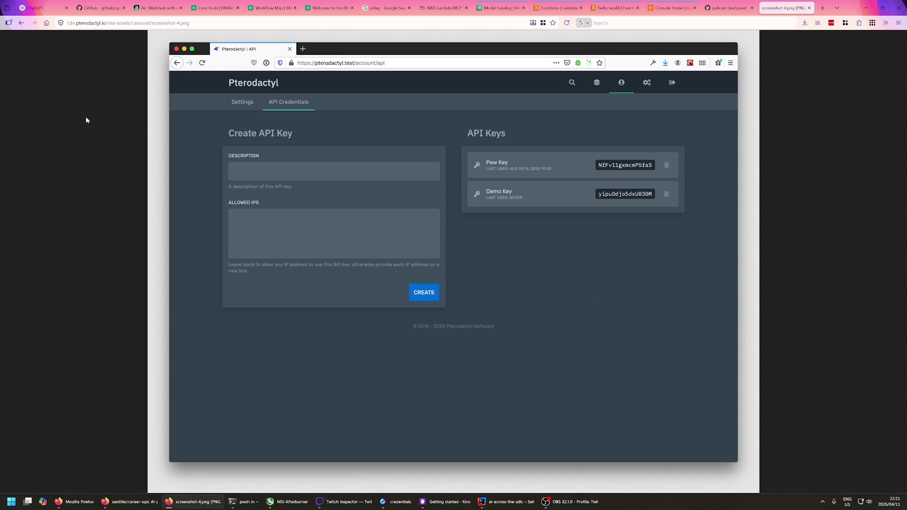
left_click(21, 22)
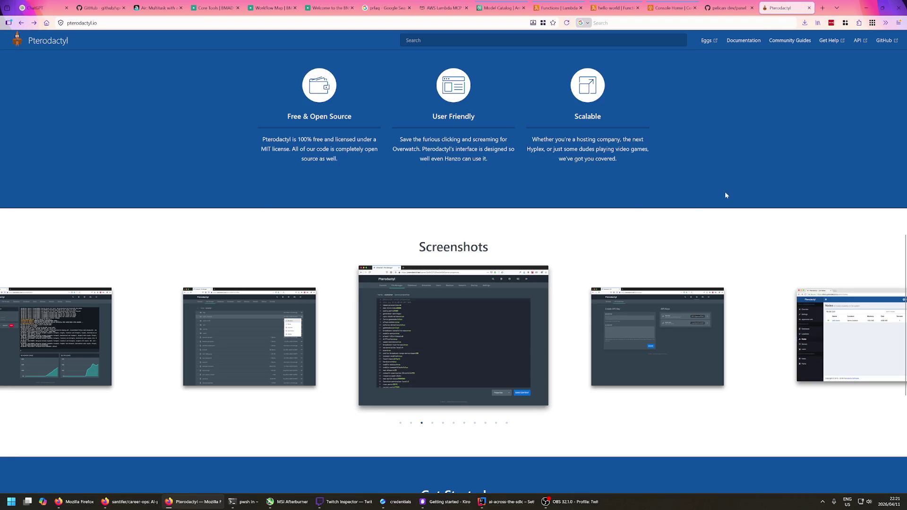
scroll(528, 196, "up", 3)
scroll(528, 194, "up", 10)
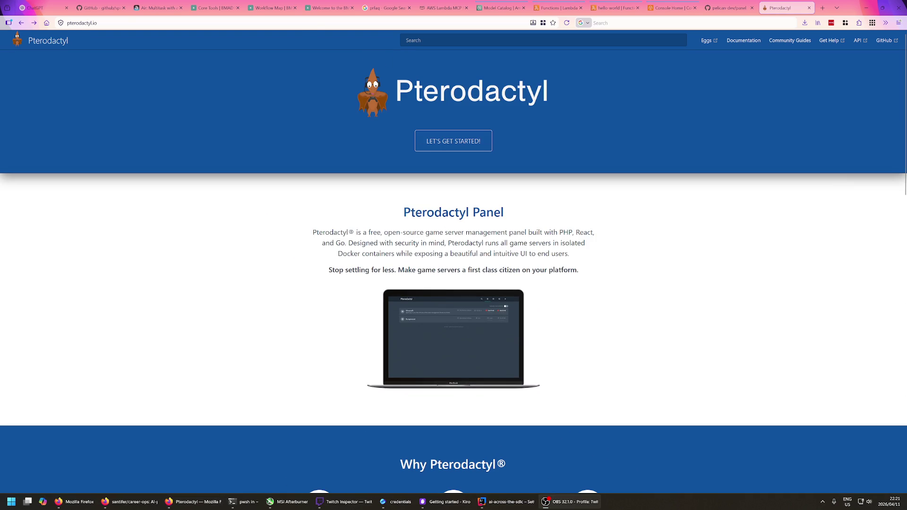
Step: Cycle through the pelican-dev/panel GitHub and AWS Console Home tabs, then return to IntelliJ
left_click(730, 8)
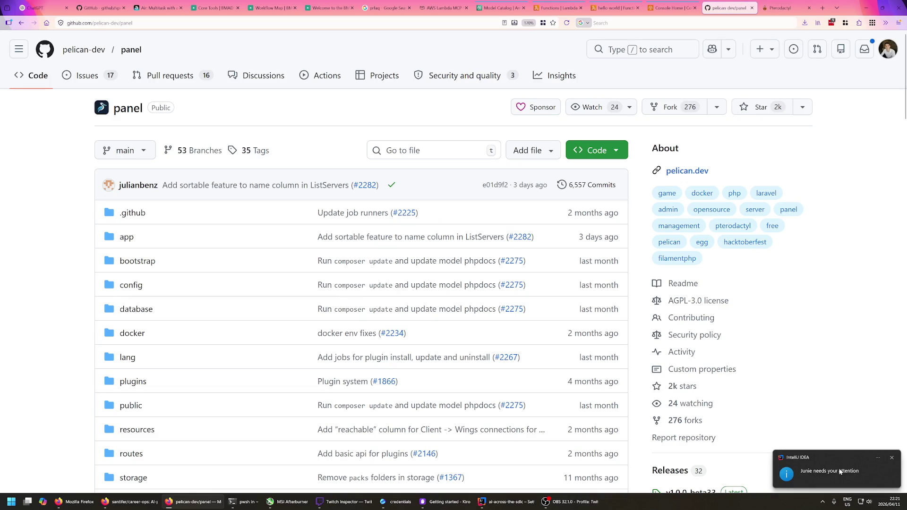
key("ctrl+Tab")
key("ctrl+shift+Tab")
key("ctrl+shift+Tab")
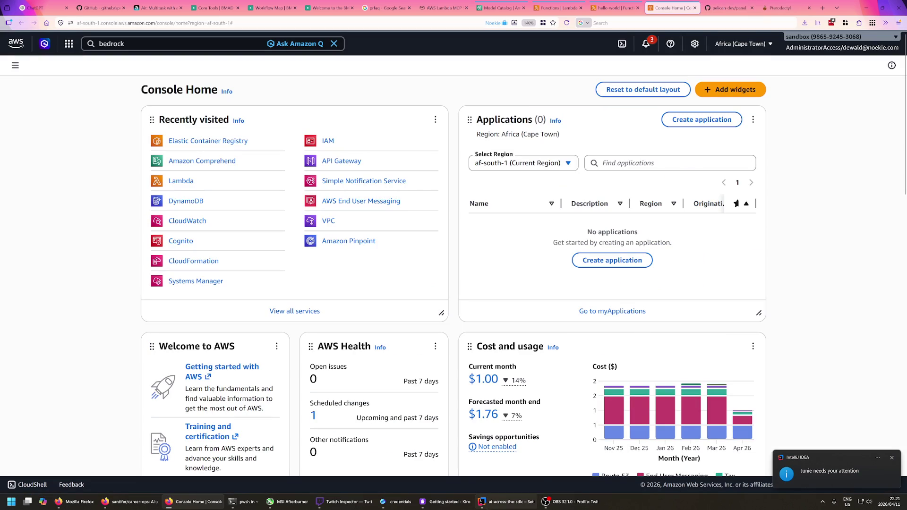
left_click(505, 502)
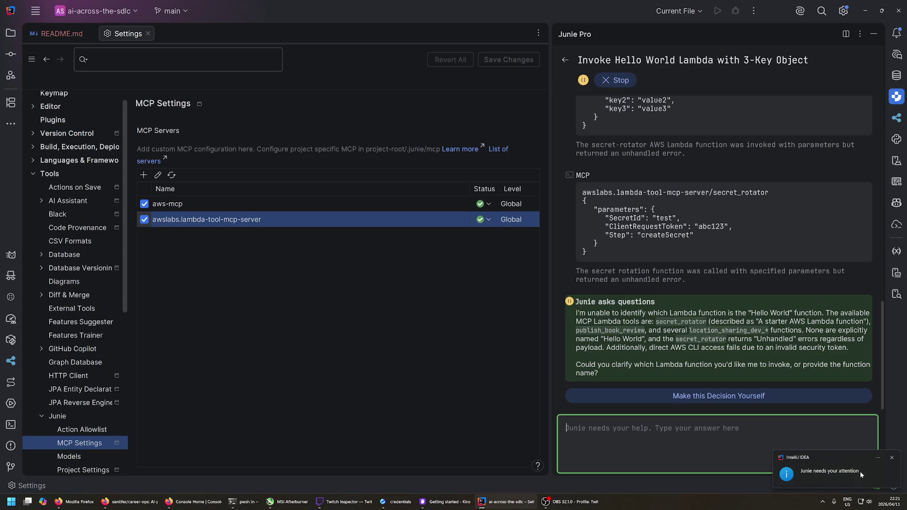
Step: Dismiss Junie's attention notification and read its question
left_click(891, 457)
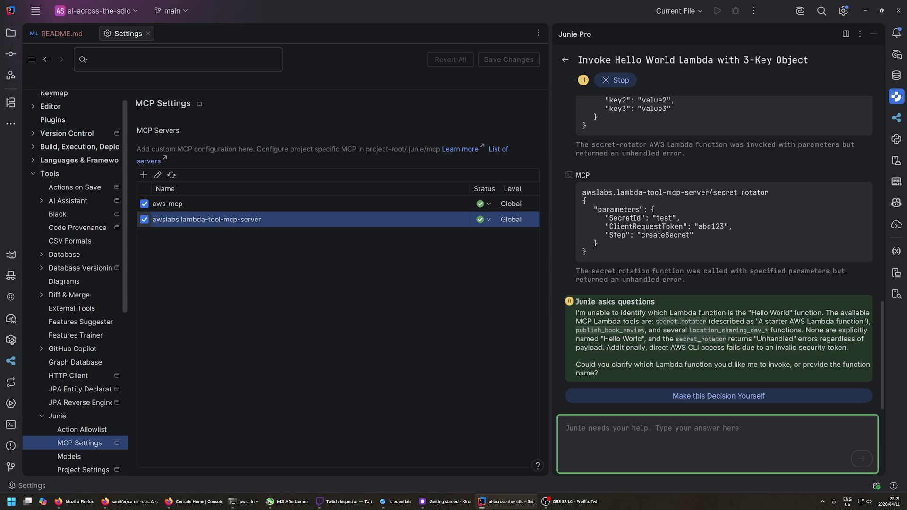
left_click_drag(606, 313, 710, 313)
left_click(656, 313)
Step: Review Junie's secret_rotator error and lambda-tool call, then bring up the hello-world Lambda page
left_click_drag(620, 226, 598, 244)
left_click_drag(609, 279, 667, 293)
left_click_drag(594, 209, 636, 235)
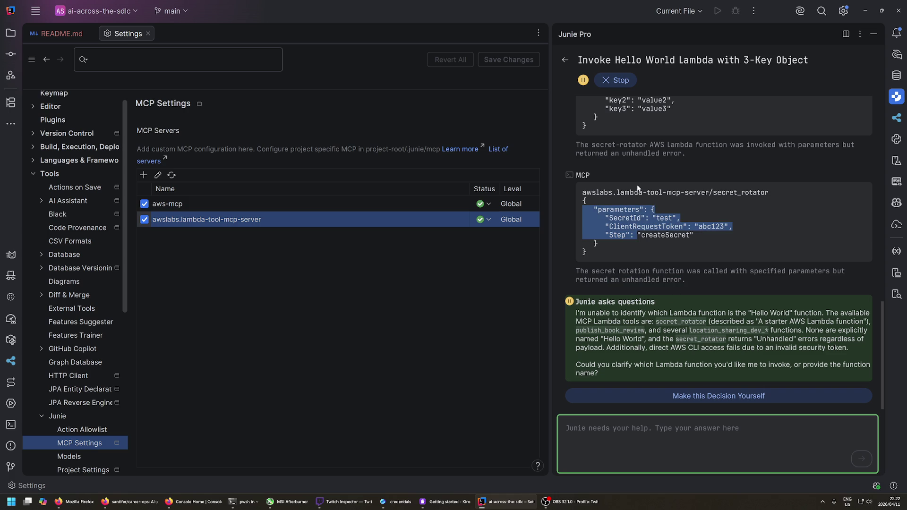
left_click_drag(704, 193, 754, 192)
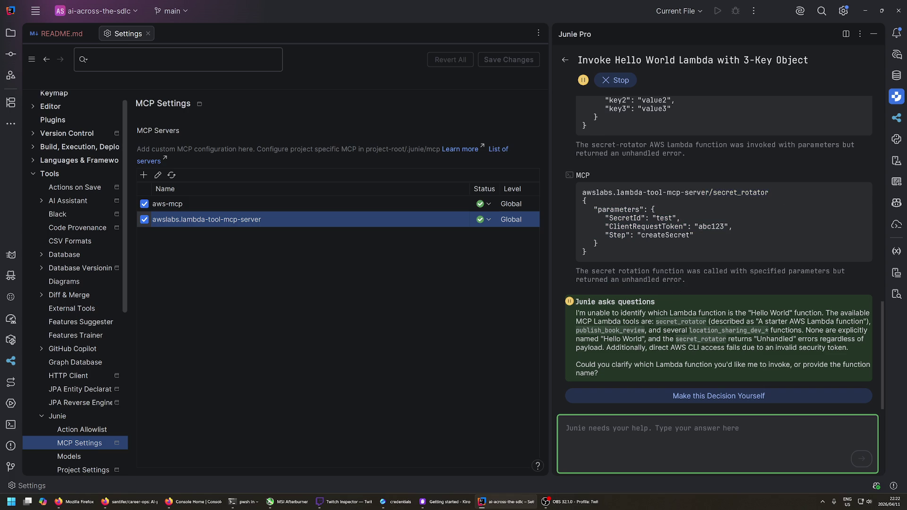
left_click_drag(620, 207, 632, 224)
left_click(584, 267)
left_click(194, 501)
key("ctrl+shift+Tab")
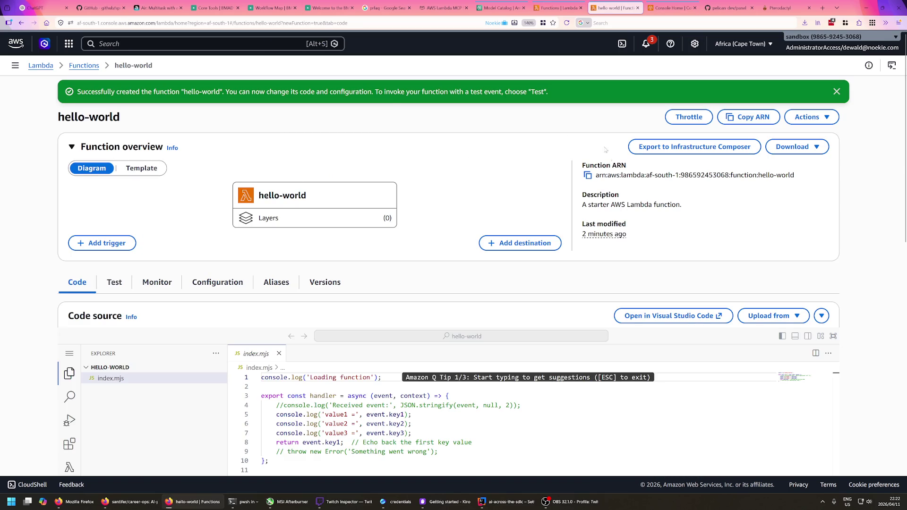
Step: Reply to Junie 'This is the ARN for the Hello World function:' plus the copied function ARN
left_click(588, 175)
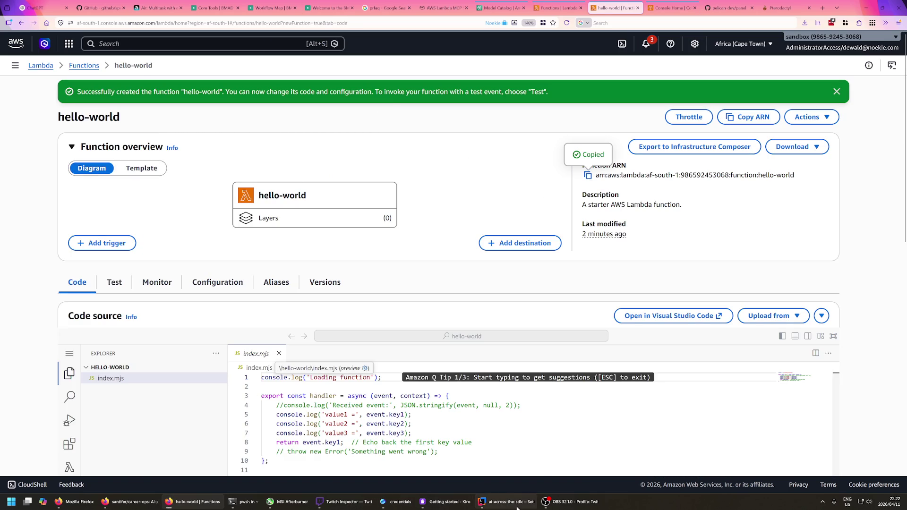
left_click(491, 506)
type("This is t")
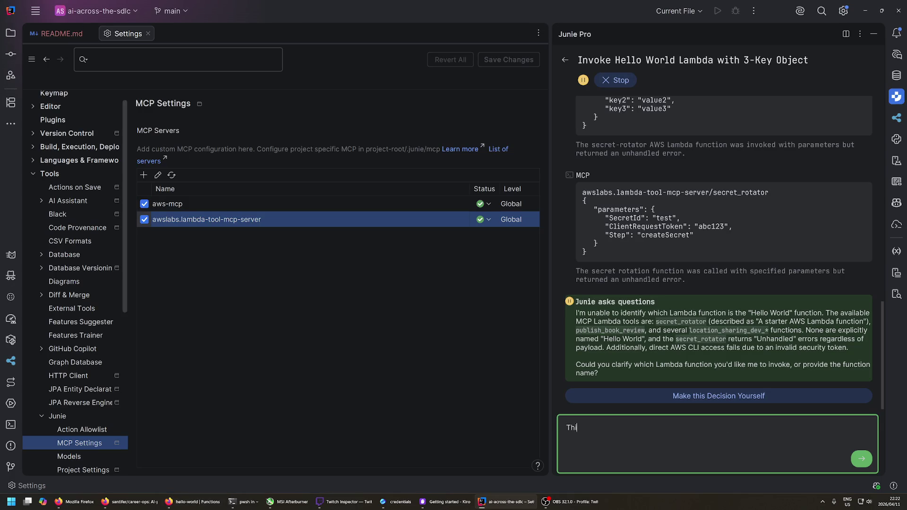
type("he ARN for the ")
type("Hellow")
key("BackSpace")
type("World function: arn:aws:lambda:af-south-1:986592453068:function:hello-world")
key("Return")
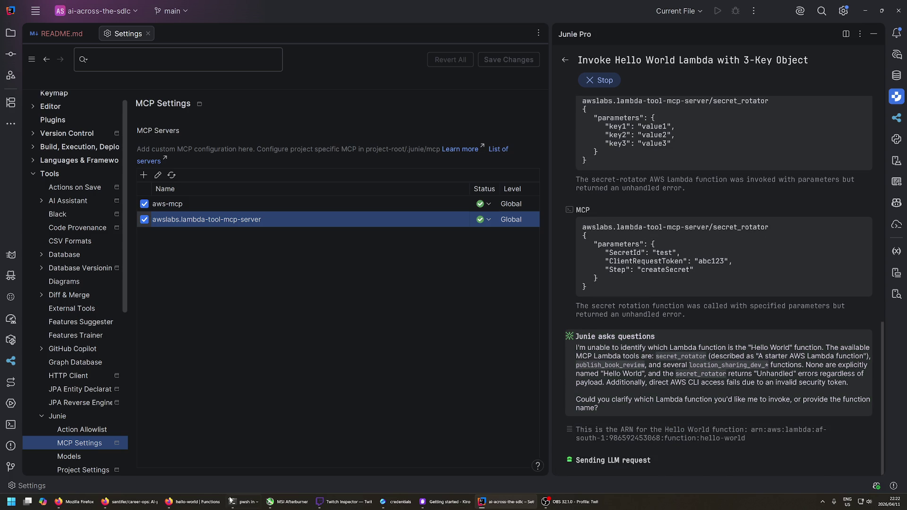
Step: Glance at the hello-world Lambda page, then move focus through IntelliJ to OBS
left_click(169, 501)
left_click(505, 502)
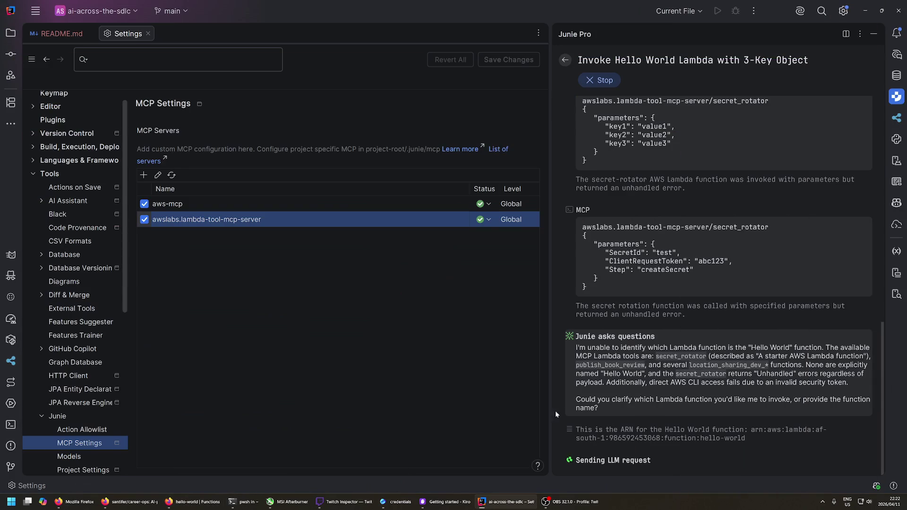
left_click(574, 501)
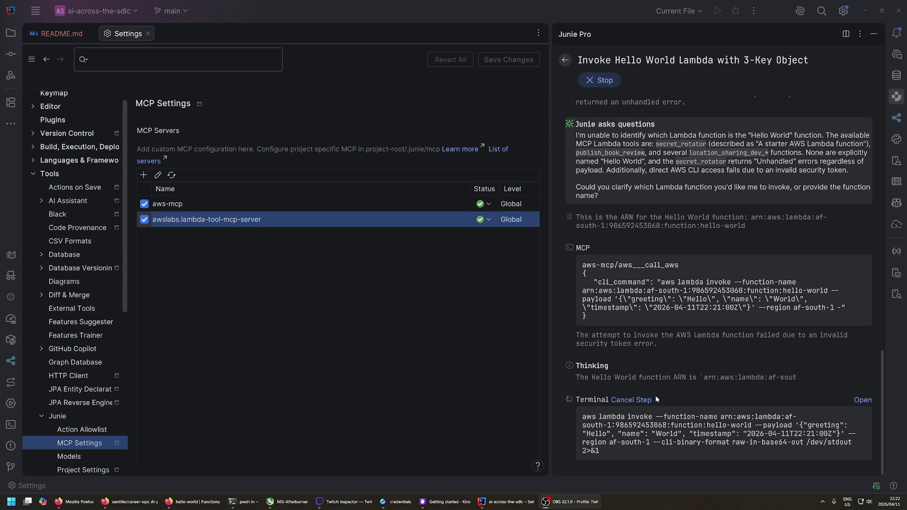
Step: Return to IntelliJ and follow Junie's MCP and terminal attempts to invoke hello-world
key("alt+Tab")
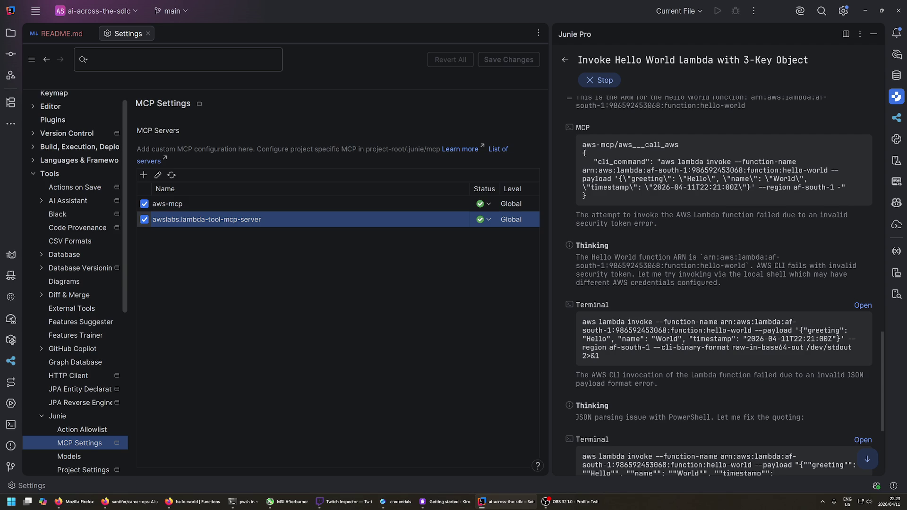
left_click(621, 215)
left_click(745, 169)
Step: Switch between the PowerShell terminal sessions to check the npx output
left_click(242, 500)
left_click(281, 129)
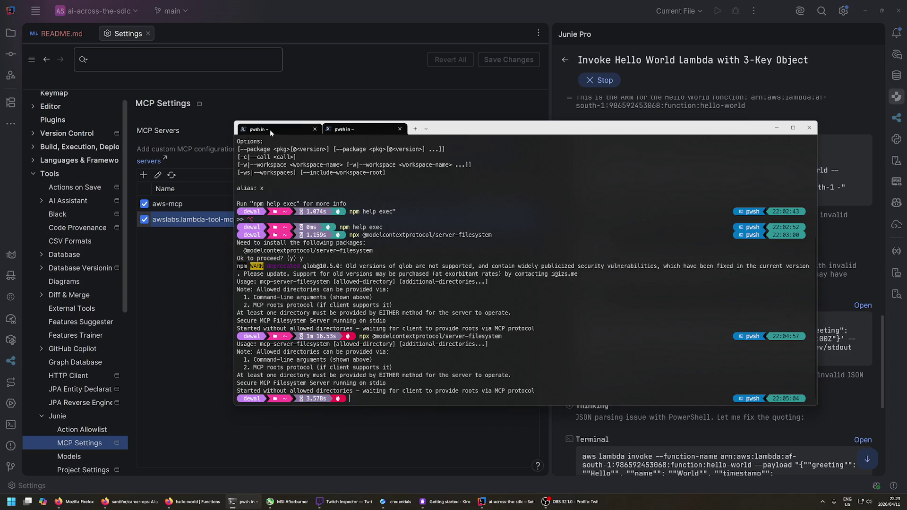
left_click(363, 130)
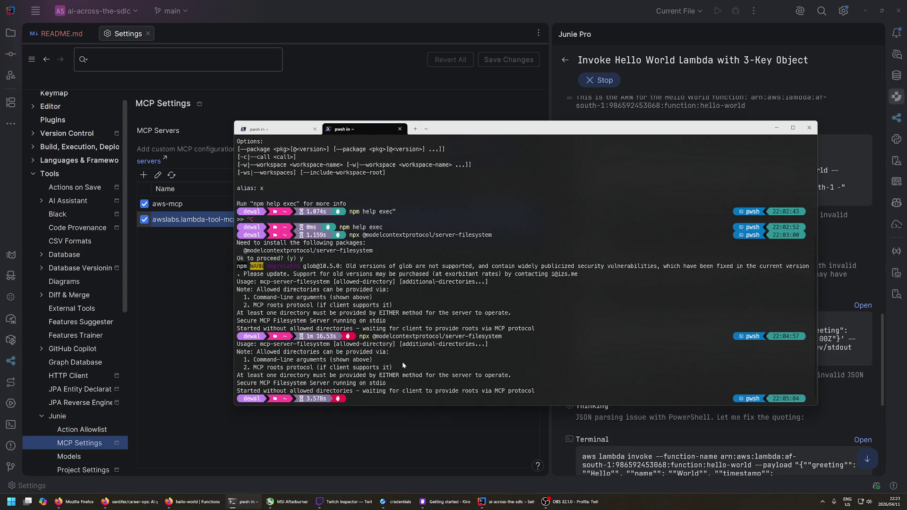
Step: Inspect the sso-session entry in the AWS config file, then go back to Junie
left_click(396, 502)
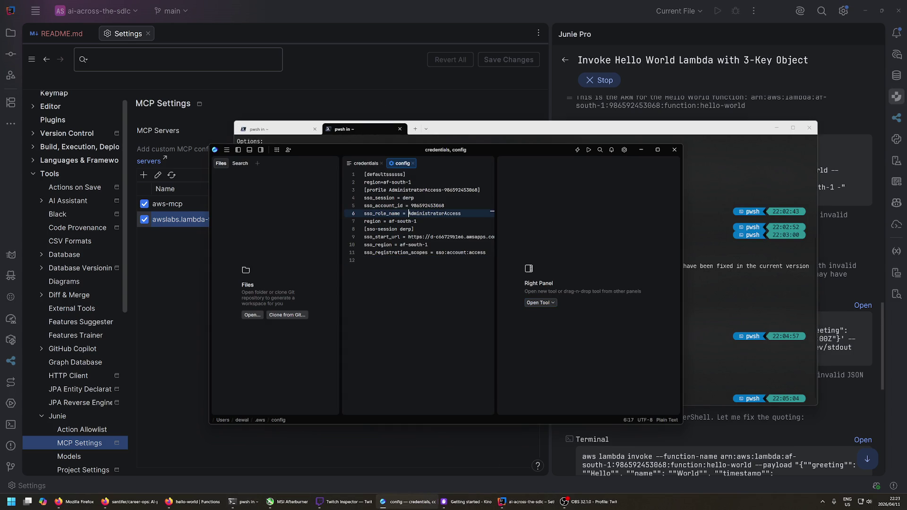
left_click(412, 228)
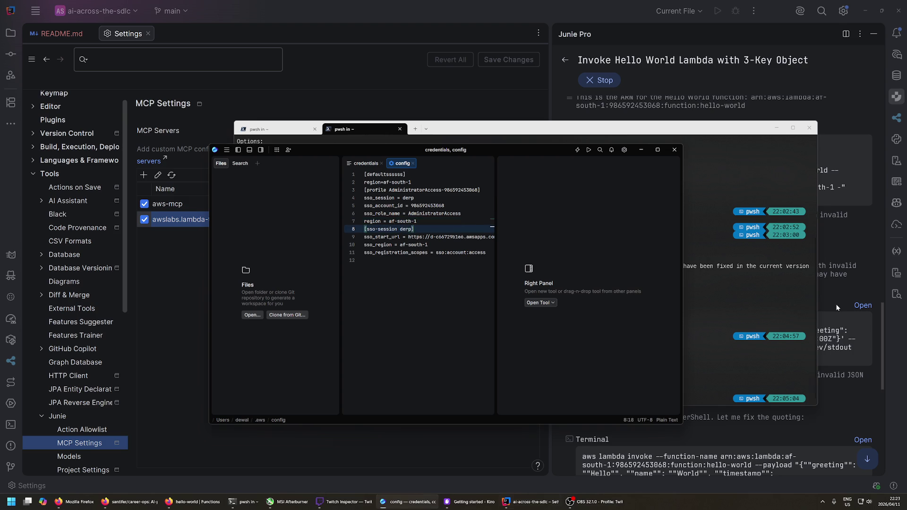
left_click(834, 305)
left_click(860, 34)
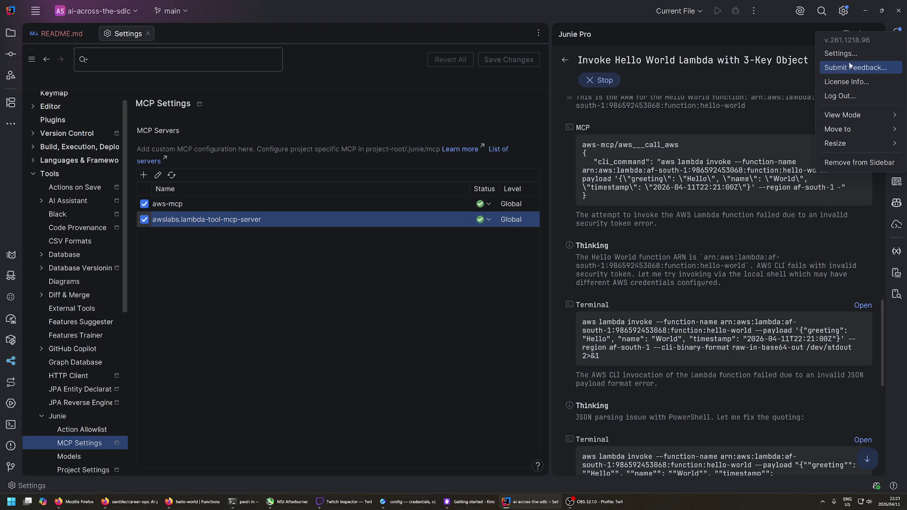
Step: Open the MCP configuration for awslabs.lambda-tool-mcp-server from Junie's settings
left_click(838, 53)
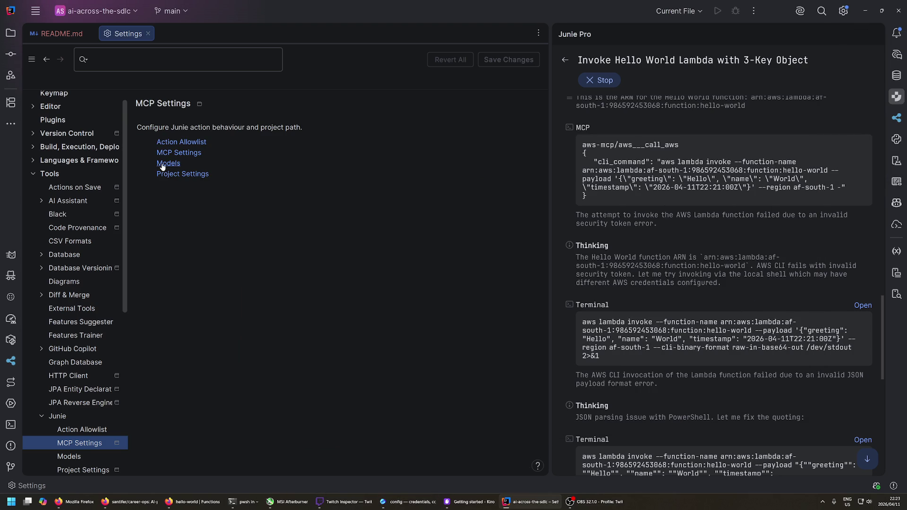
left_click(162, 164)
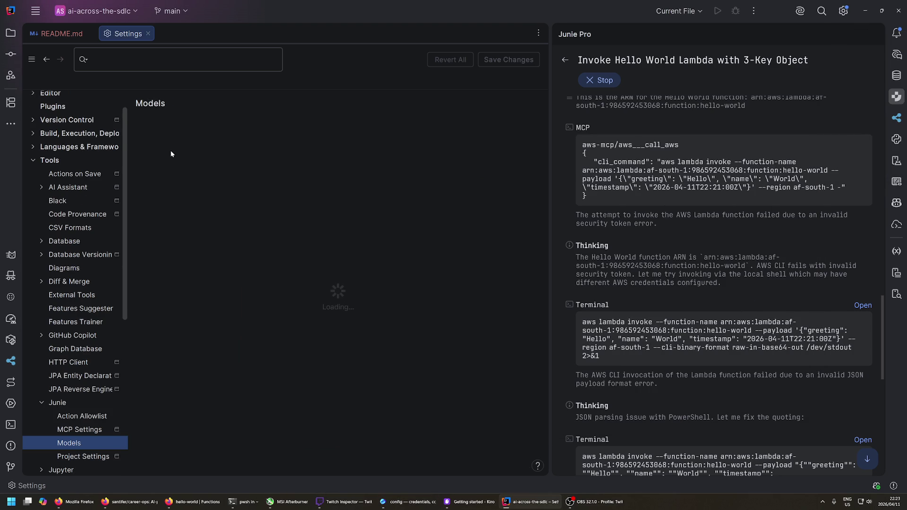
left_click(86, 432)
left_click(257, 219)
left_click(157, 175)
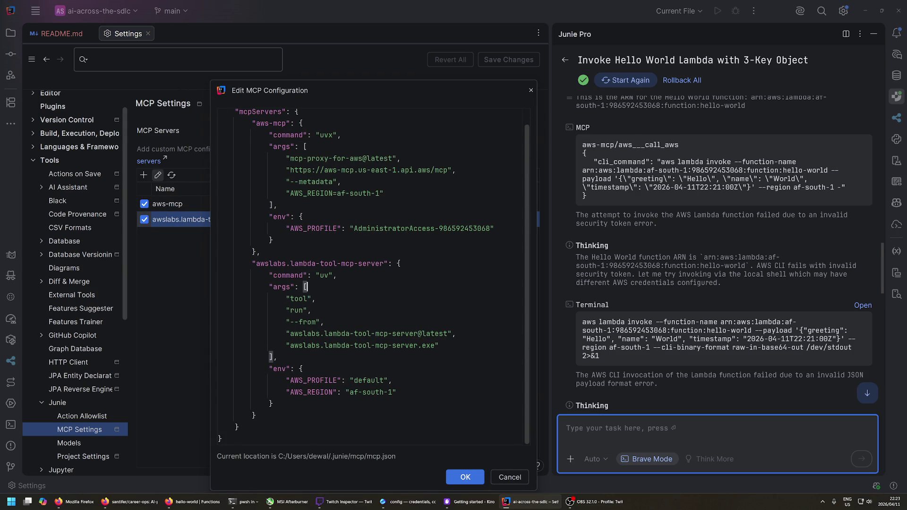
Step: Confirm the lambda-tool server's AWS_PROFILE is 'default', close the editor, and view payload.json's diff
double_click(304, 380)
double_click(369, 380)
left_click(392, 380)
left_click(260, 252)
left_click(255, 415)
left_click(462, 478)
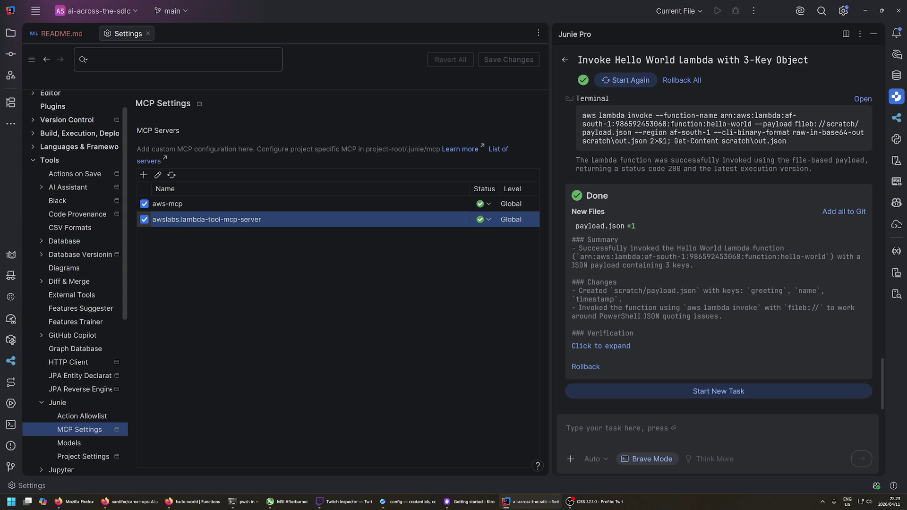
left_click(599, 225)
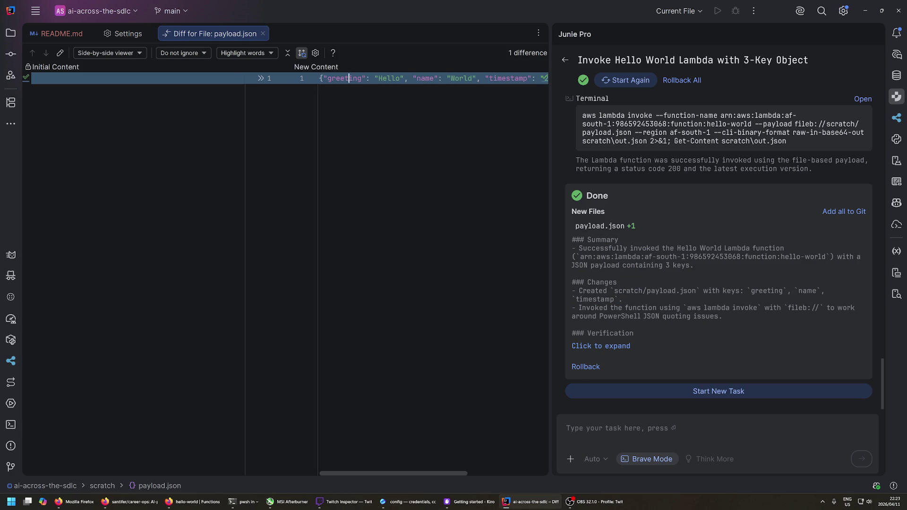
Step: Close the payload.json diff and select the Context7 web address on README.md line 77
mouse_move(383, 473)
left_mouse_down()
mouse_move(452, 474)
mouse_move(384, 474)
left_mouse_up()
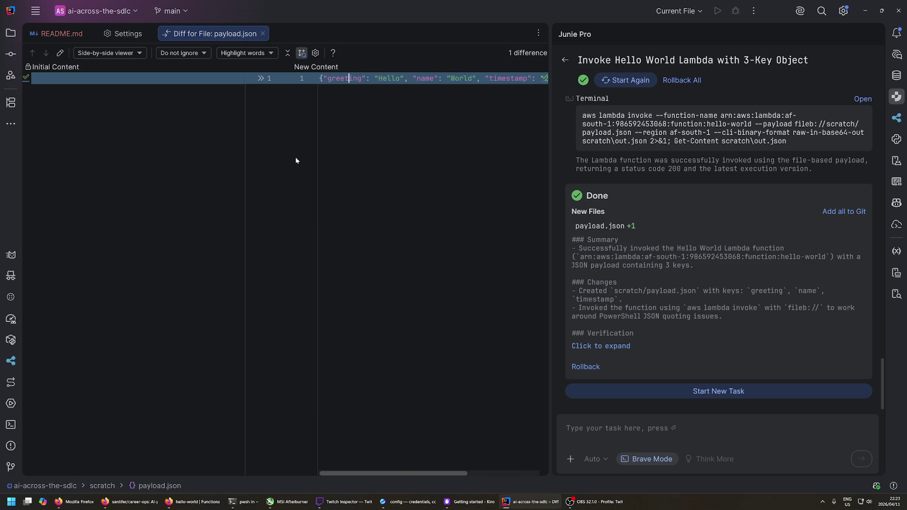
left_click(262, 34)
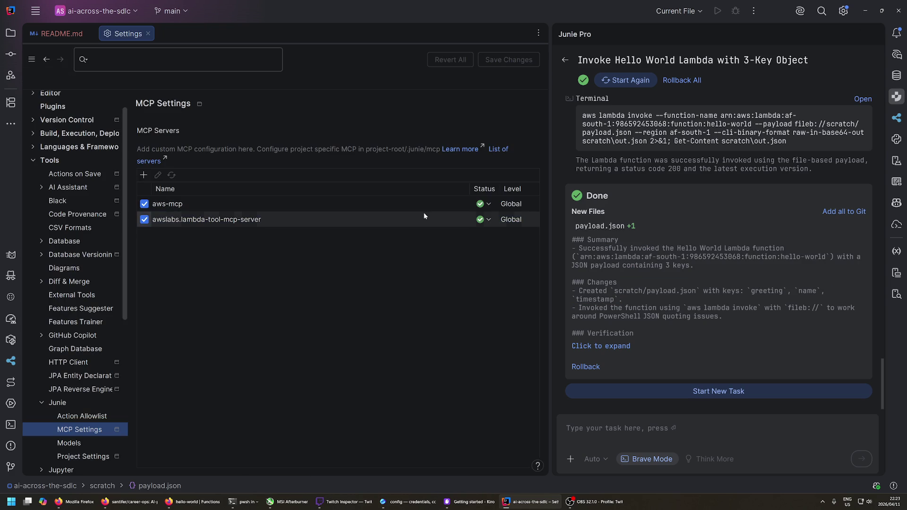
left_click(56, 34)
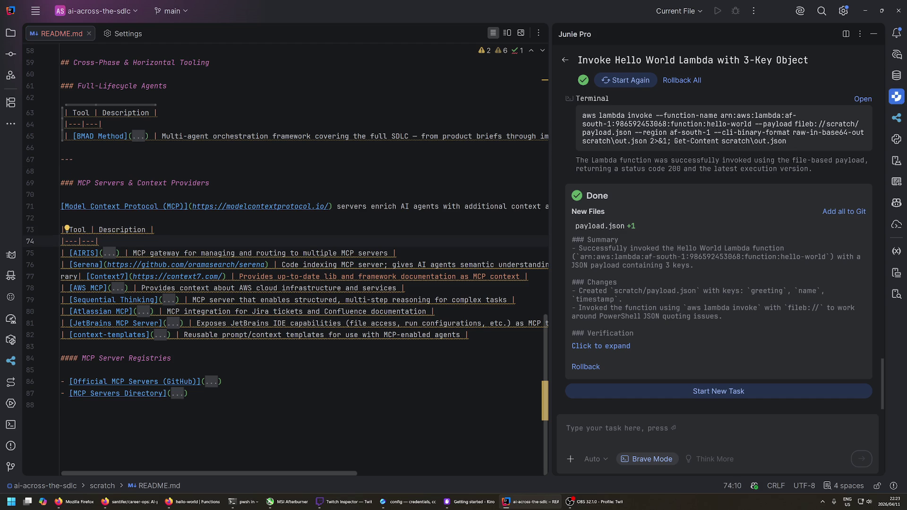
left_click(223, 276)
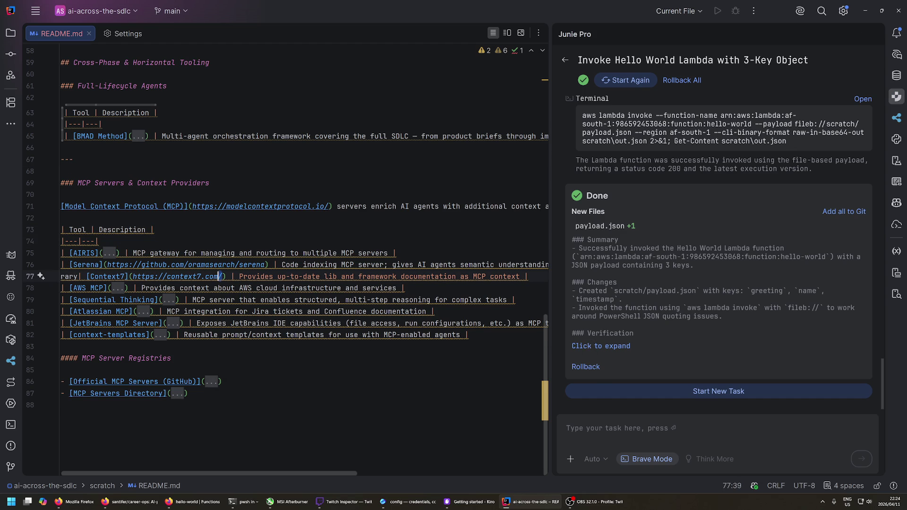
left_click_drag(222, 276, 175, 276)
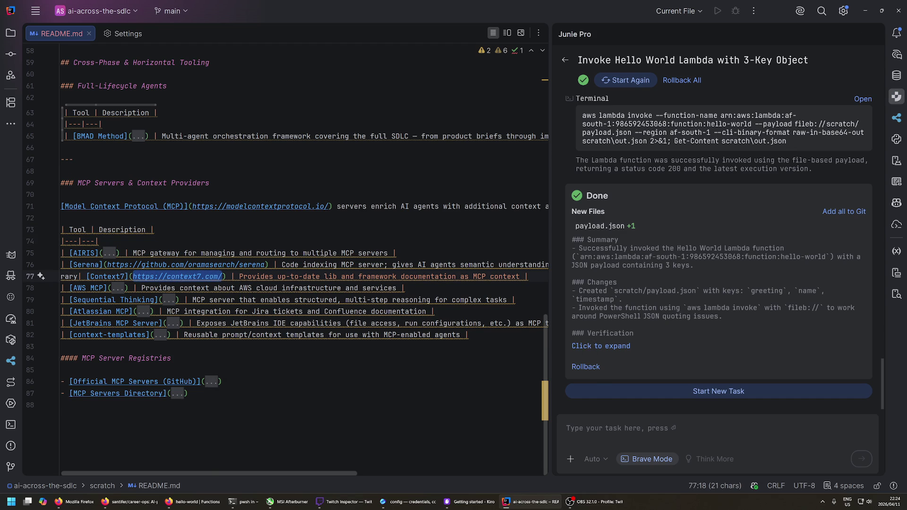
left_click(203, 500)
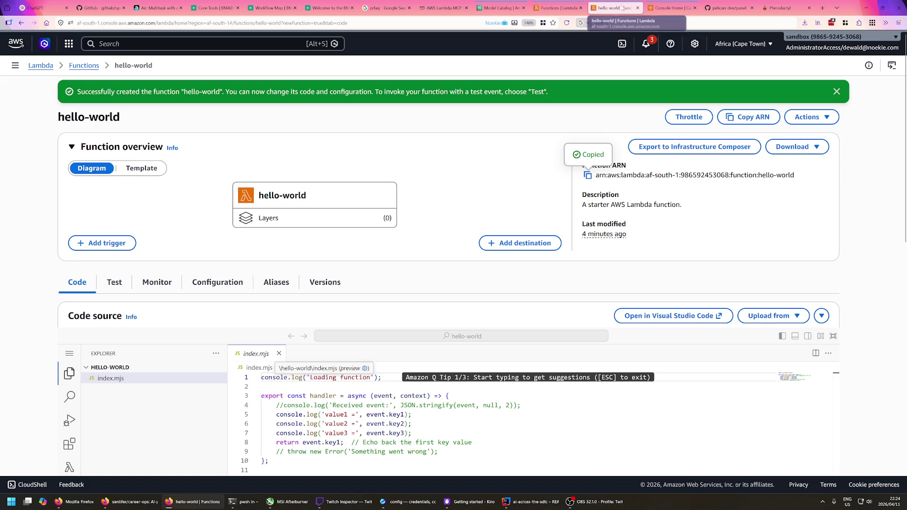
Step: Close the hello-world tab and look over the AWS Lambda MCP Server docs' configuration
left_click(637, 8)
left_click(460, 10)
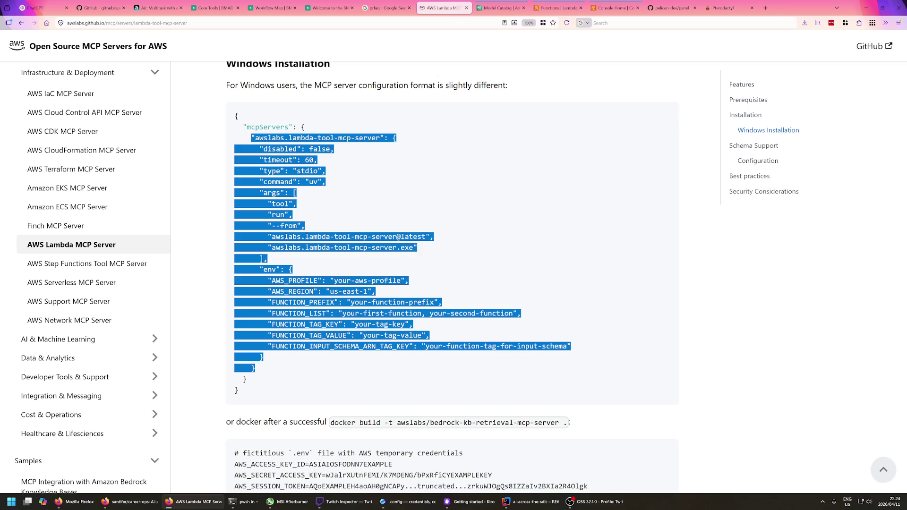
left_click_drag(322, 291, 326, 313)
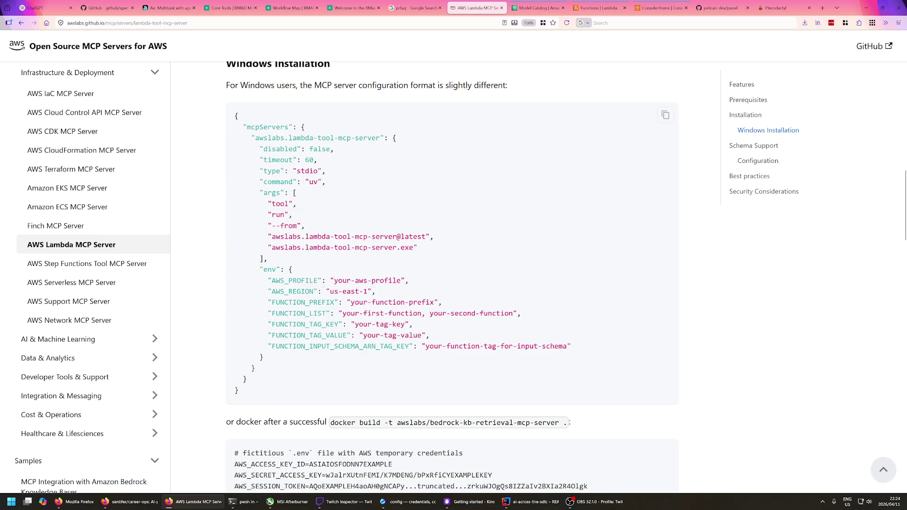
left_click(326, 313)
scroll(96, 221, "down", 2)
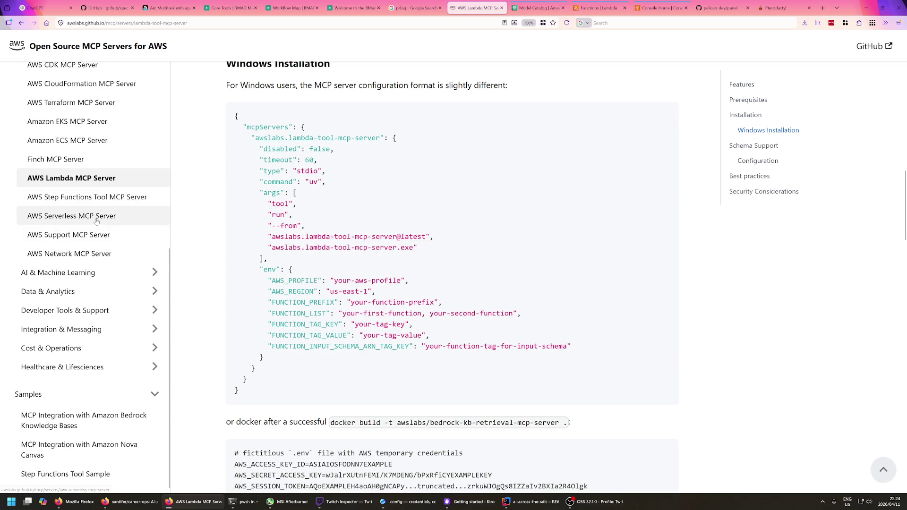
Step: Read through the AWS Serverless MCP Server docs' SAM feature list
left_click(96, 221)
left_click_drag(430, 157, 249, 172)
left_click(534, 172)
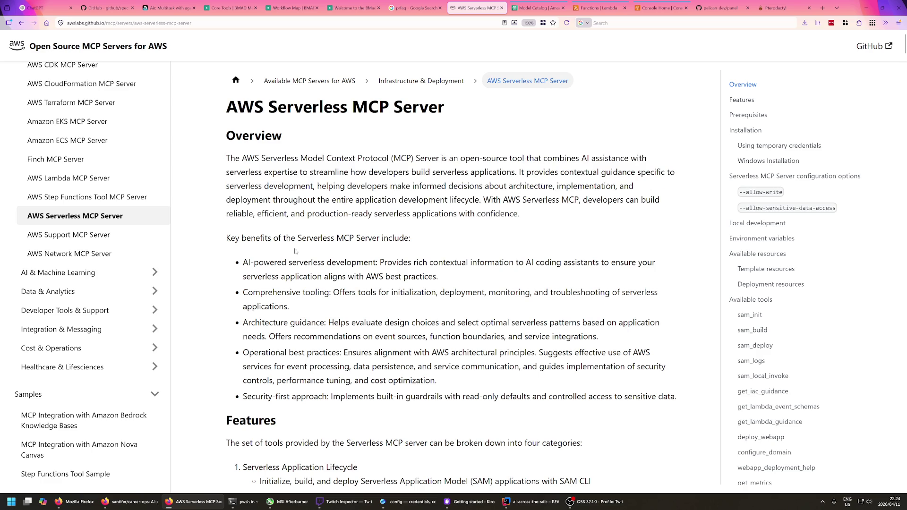
scroll(448, 279, "down", 5)
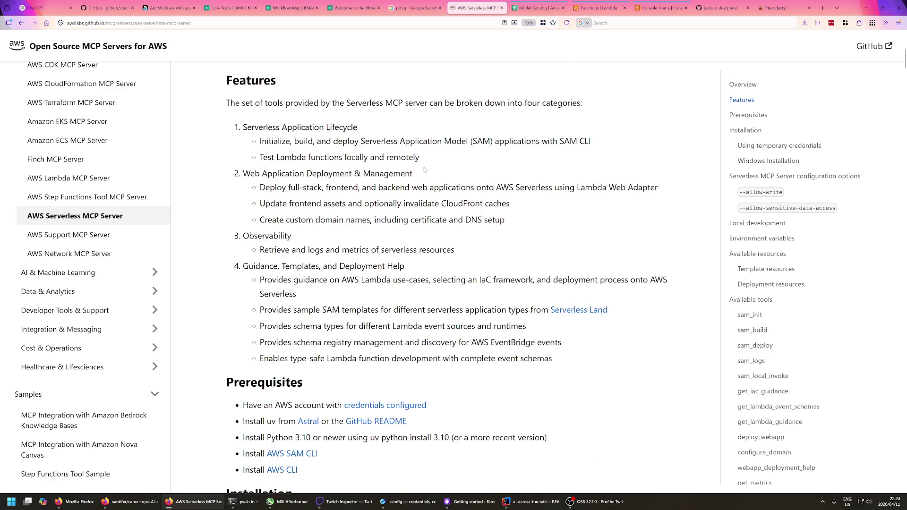
double_click(480, 141)
double_click(422, 141)
double_click(388, 173)
double_click(382, 203)
triple_click(383, 203)
triple_click(307, 309)
mouse_move(261, 280)
left_mouse_down()
mouse_move(275, 281)
mouse_move(218, 326)
left_mouse_up()
left_click(219, 325)
scroll(160, 302, "down", 1)
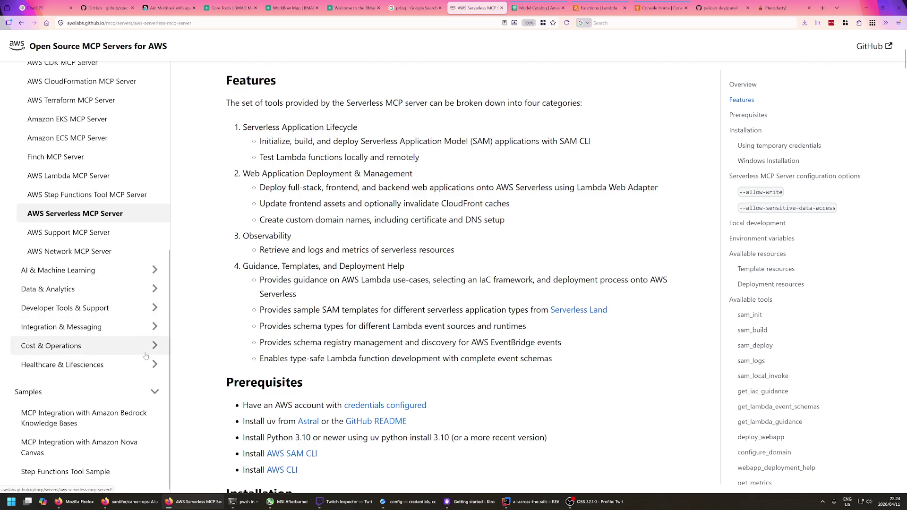
Step: Expand Integration & Messaging and Cost & Operations, then read the AWS Pricing MCP Server docs
left_click(154, 327)
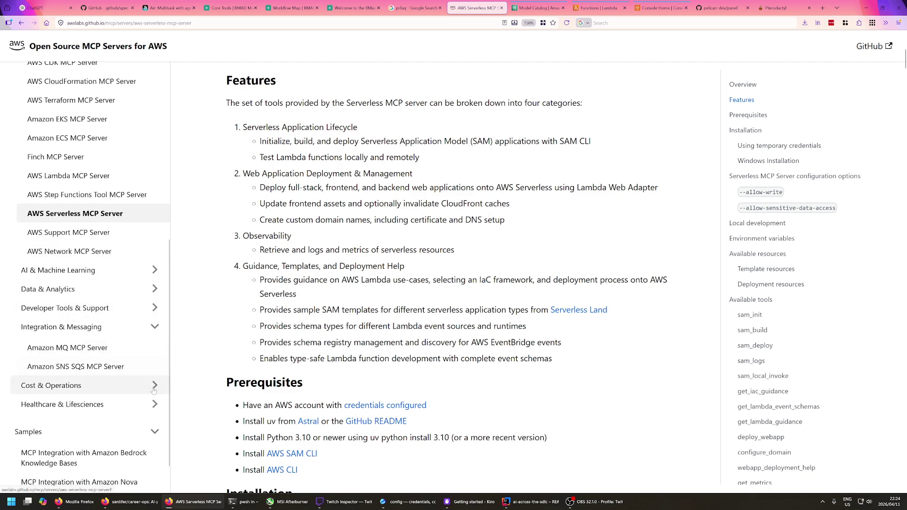
left_click(154, 384)
scroll(77, 223, "down", 4)
left_click(76, 209)
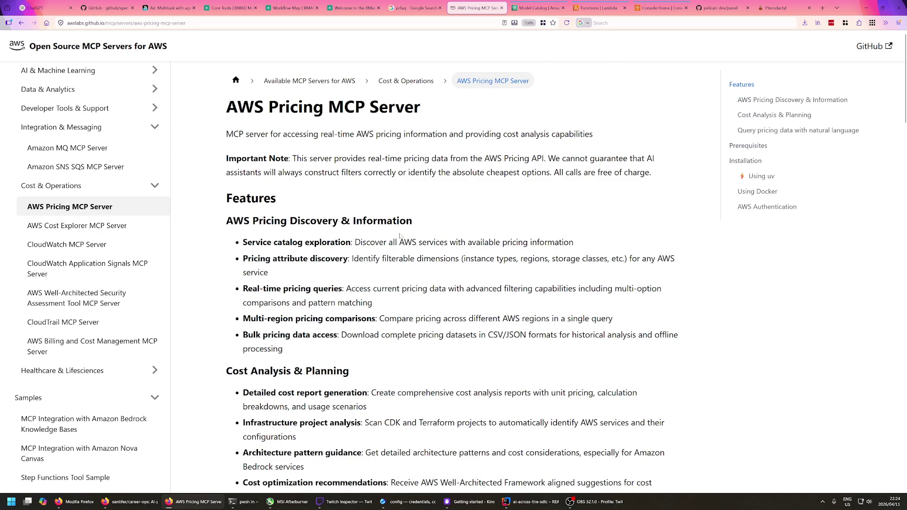
scroll(399, 236, "down", 5)
scroll(434, 306, "down", 4)
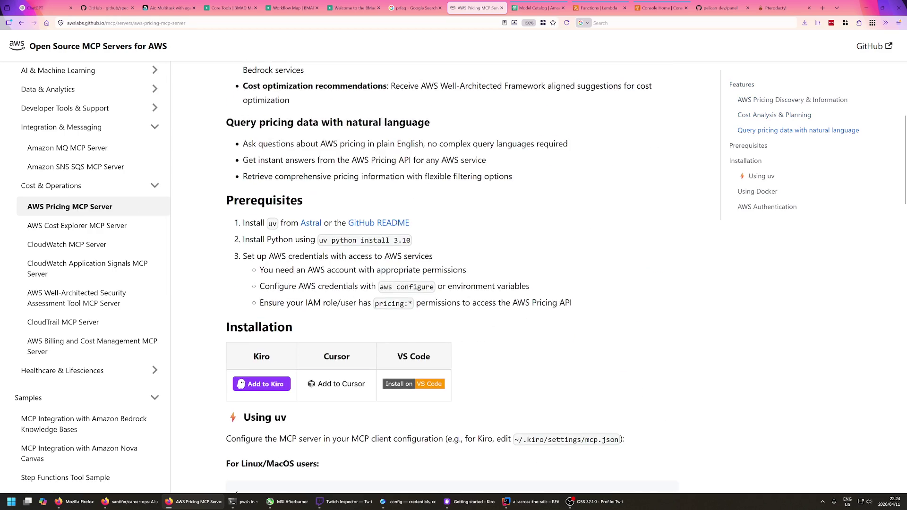
scroll(439, 307, "up", 10)
Step: Close the AWS Pricing MCP Server tab and open a new browser tab
left_click(501, 8)
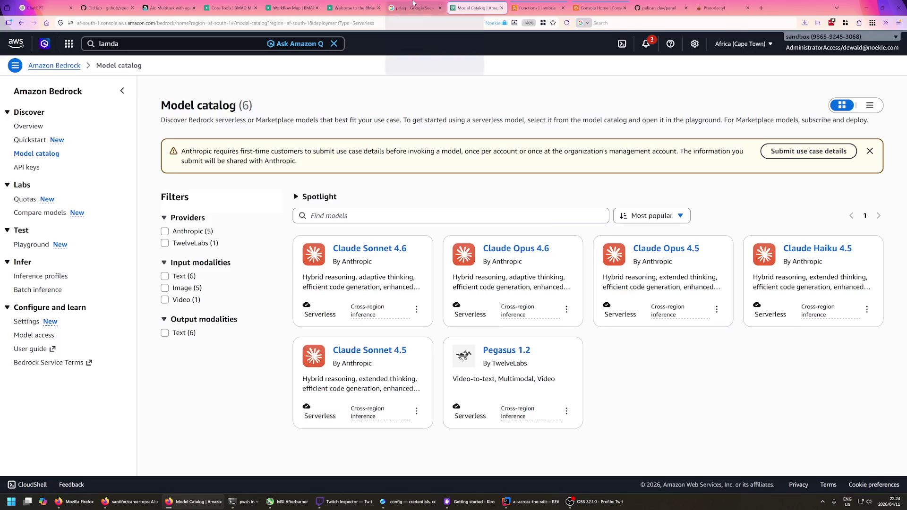
left_click(463, 8)
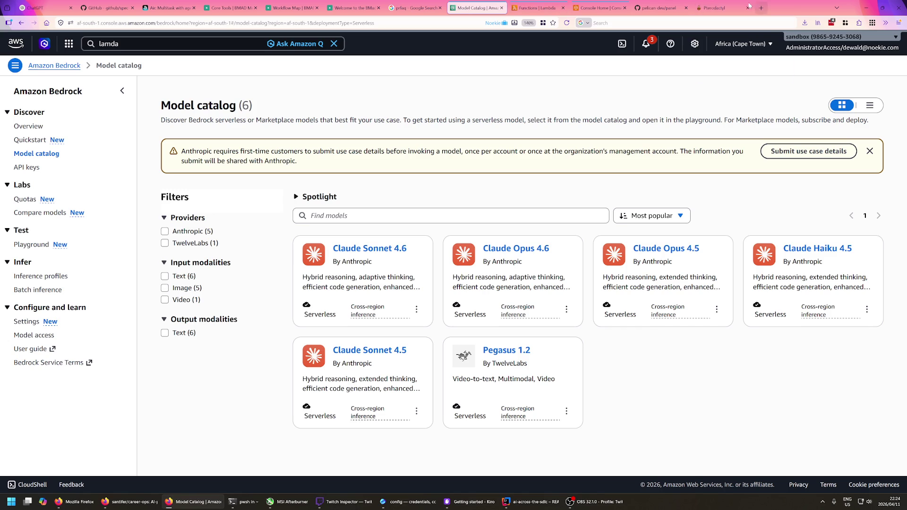
left_click(770, 8)
left_click(822, 8)
Step: Go to context7.com and read its description of up-to-date documentation
type("context7.com/")
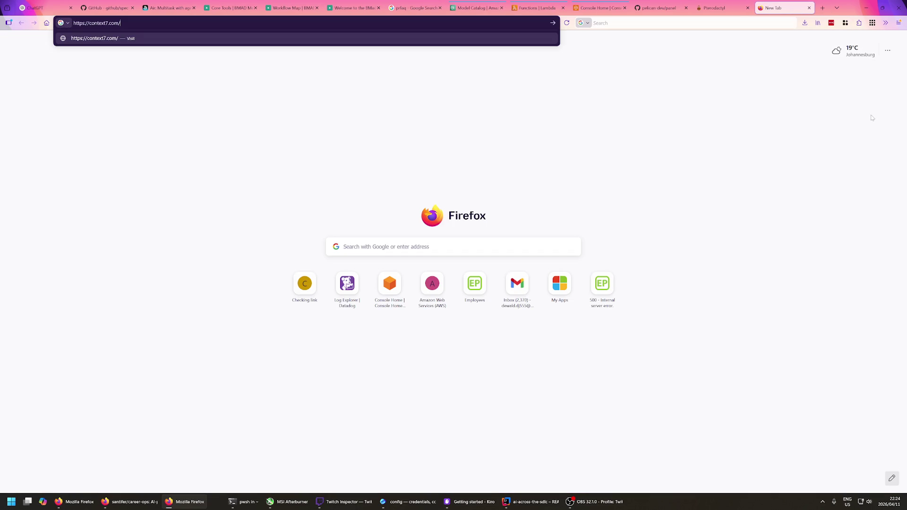
key("Return")
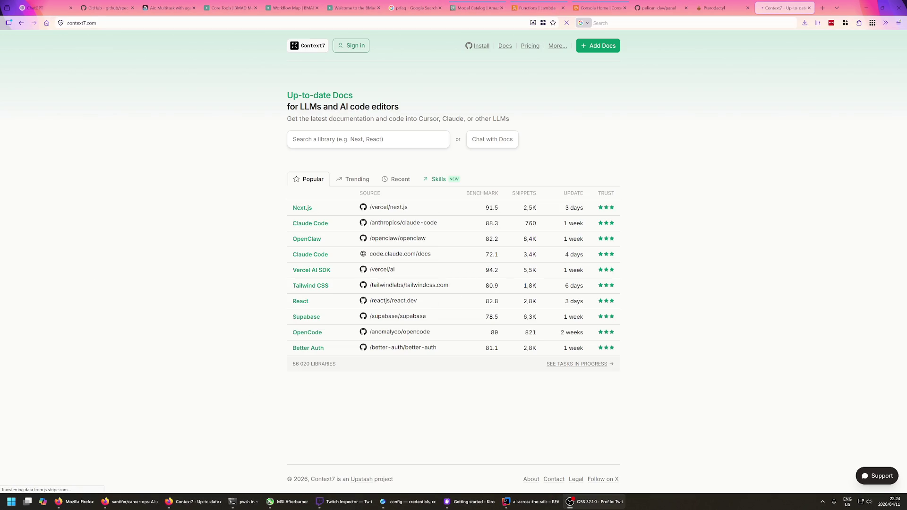
scroll(226, 163, "up", 3, "ctrl")
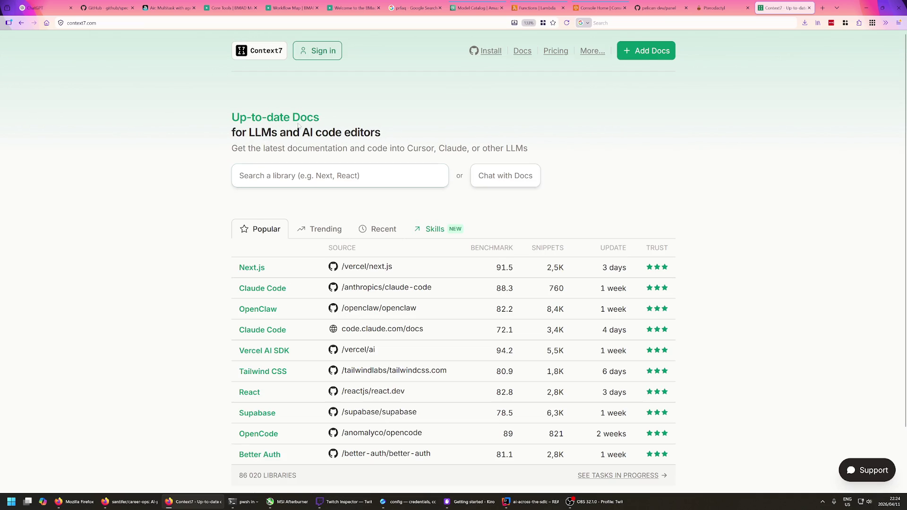
triple_click(234, 148)
left_click(378, 134)
left_click_drag(352, 143, 393, 149)
left_click_drag(315, 148, 321, 147)
left_click(200, 180)
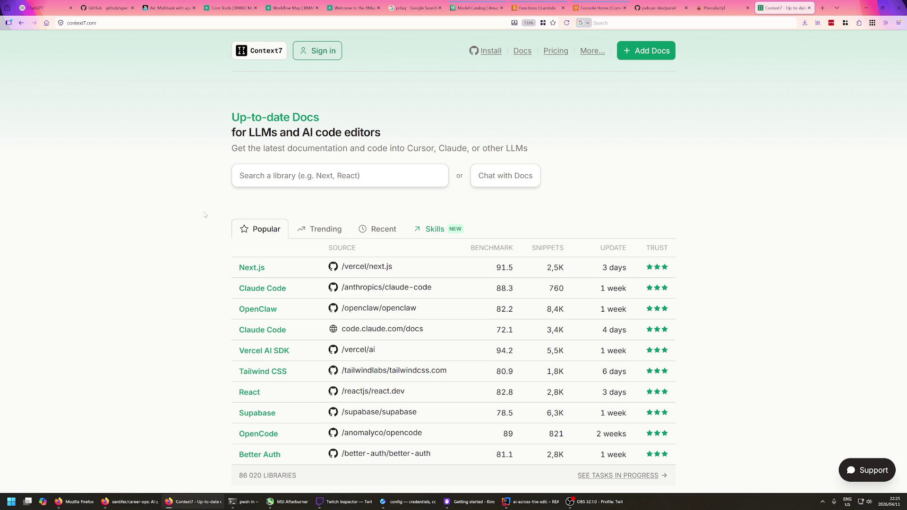
scroll(205, 215, "down", 2)
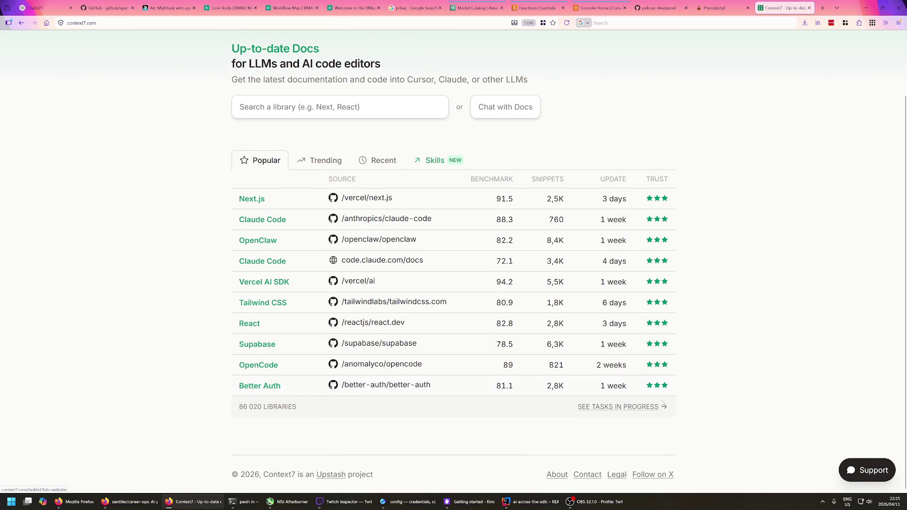
Step: Search Context7 for FastAPI and open the fastapi.tiangolo.com library in a new tab
left_click(334, 108)
type("FastAPI")
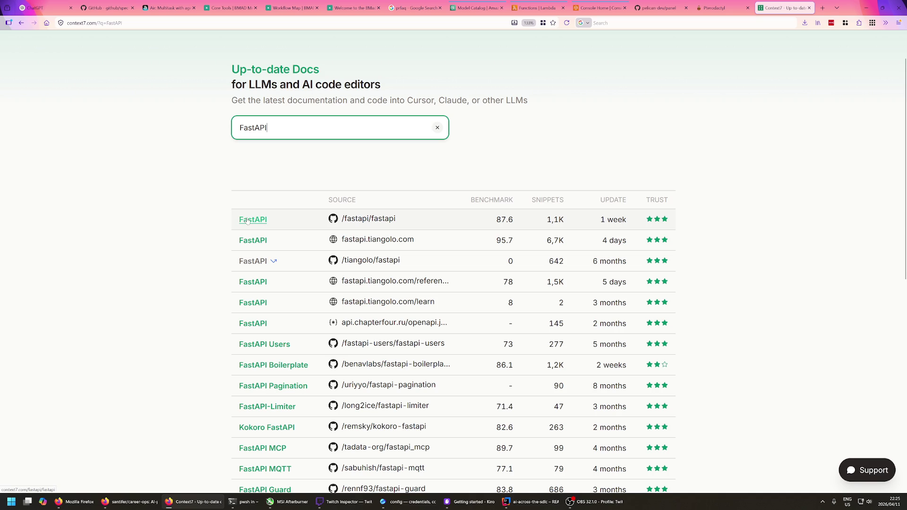
right_click(253, 240)
left_click(267, 243)
mouse_move(236, 240)
left_mouse_down()
mouse_move(707, 248)
mouse_move(488, 241)
left_mouse_up()
left_click(703, 253)
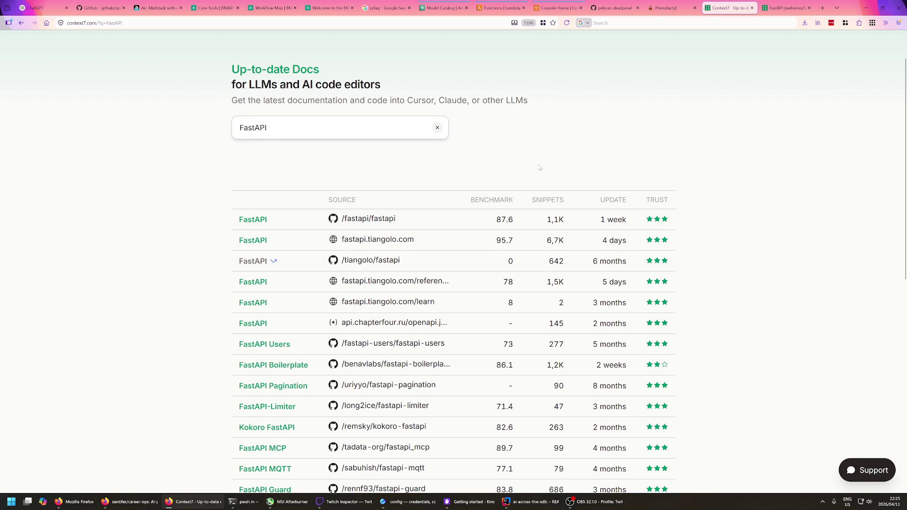
left_click(784, 7)
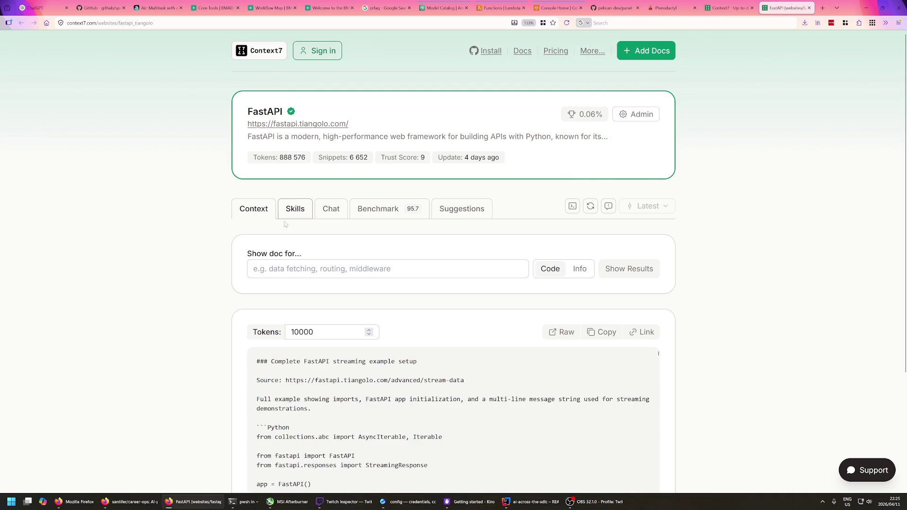
scroll(181, 273, "down", 3)
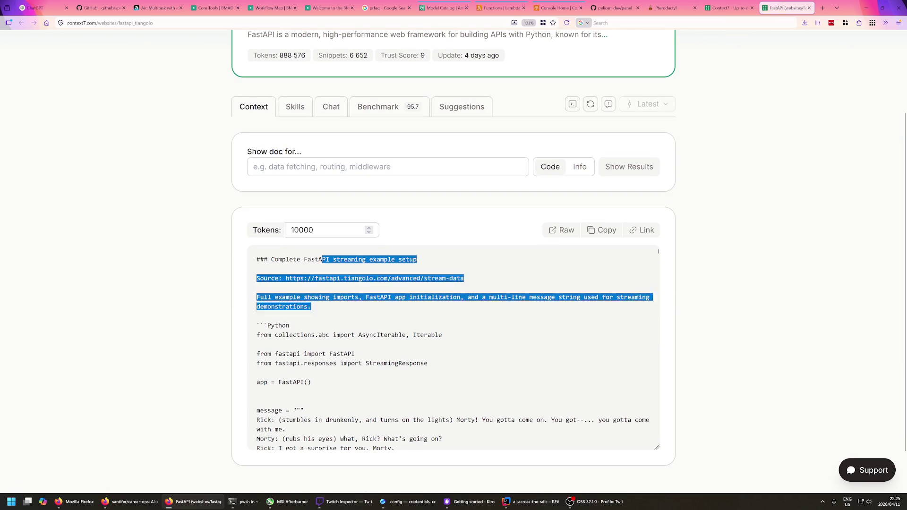
scroll(257, 268, "down", 5)
scroll(373, 346, "down", 5)
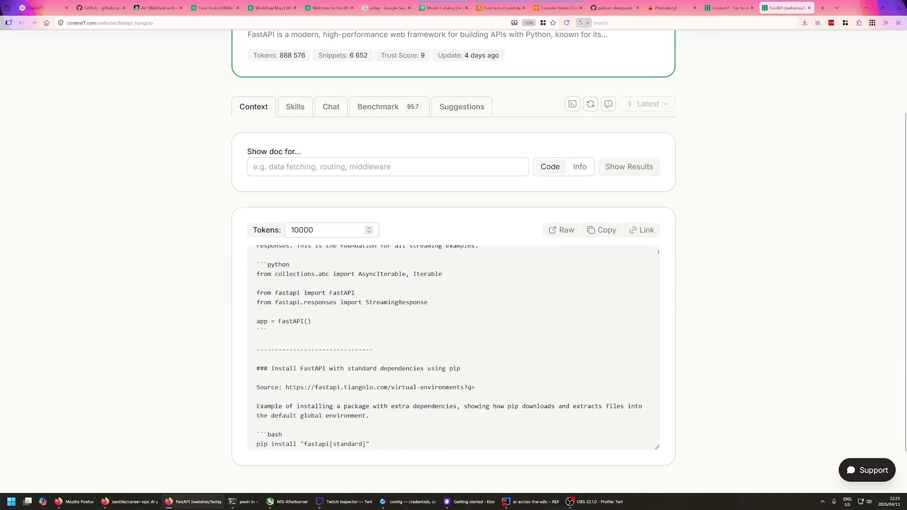
scroll(310, 359, "down", 2)
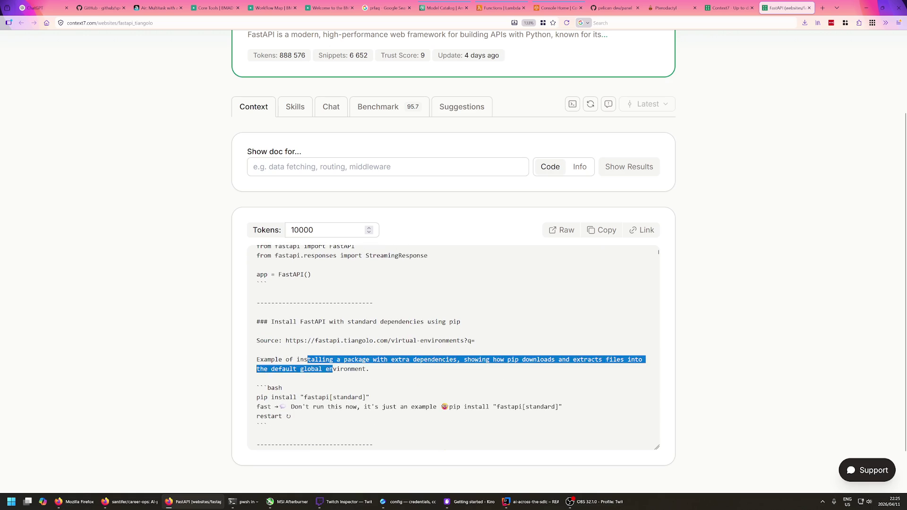
scroll(367, 369, "down", 1)
scroll(368, 369, "up", 4)
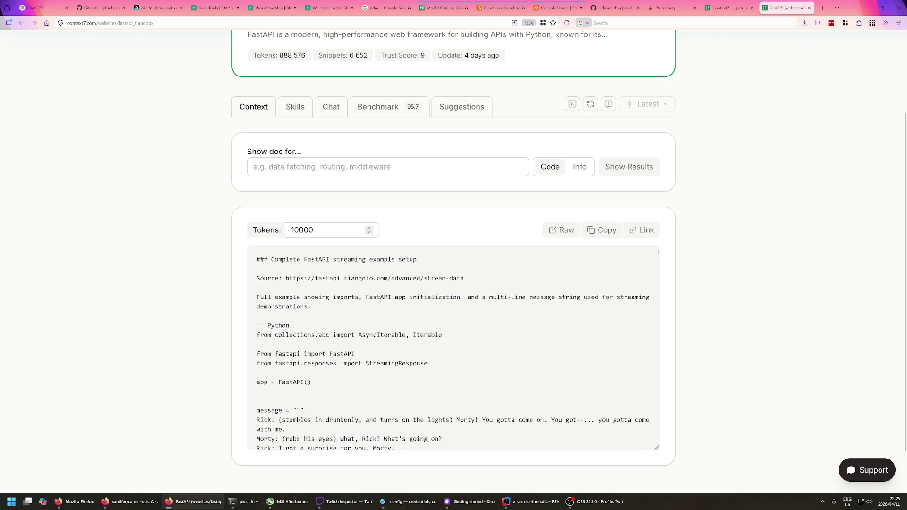
scroll(123, 250, "up", 3)
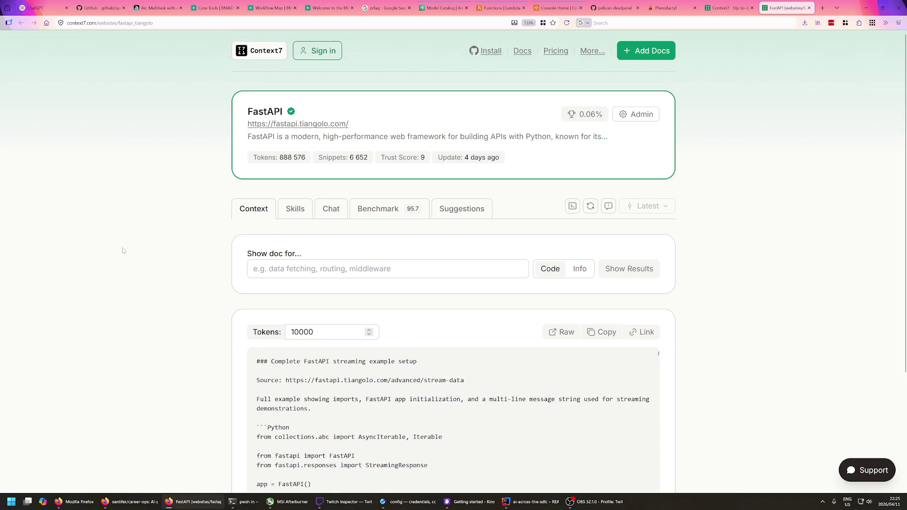
right_click(524, 56)
left_click(541, 61)
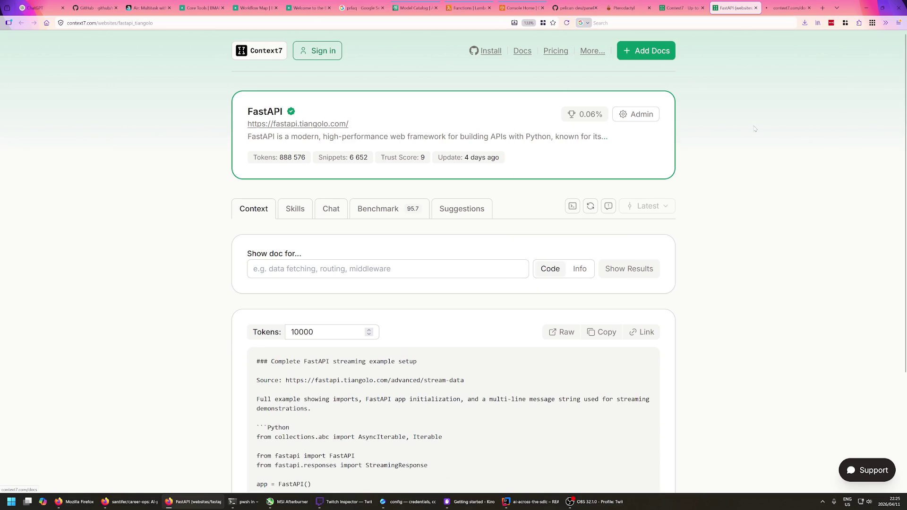
right_click(553, 51)
left_click(569, 57)
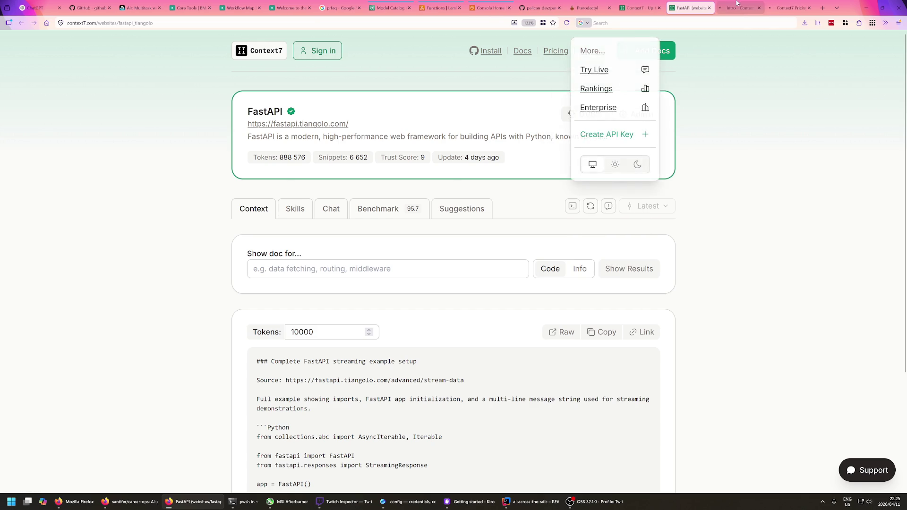
left_click(772, 4)
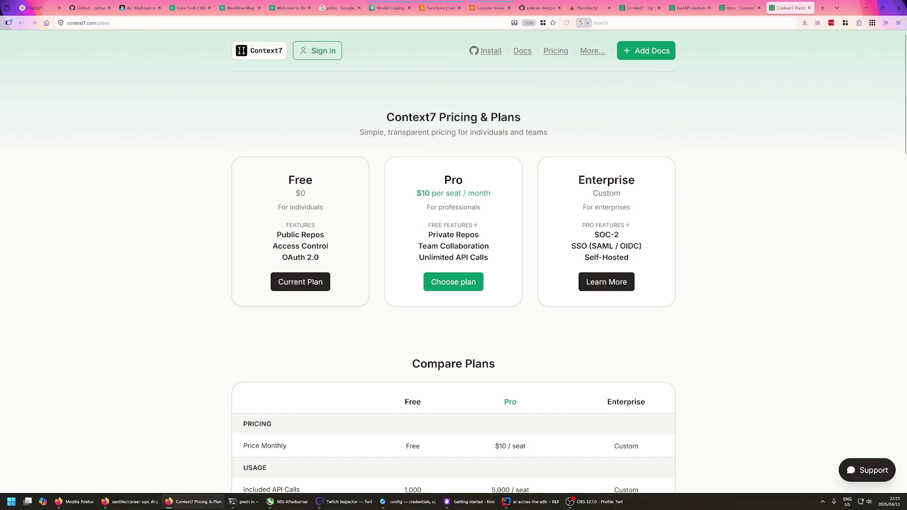
mouse_move(474, 225)
left_mouse_down()
mouse_move(421, 241)
mouse_move(486, 257)
left_mouse_up()
double_click(462, 257)
left_click(292, 272)
mouse_move(285, 207)
left_mouse_down()
mouse_move(321, 240)
mouse_move(341, 241)
left_mouse_up()
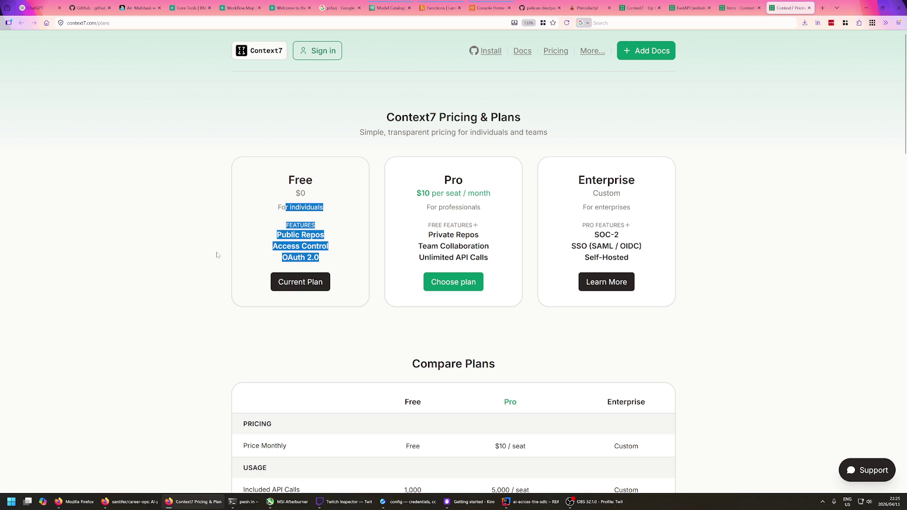
left_click(183, 255)
scroll(191, 267, "down", 5)
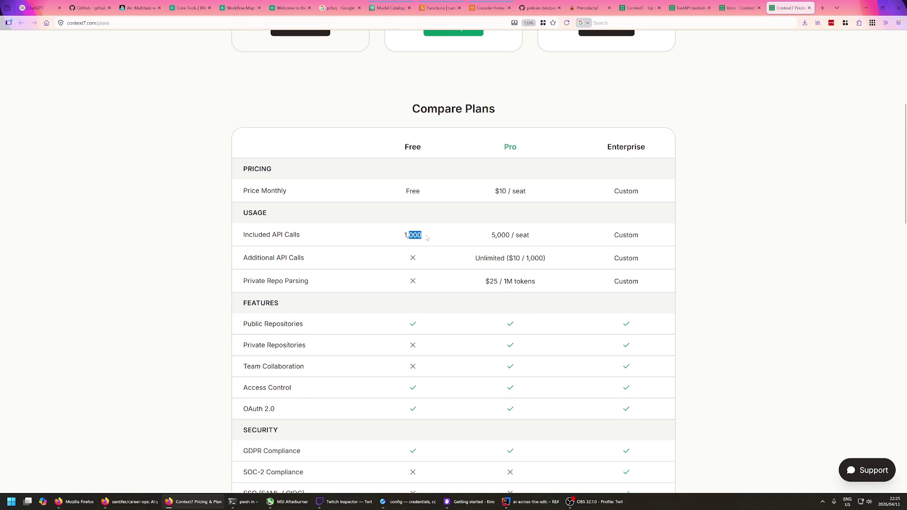
scroll(366, 253, "down", 4)
scroll(370, 257, "up", 7)
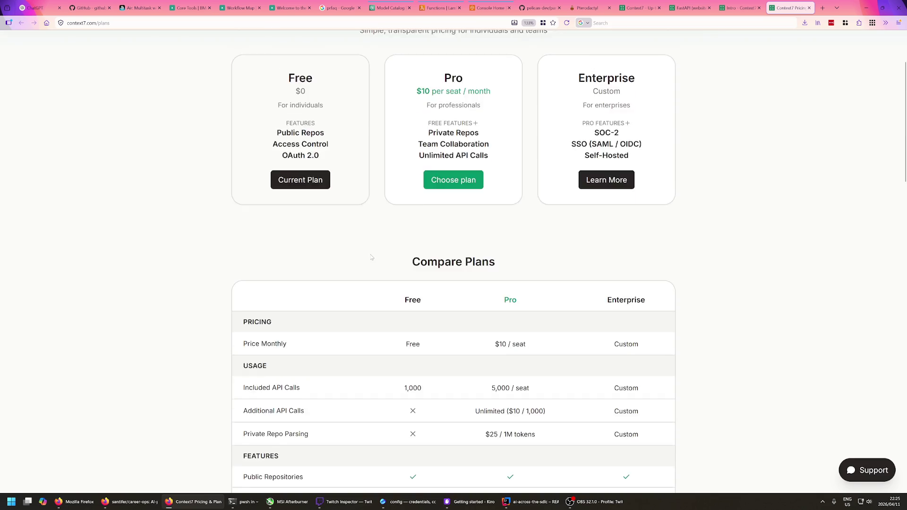
scroll(372, 257, "down", 4)
scroll(756, 141, "up", 6)
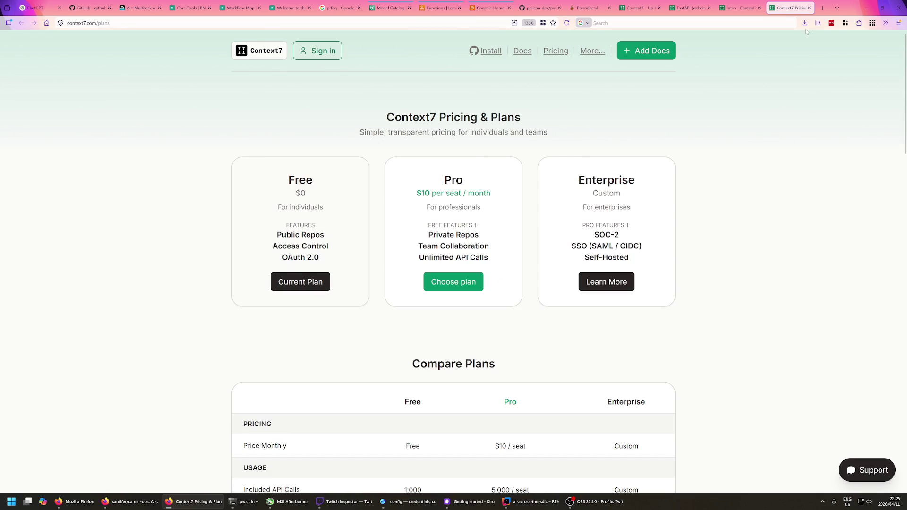
left_click(809, 8)
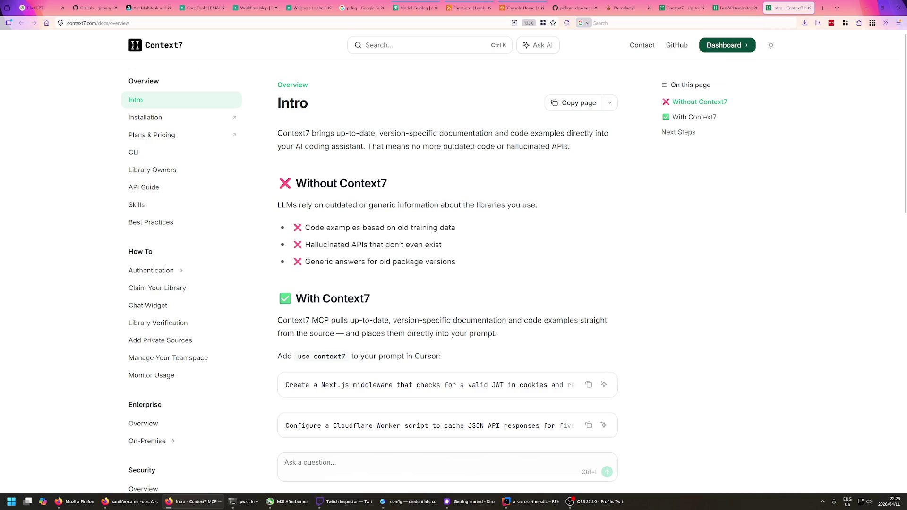
Step: Read through the intro paragraph on Context7's Intro docs page, highlighting key words like 'version-specific'
left_click_drag(305, 134, 421, 142)
triple_click(420, 141)
double_click(351, 133)
double_click(467, 134)
double_click(409, 134)
double_click(502, 133)
triple_click(548, 133)
double_click(432, 147)
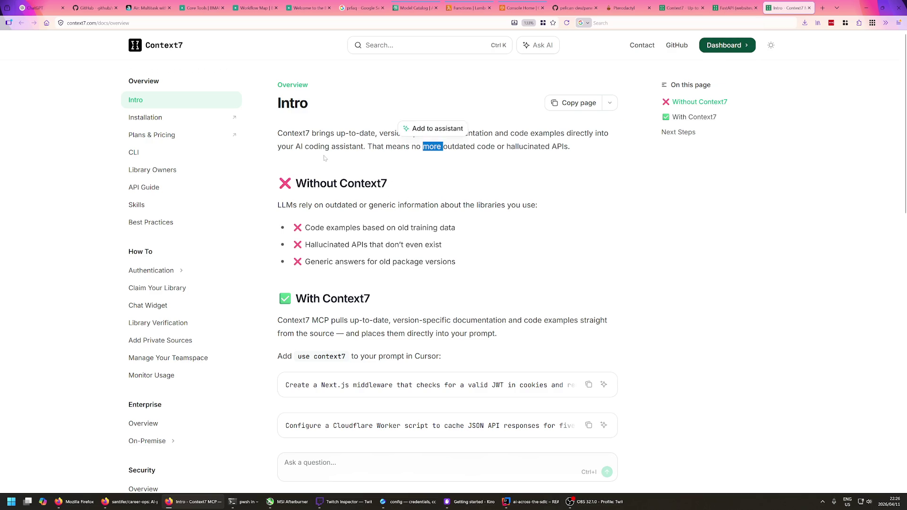
triple_click(500, 146)
left_click(501, 147)
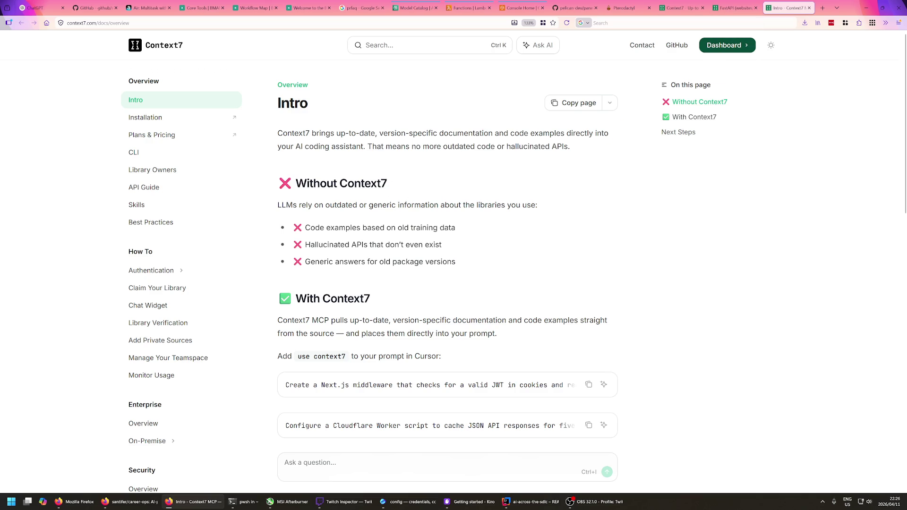
double_click(460, 147)
triple_click(465, 144)
double_click(465, 134)
triple_click(486, 145)
left_click(486, 145)
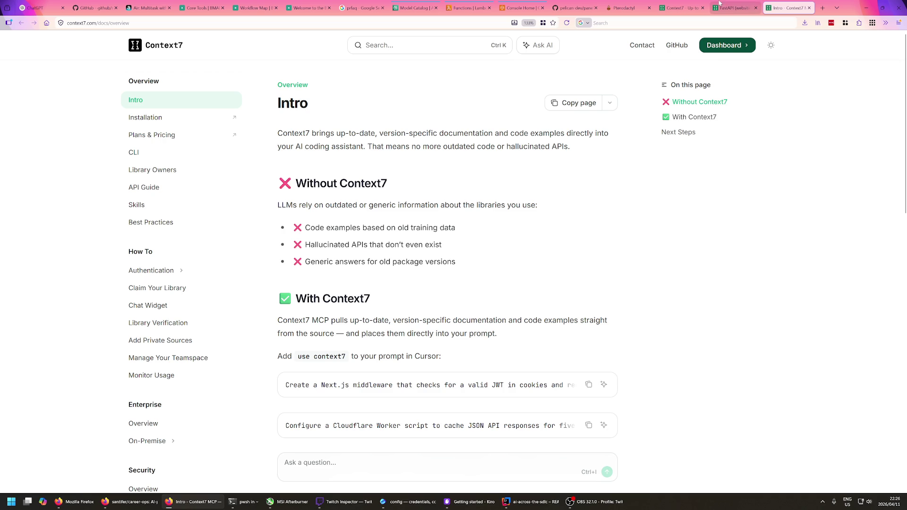
Step: Review the prompt instruction and the With Context7 versus Without Context7 explanations
scroll(349, 231, "down", 5)
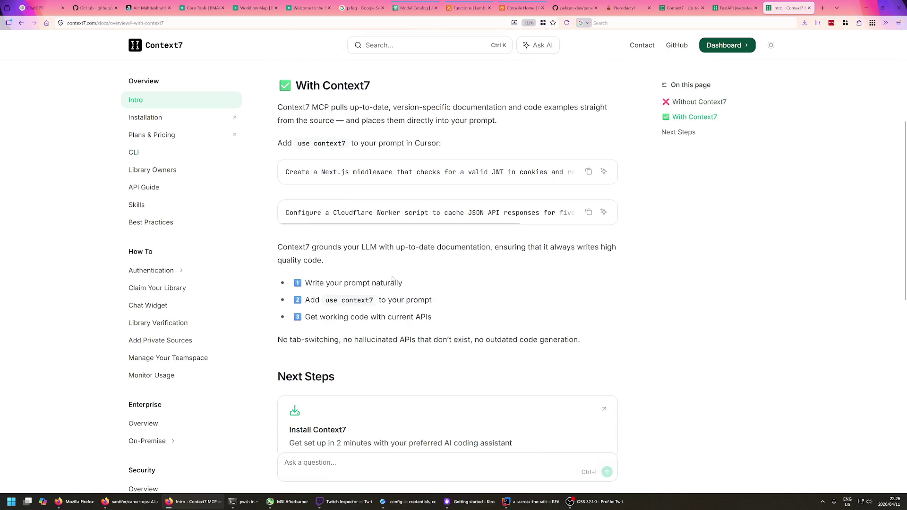
scroll(378, 235, "down", 1)
scroll(414, 240, "up", 4)
double_click(410, 245)
left_click(410, 245)
triple_click(410, 245)
double_click(410, 245)
left_click(410, 245)
left_click_drag(318, 209, 515, 226)
triple_click(515, 225)
left_click(514, 225)
scroll(341, 198, "up", 3)
left_click_drag(330, 212, 392, 246)
left_click(392, 246)
Step: Read the following paragraph and its code example instruction line
scroll(320, 227, "down", 3)
double_click(343, 167)
triple_click(342, 167)
left_click(342, 167)
left_click_drag(366, 244, 454, 241)
left_click(456, 243)
mouse_move(388, 243)
left_mouse_down()
mouse_move(560, 248)
mouse_move(507, 232)
left_mouse_up()
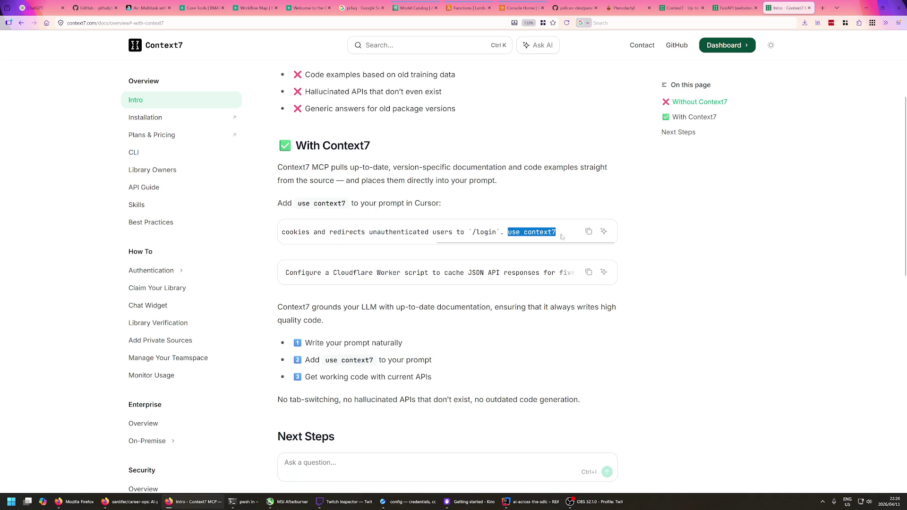
left_click_drag(442, 203, 279, 203)
left_click(344, 251)
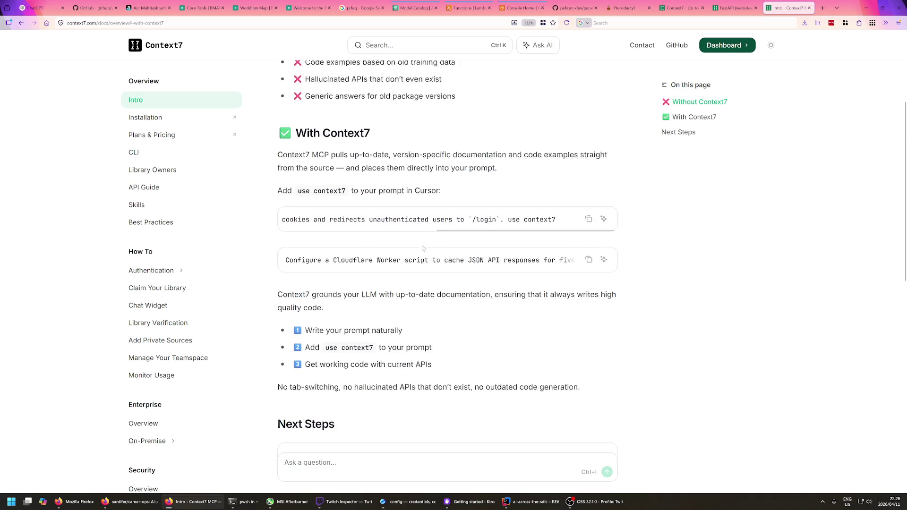
Step: Read the how-it-works steps, including 'Write your prompt naturally' and adding 'use context7'
scroll(344, 250, "down", 3)
triple_click(406, 247)
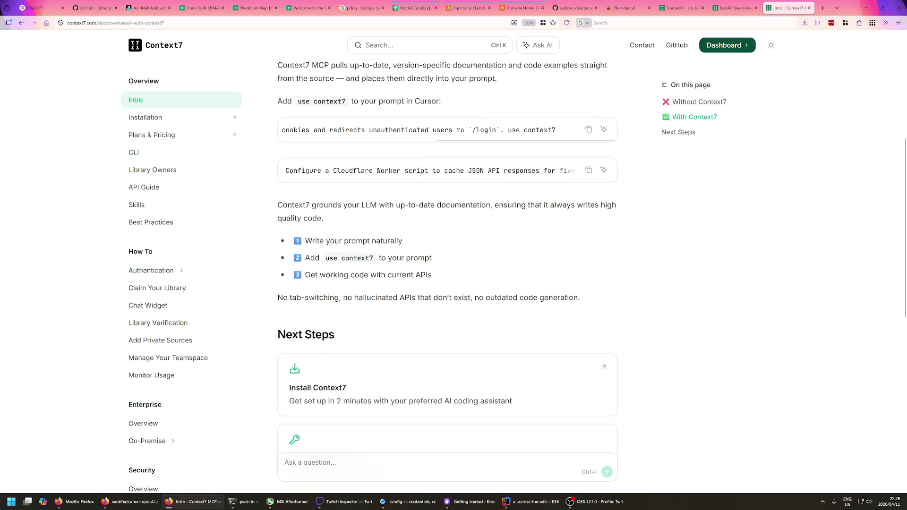
left_click_drag(333, 258, 388, 258)
double_click(418, 258)
left_click_drag(320, 274, 432, 275)
left_click(356, 268)
Step: Scroll to Next Steps and open the Install Context7 card
scroll(355, 267, "down", 3)
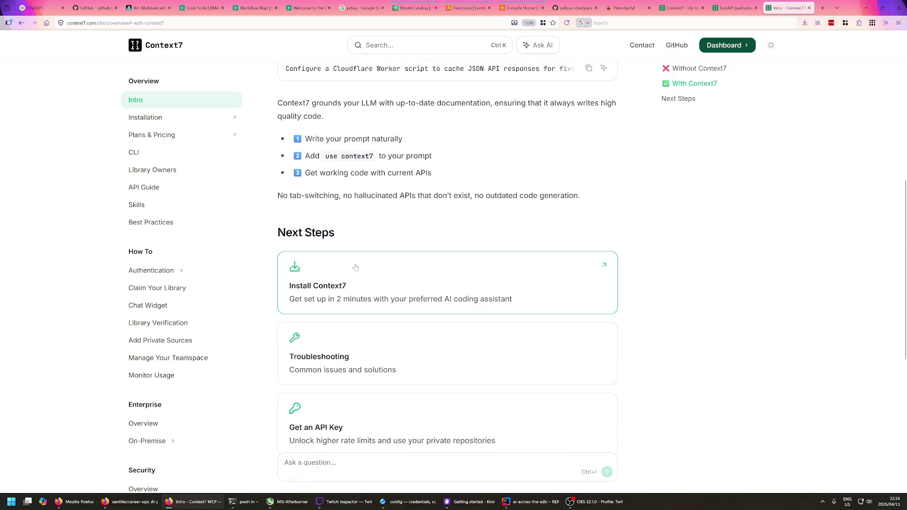
scroll(355, 268, "down", 3)
left_click(370, 142)
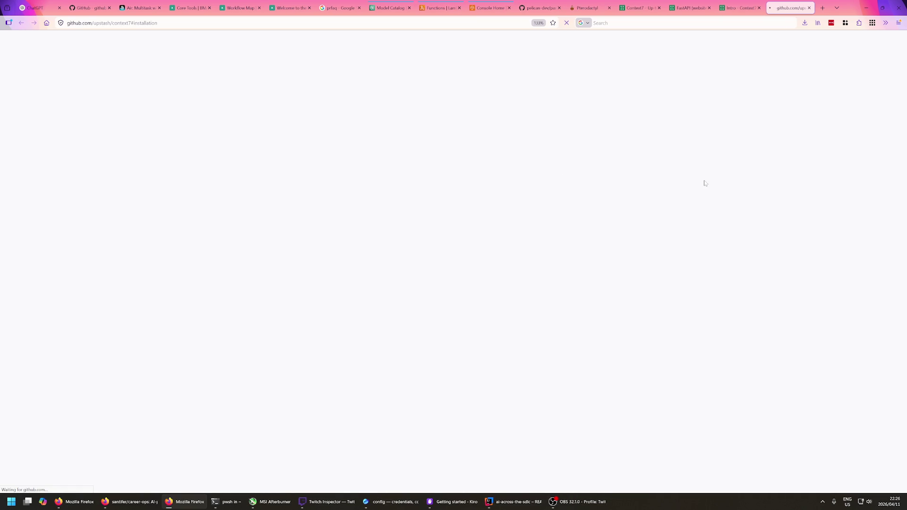
Step: Return to the GitHub installation section and read the npx ctx7 setup instructions
left_click(738, 7)
left_click(790, 8)
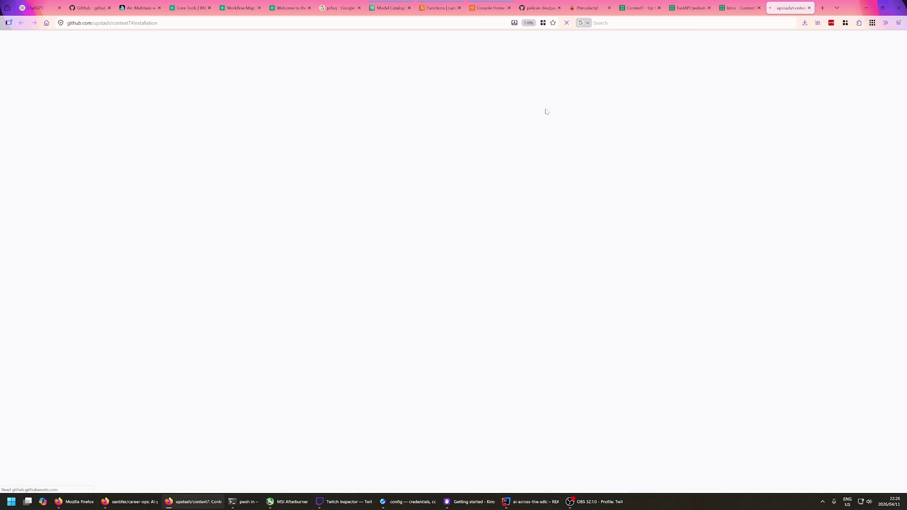
scroll(166, 179, "down", 1)
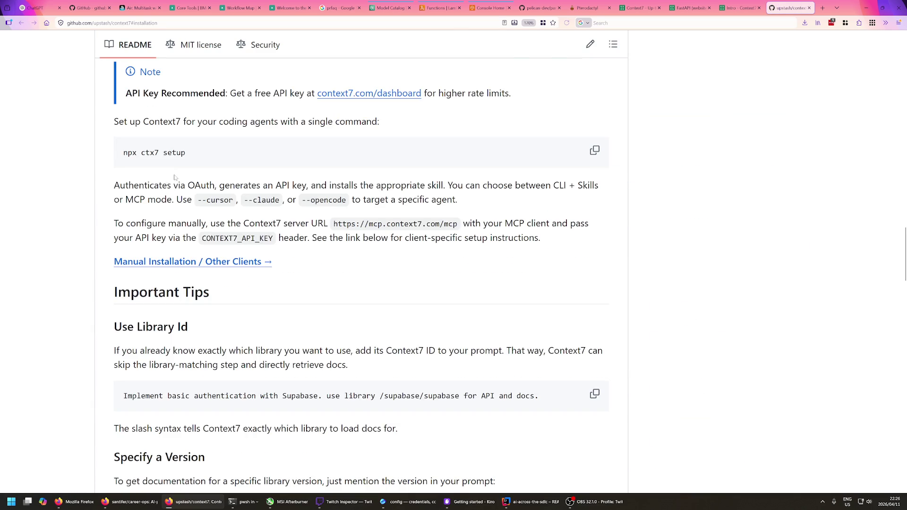
scroll(179, 179, "up", 3)
triple_click(302, 251)
triple_click(152, 280)
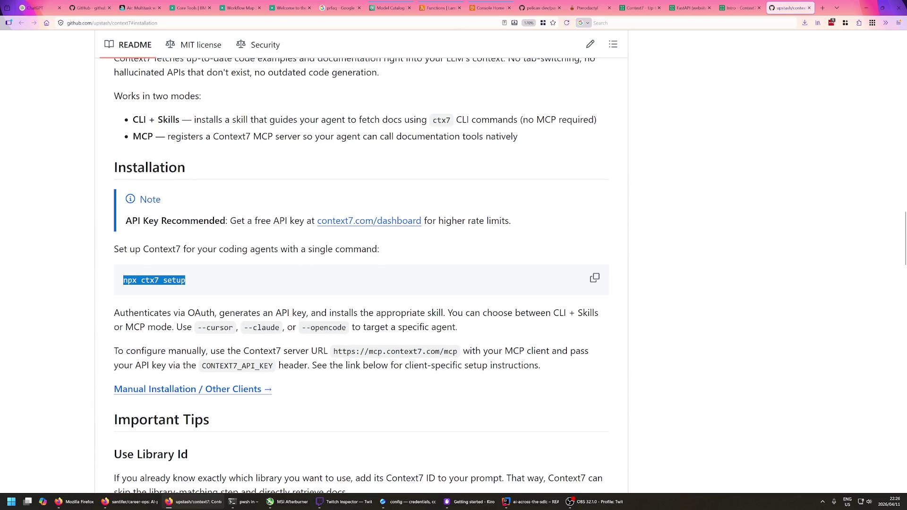
left_click_drag(149, 313, 248, 313)
double_click(299, 312)
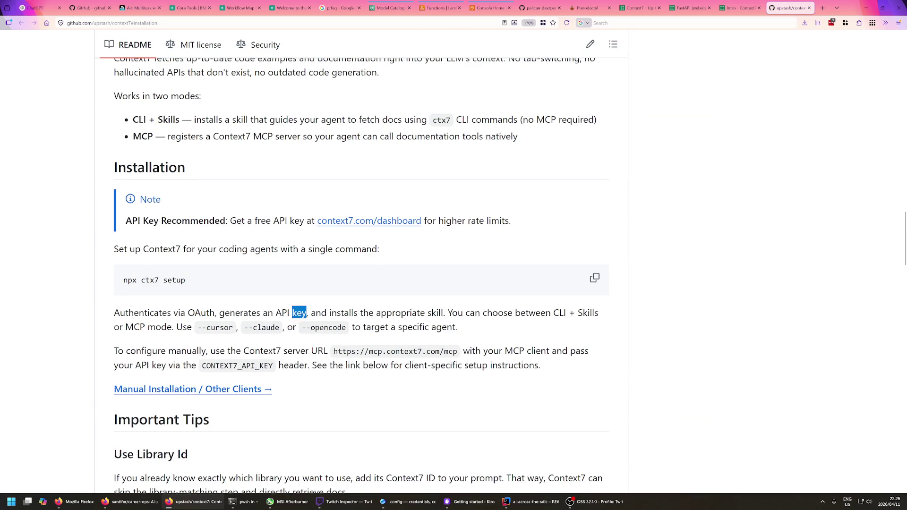
double_click(402, 312)
left_click(402, 312)
Step: Copy the npx ctx7 setup command and read the agent-targeting options
left_click(594, 279)
left_click(599, 282)
left_click_drag(210, 327, 457, 327)
left_click(157, 329)
scroll(355, 347, "down", 3)
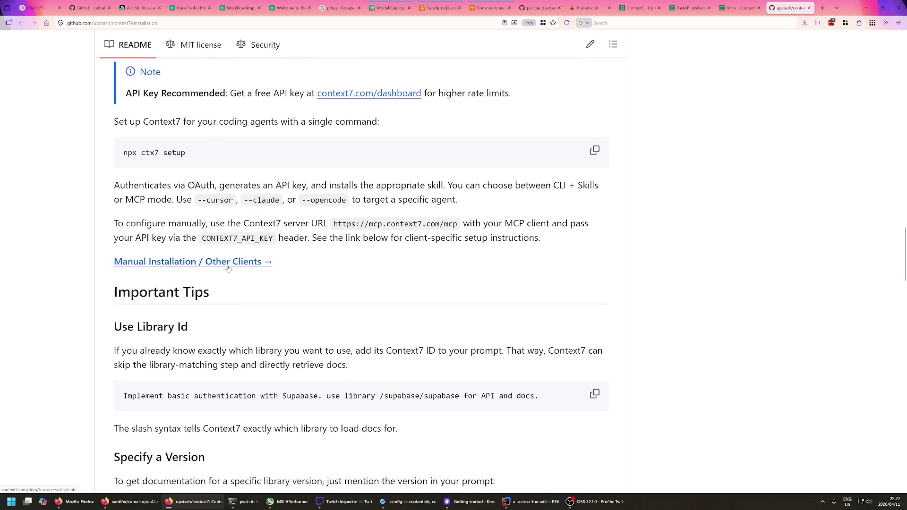
Step: Open Manual Installation / Other Clients in a new tab and view the MCP Clients docs
right_click(228, 268)
left_click(241, 272)
scroll(243, 264, "up", 5)
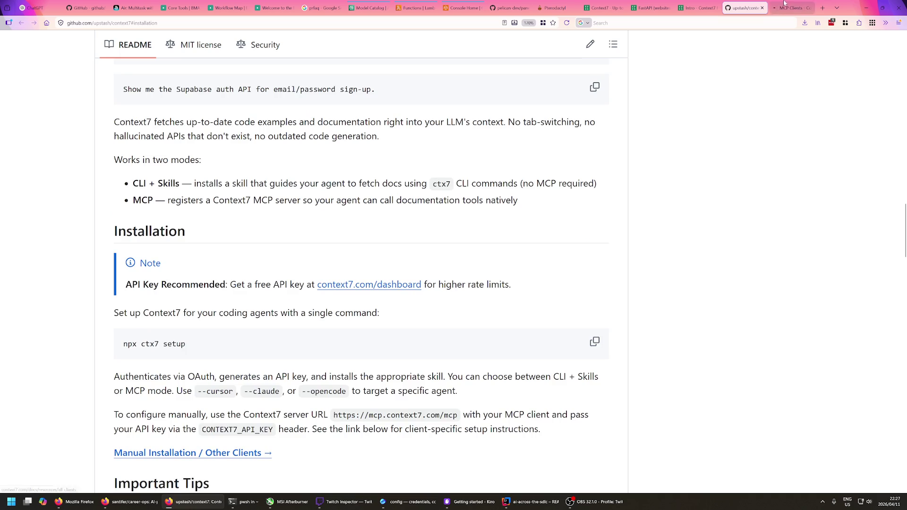
left_click(785, 5)
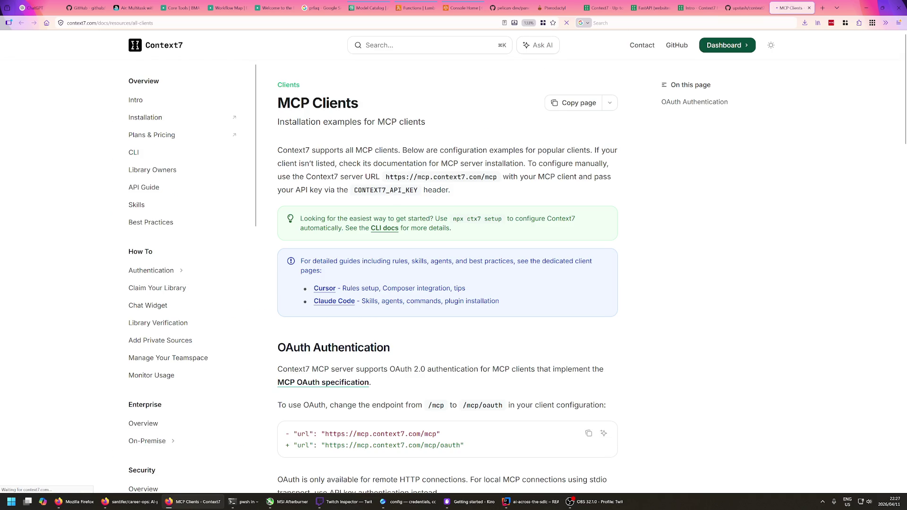
left_click_drag(424, 150, 548, 163)
left_click(548, 163)
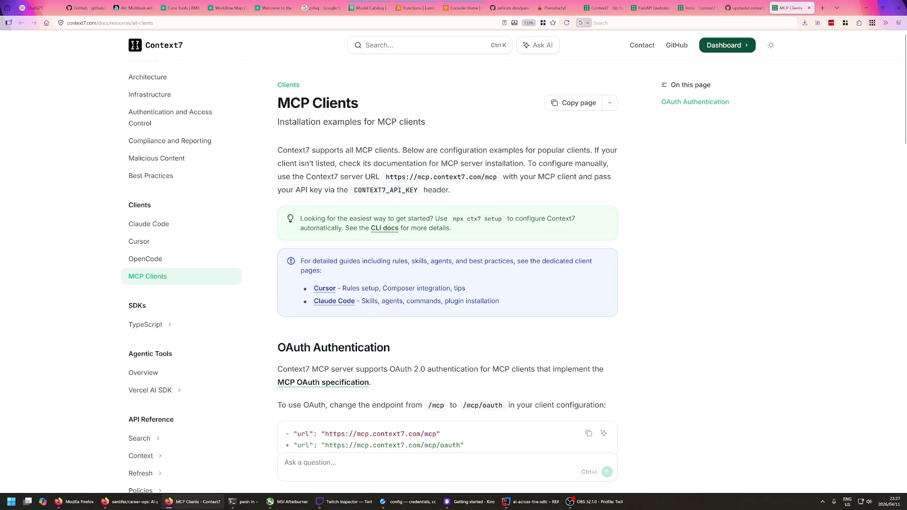
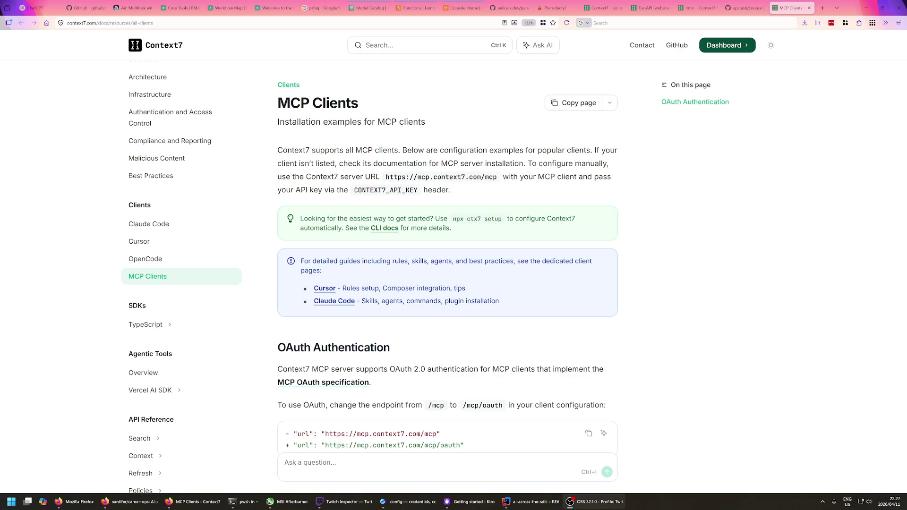
Step: Return to the MCP Clients docs page and scroll down to the client list
left_click(696, 8)
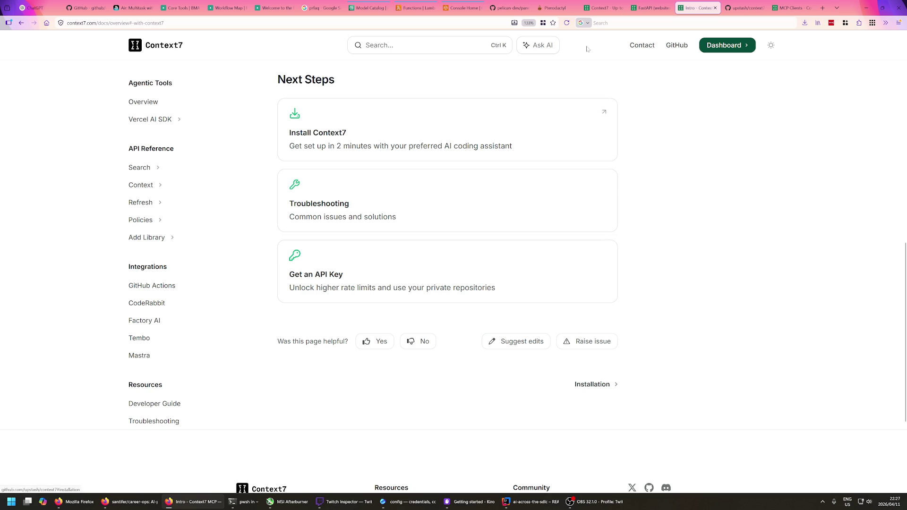
left_click(789, 7)
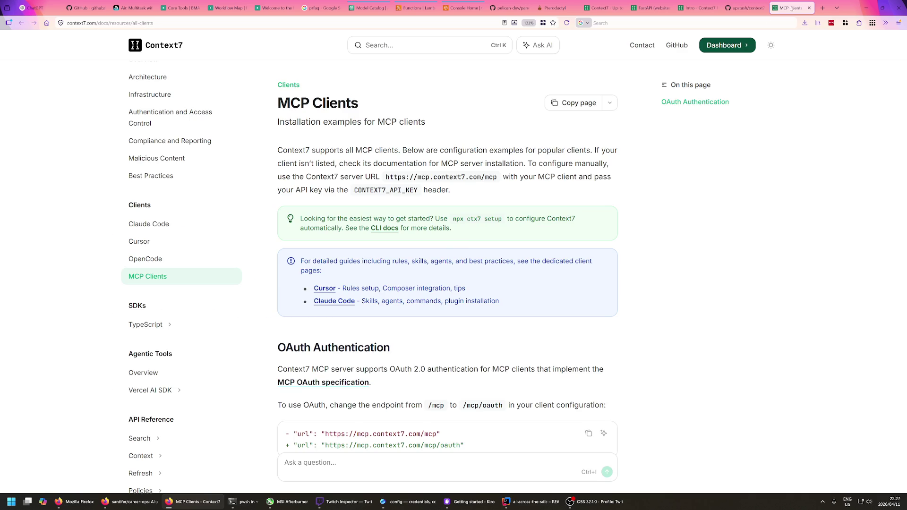
scroll(395, 347, "down", 5)
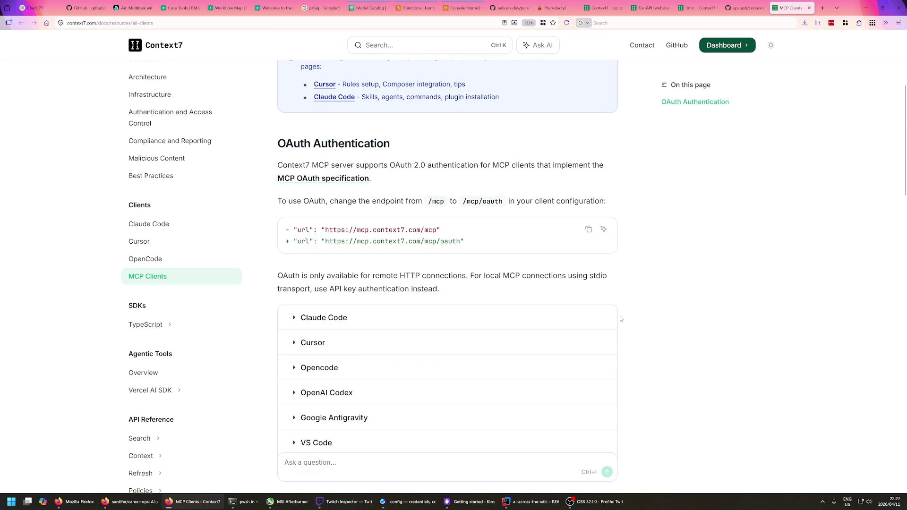
scroll(427, 261, "down", 2)
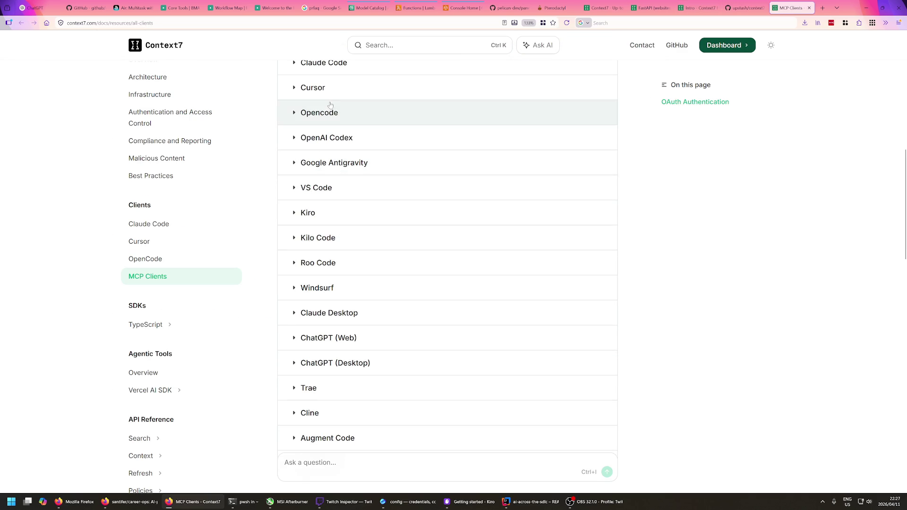
scroll(328, 147, "up", 1)
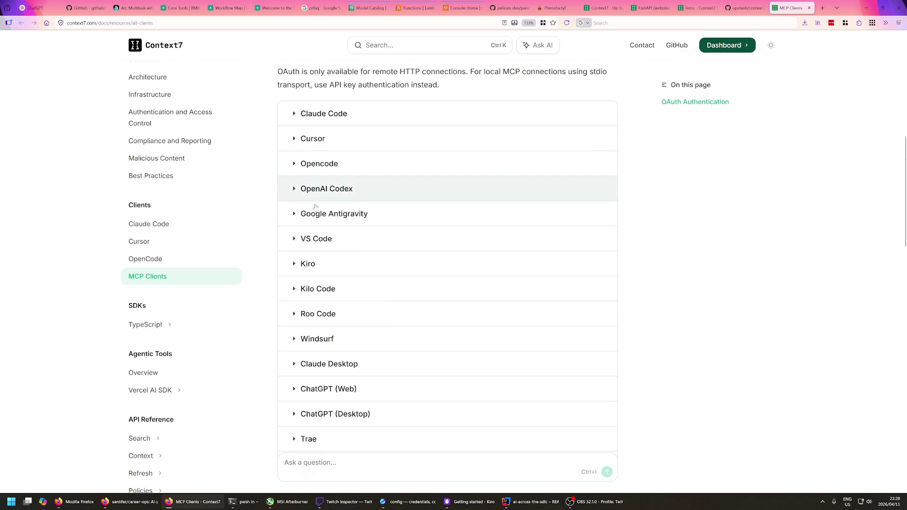
scroll(312, 240, "down", 1)
scroll(312, 268, "down", 1)
scroll(312, 269, "down", 6)
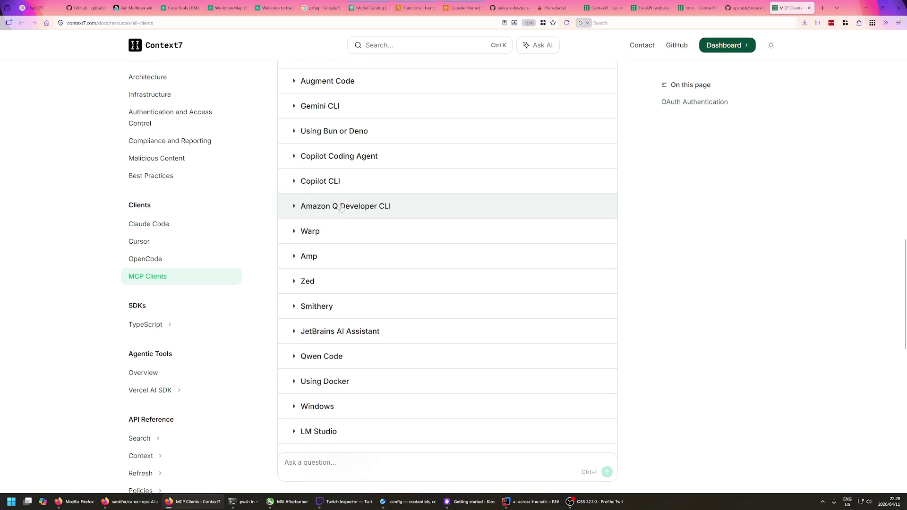
scroll(339, 219, "down", 1)
Step: Expand JetBrains AI Assistant and copy its Remote Server Connection JSON configuration
left_click(346, 280)
scroll(347, 256, "down", 2)
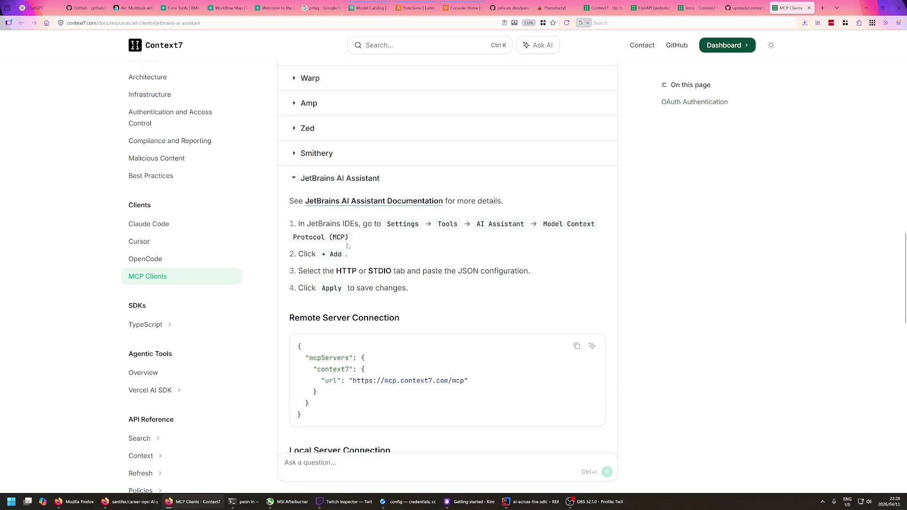
triple_click(344, 239)
left_click(343, 239)
scroll(343, 239, "down", 1)
left_click_drag(341, 307, 337, 352)
left_click(337, 352)
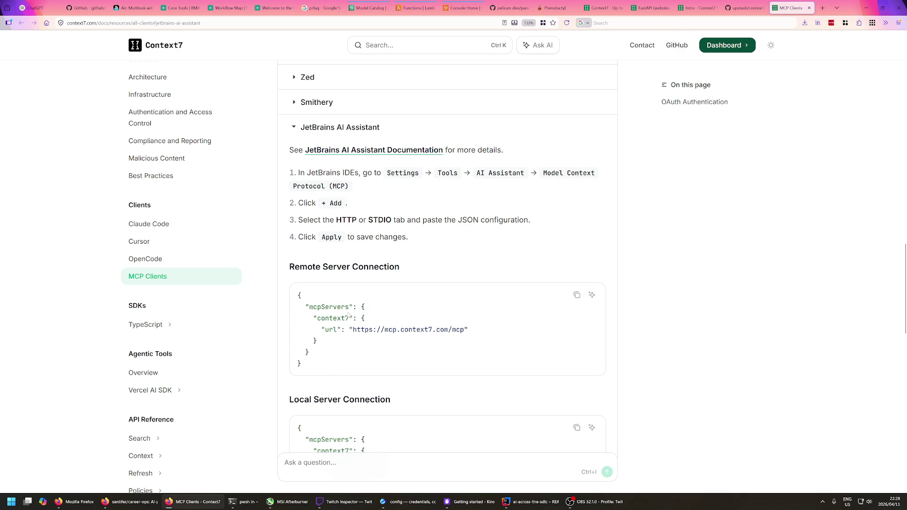
scroll(348, 315, "down", 3)
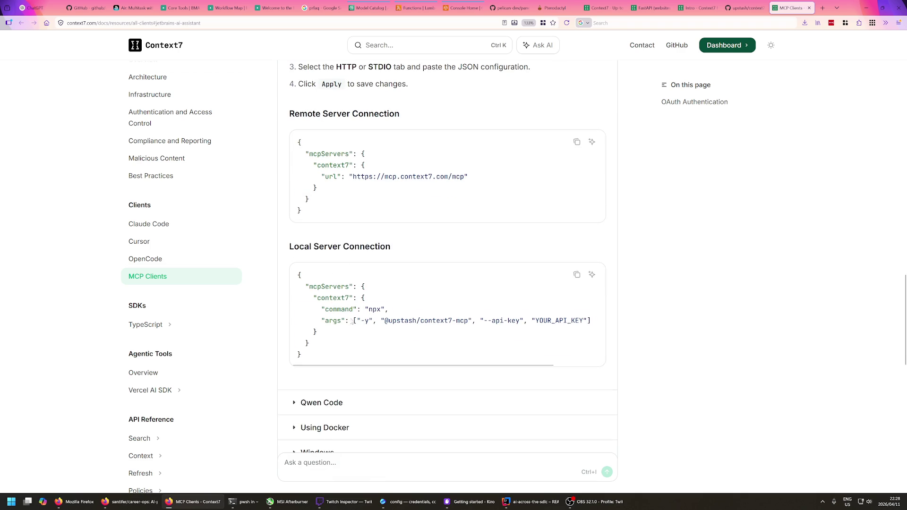
scroll(472, 260, "up", 1)
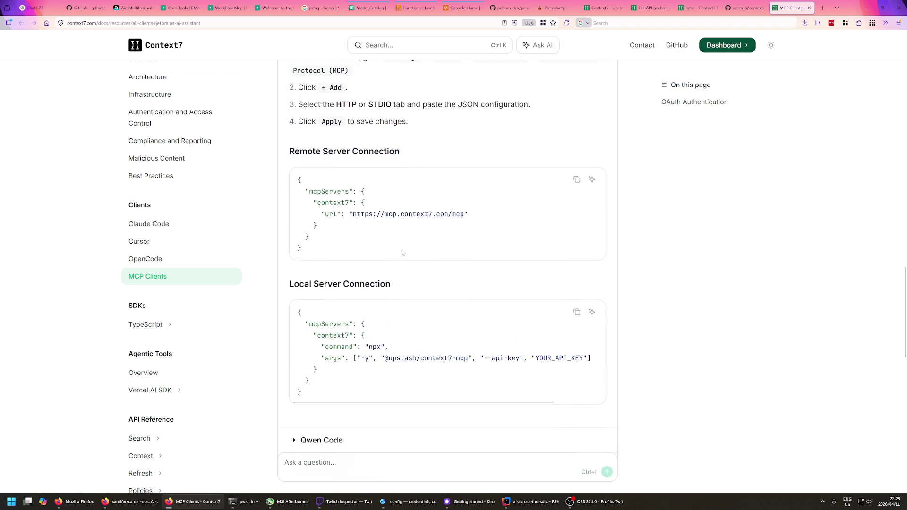
left_click(577, 193)
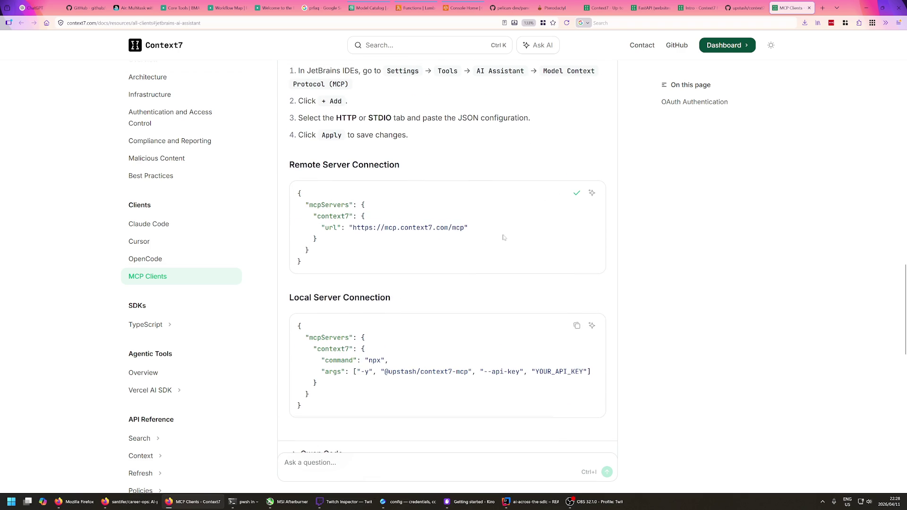
Step: Bring the ai-across-the-sdlc project window in the IDE to the front
scroll(519, 243, "down", 1)
mouse_move(529, 501)
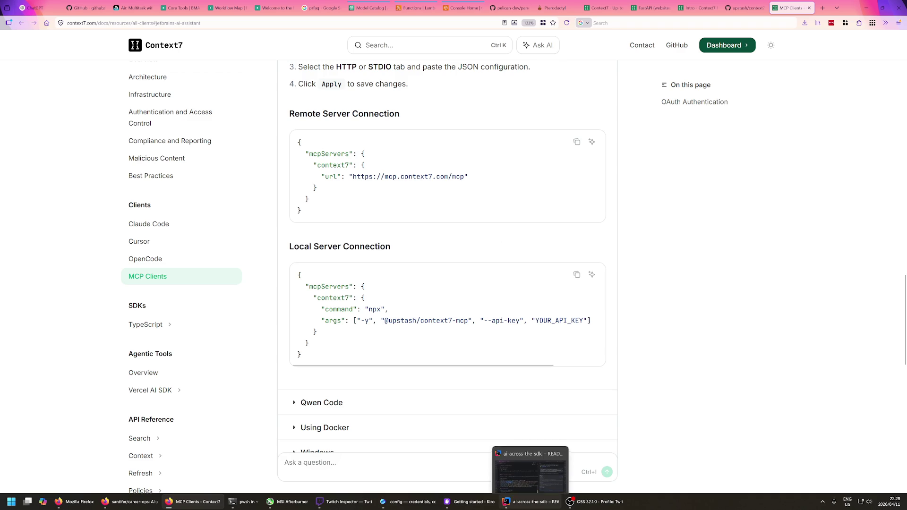
left_click(532, 483)
Step: Add a context7 entry to Junie's MCP server configuration and save it
key("ctrl+End")
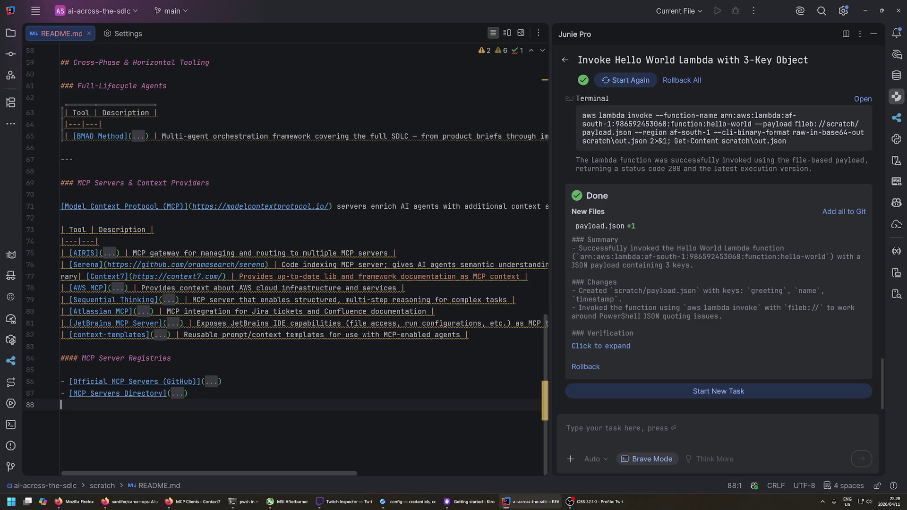
left_click(860, 33)
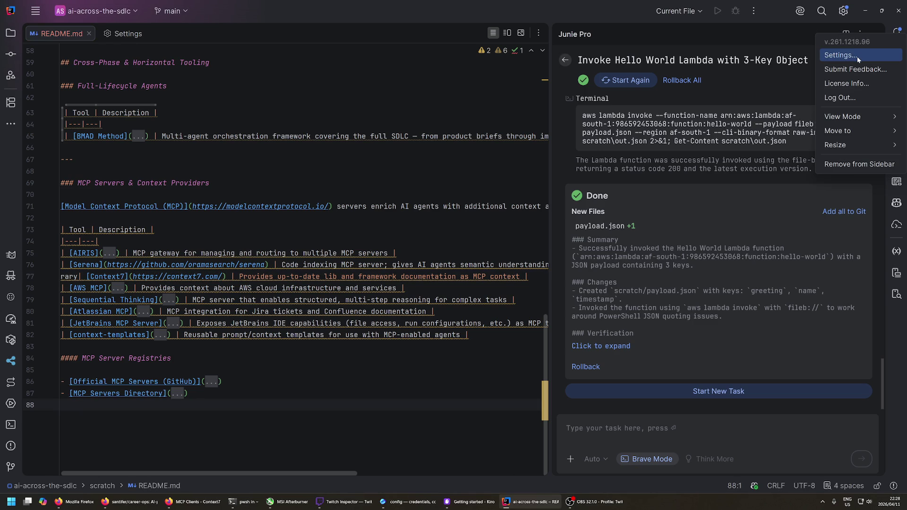
left_click(855, 55)
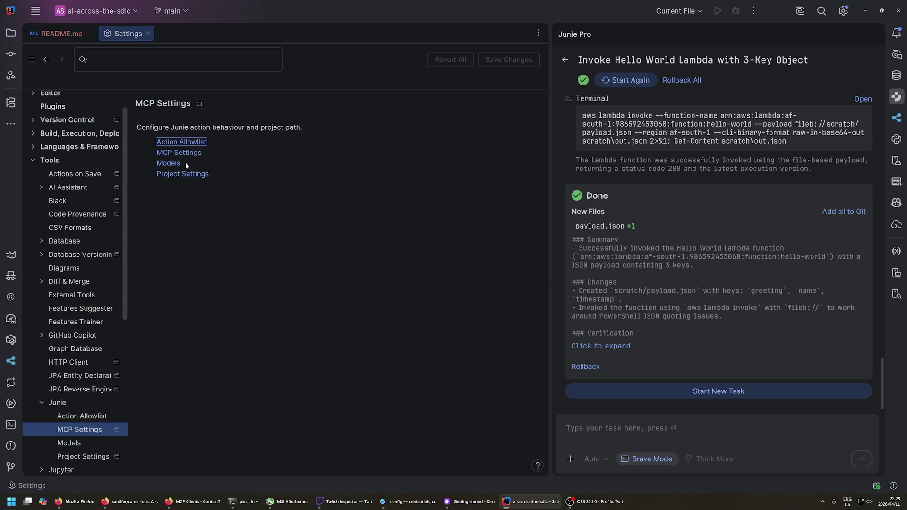
left_click(180, 152)
type(",")
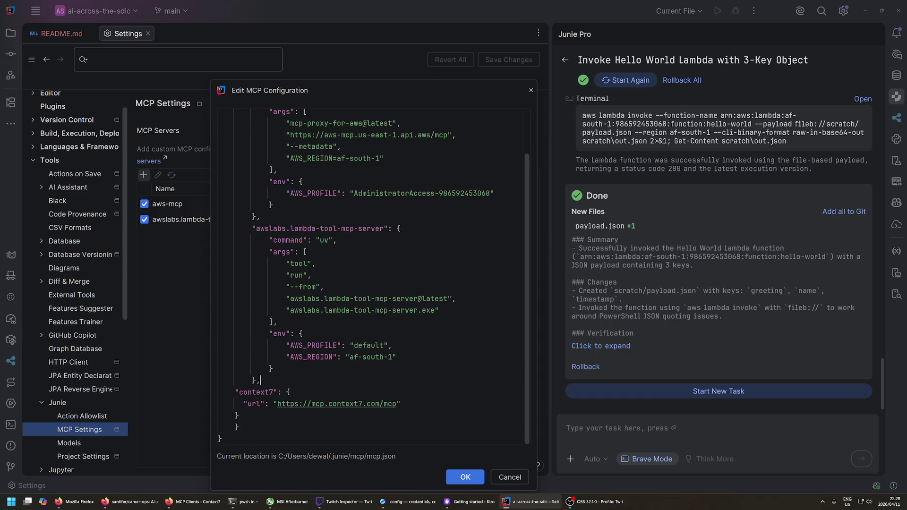
left_click(463, 476)
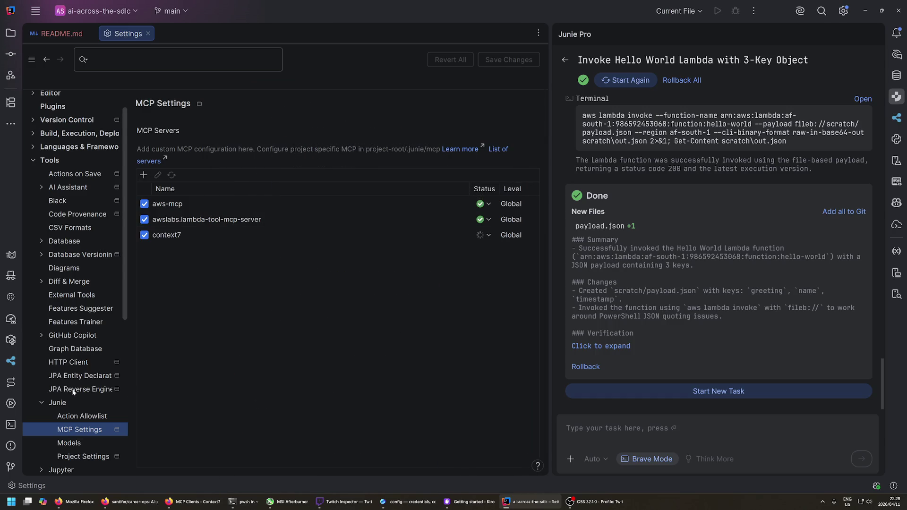
Step: Refocus the IDE and go back to Junie's task list
key("alt+Tab")
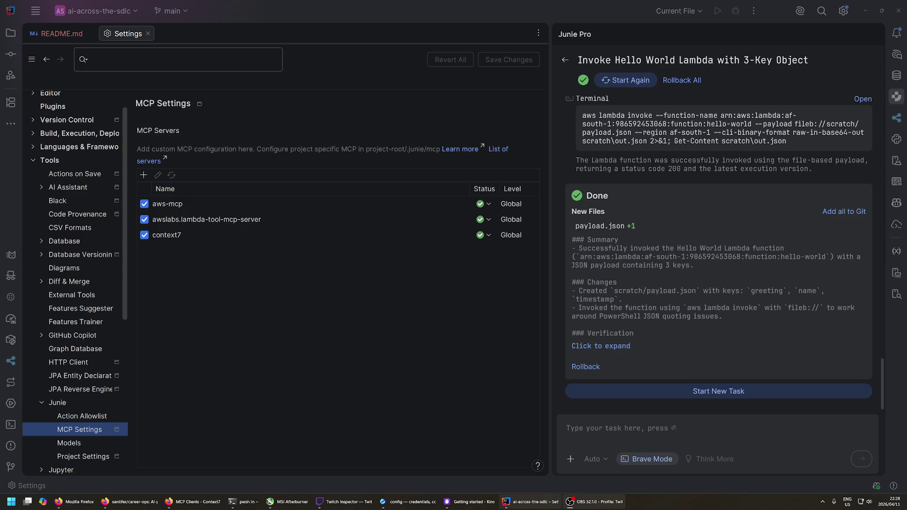
left_click(376, 277)
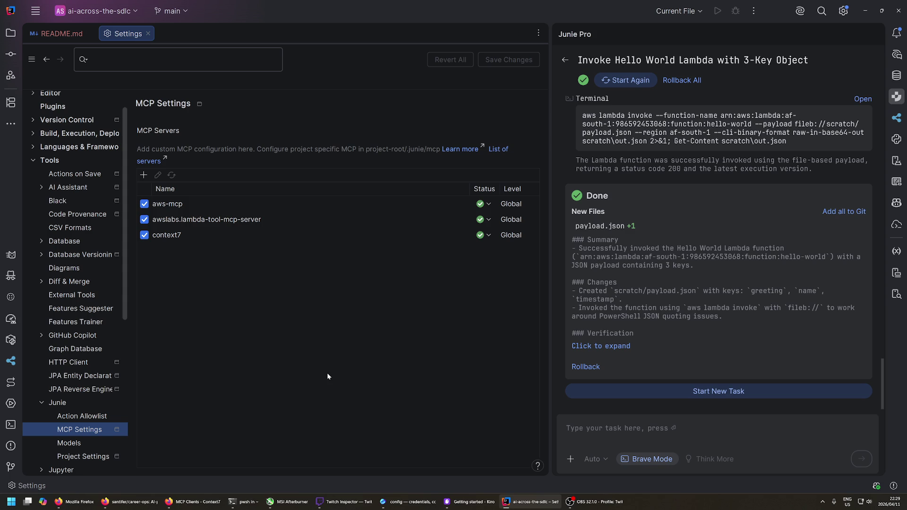
left_click(685, 432)
left_click(564, 60)
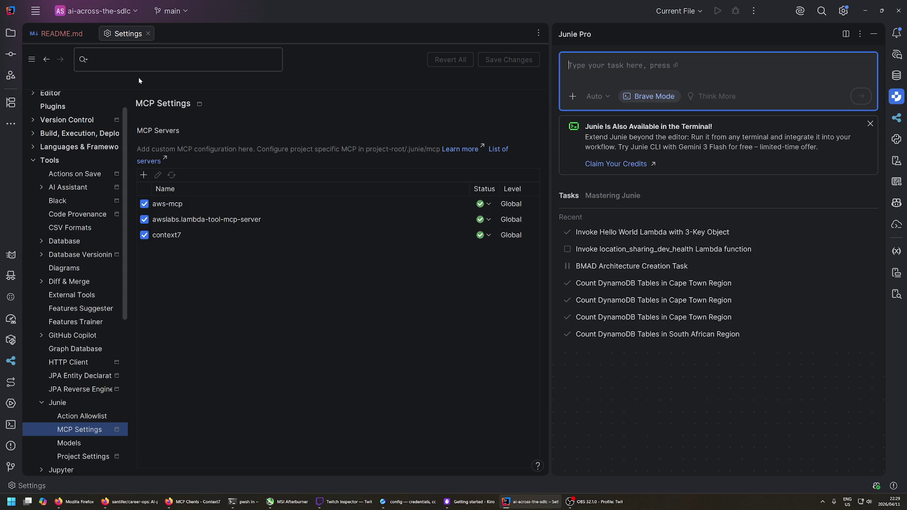
Step: Collapse the _bmad-output, _bmad and scratch folders and close the settings, returning to README.md
left_click(10, 34)
double_click(69, 231)
double_click(69, 155)
double_click(71, 193)
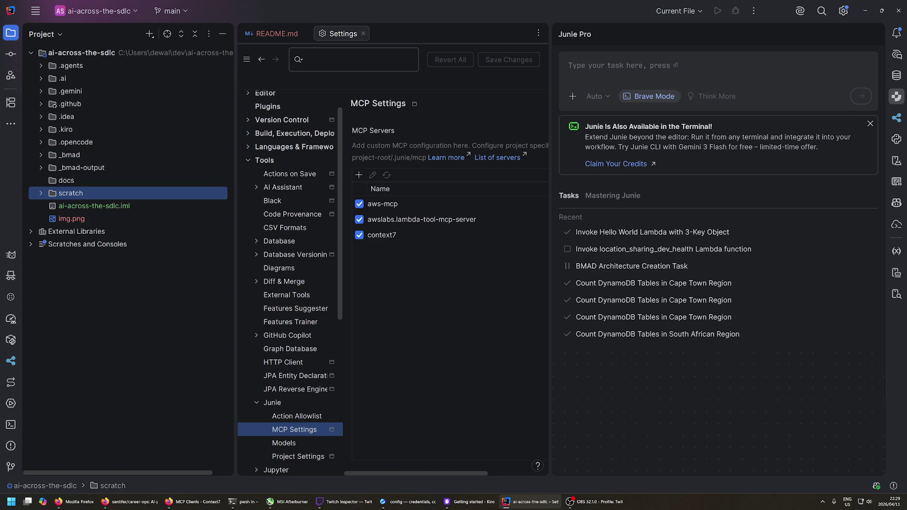
left_click(364, 34)
Step: Bring Firefox forward and switch to the Context7 FastAPI library page
left_click(194, 501)
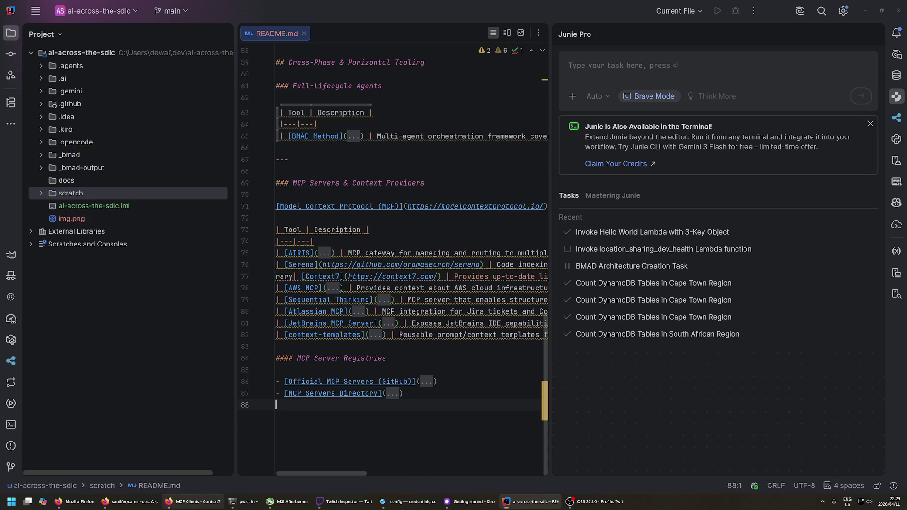
left_click(746, 8)
left_click(698, 8)
left_click(651, 5)
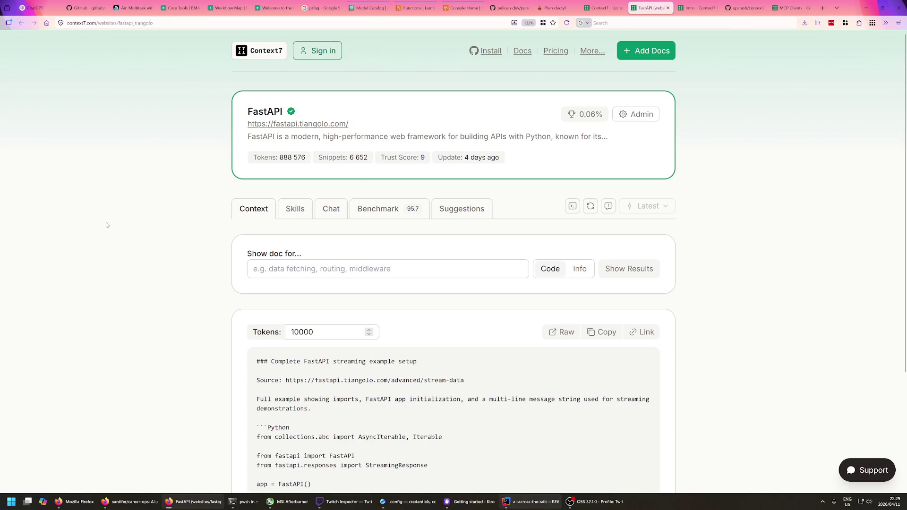
Step: Clear the FastAPI search and show Context7's Trending libraries list
key("ctrl+shift+Tab")
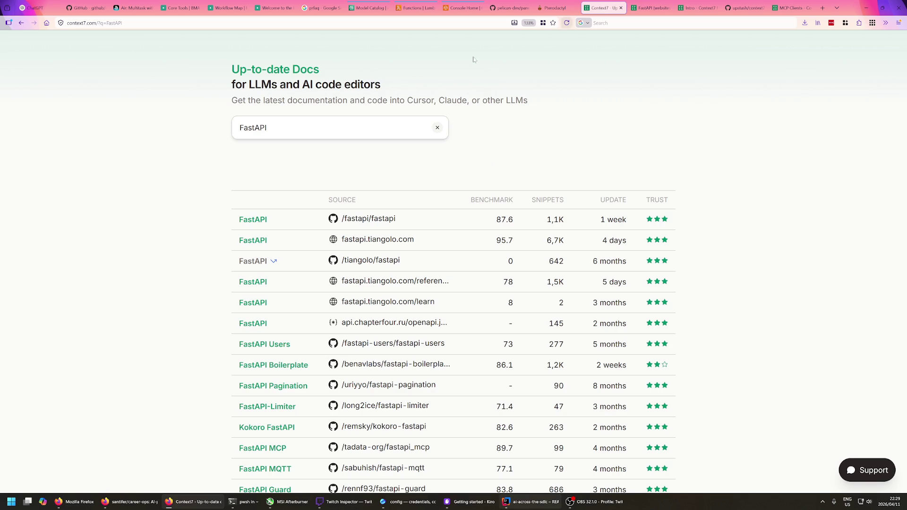
left_click(437, 127)
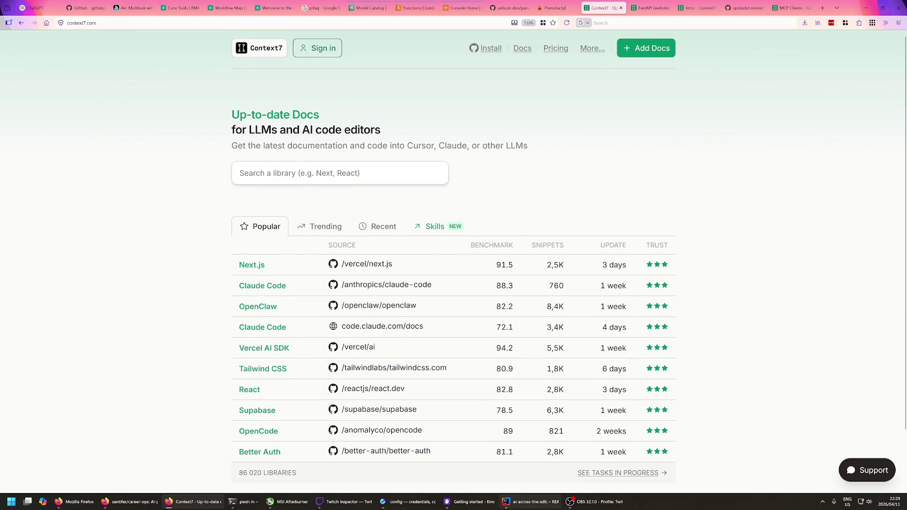
scroll(314, 226, "down", 2)
left_click(312, 164)
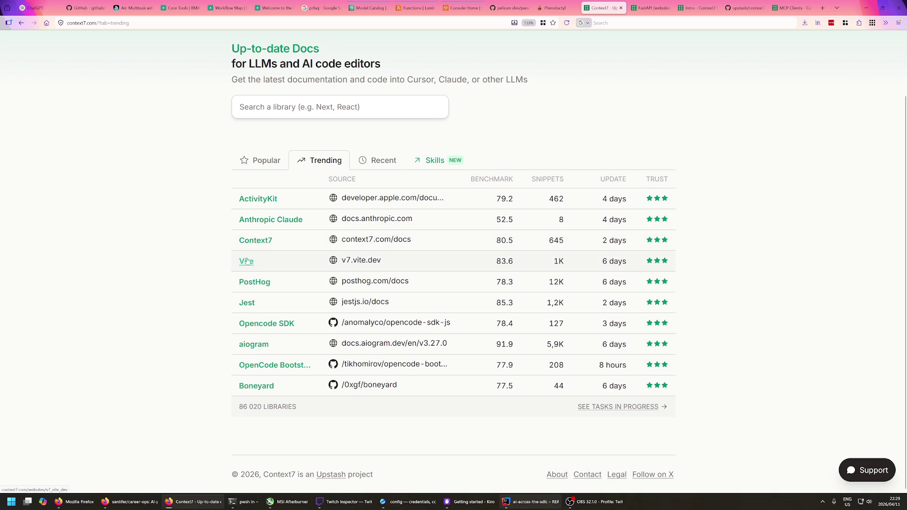
Step: Open the Vite docs (v7.vite.dev) in a new tab and switch to it
right_click(352, 263)
left_click(366, 266)
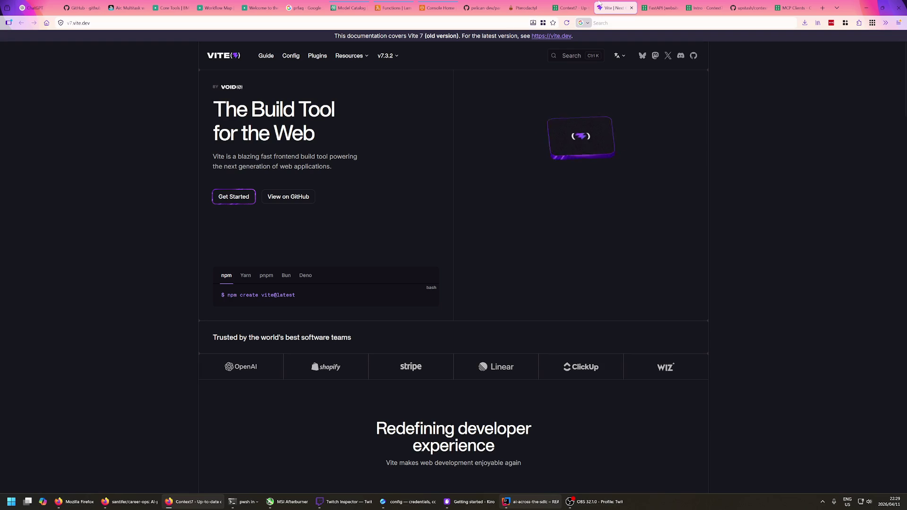
key("ctrl+Tab")
Step: Skim the Vite homepage headline and description, scroll through it, then close the Vite tab
left_click_drag(236, 109, 304, 146)
left_click(304, 146)
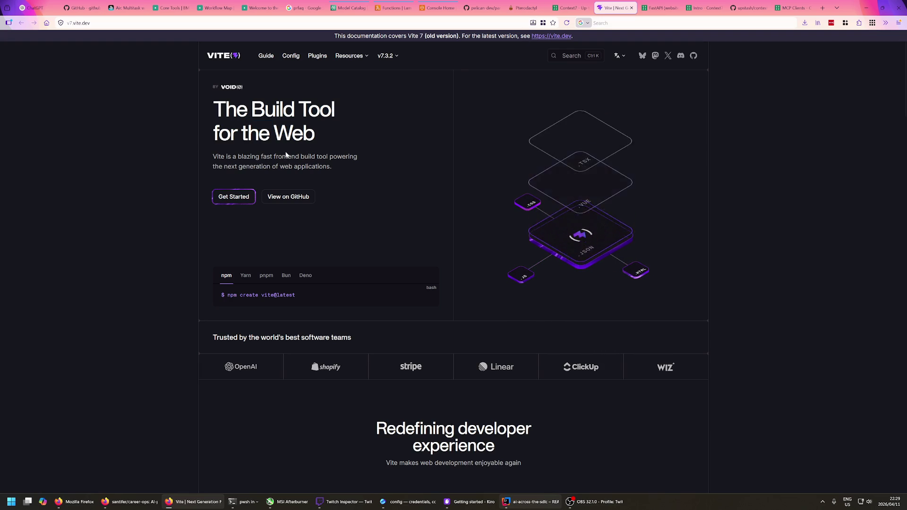
triple_click(270, 163)
left_click(340, 208)
scroll(353, 228, "down", 3)
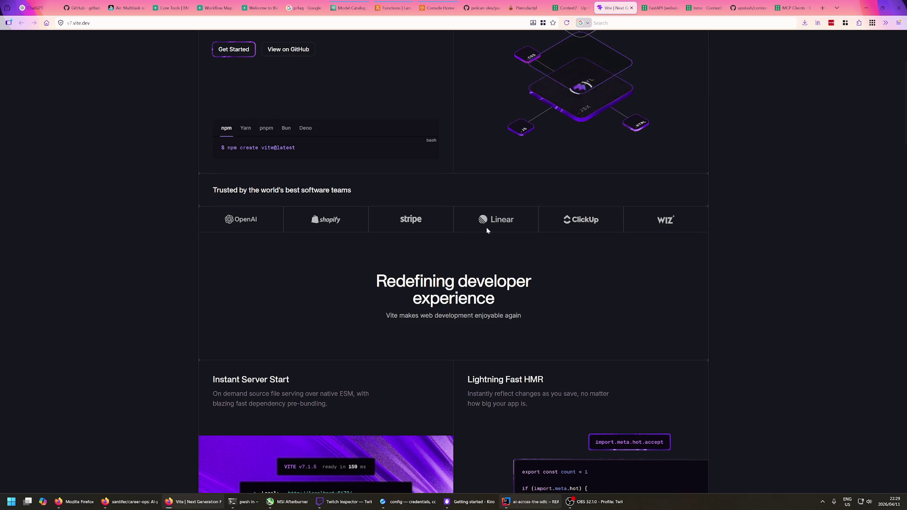
scroll(491, 246, "down", 4)
scroll(501, 266, "down", 4)
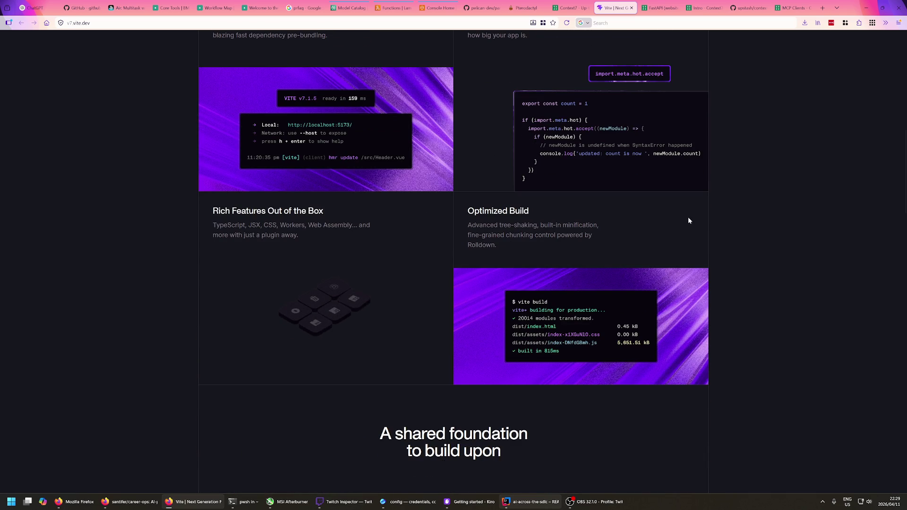
scroll(688, 221, "down", 7)
scroll(687, 220, "down", 5)
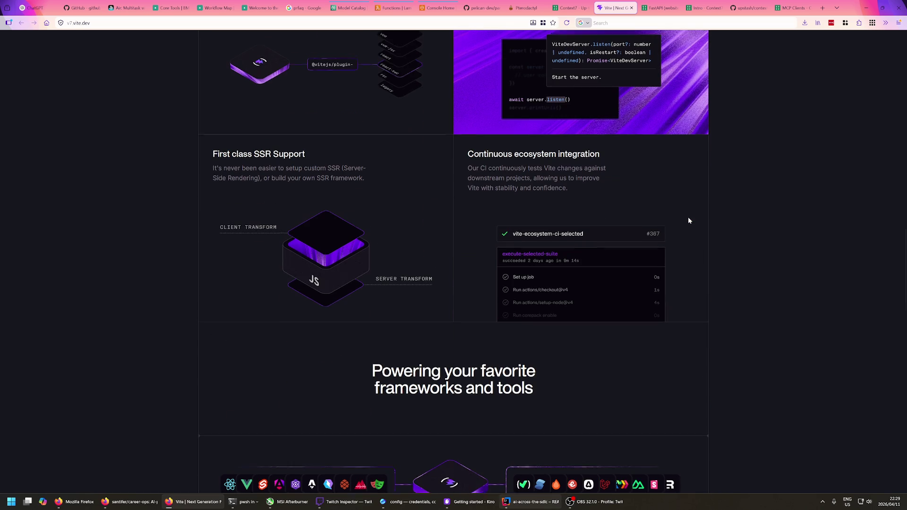
left_click(632, 7)
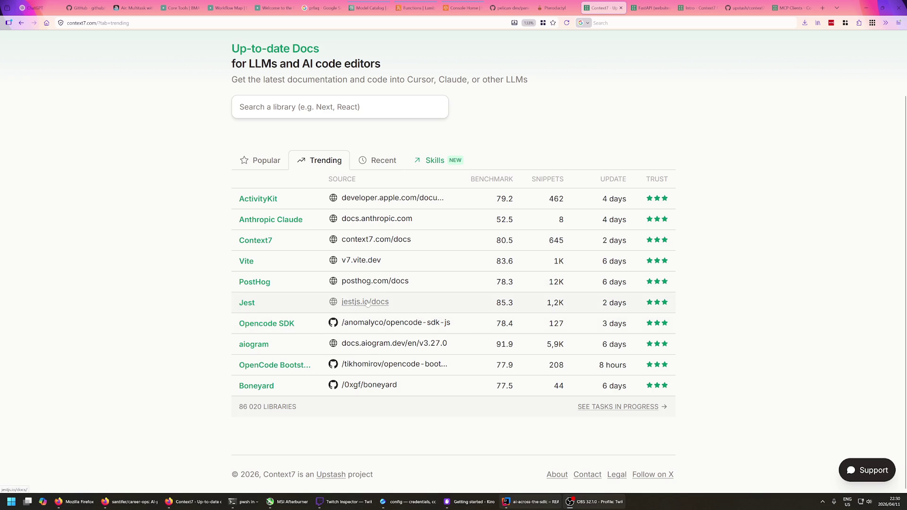
Step: Open the PostHog library page and posthog.com/docs in background tabs
right_click(247, 306)
key("Escape")
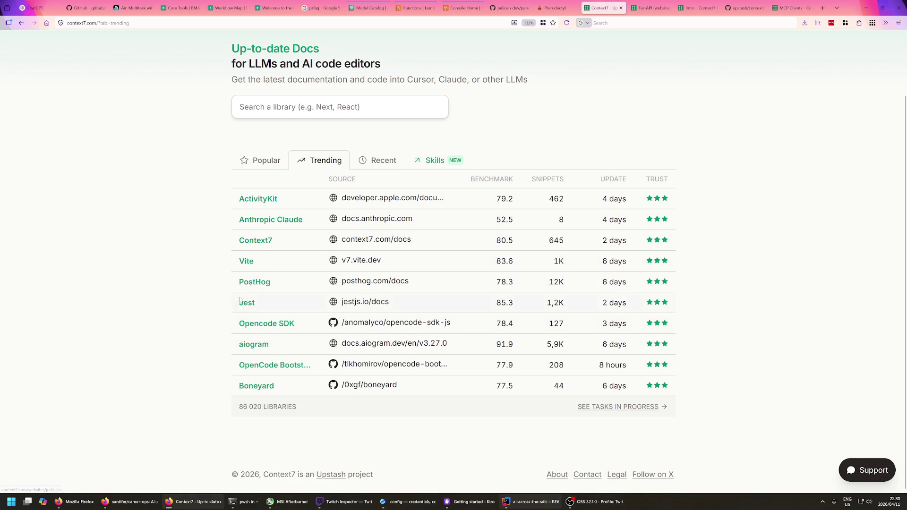
right_click(247, 282)
left_click(273, 286)
right_click(370, 286)
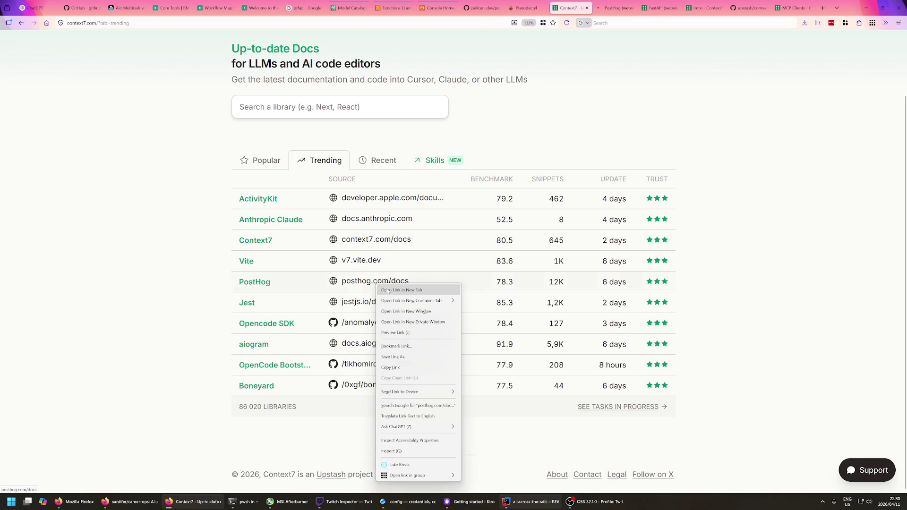
left_click(381, 290)
Step: Glance at the PostHog docs tab, then close the Context7 PostHog library tab
left_click(583, 8)
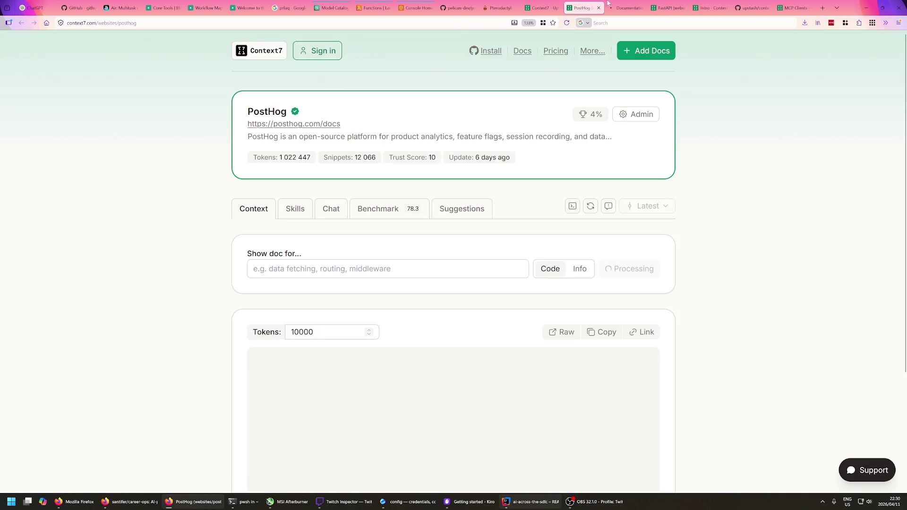
left_click(625, 8)
left_click(592, 8)
left_click(598, 8)
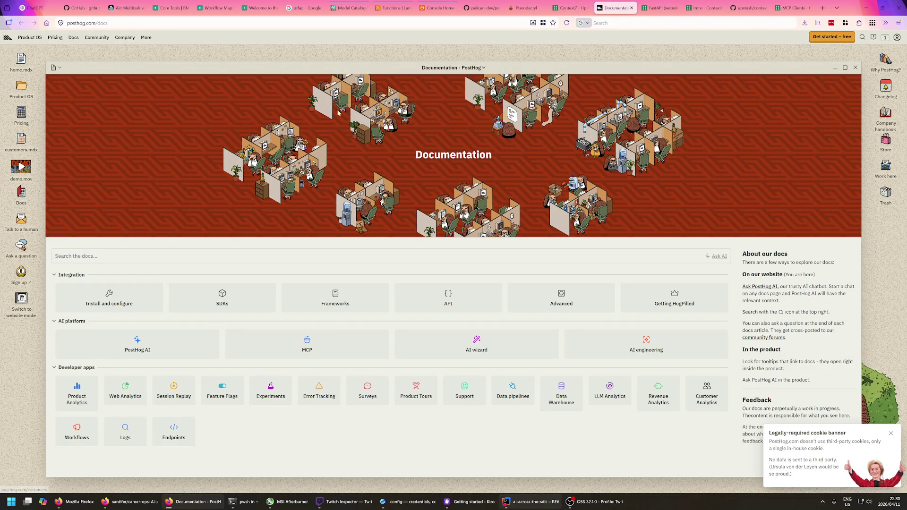
Step: Dismiss the PostHog cookie notice and open the homepage window, maximizing then restoring it
left_click(890, 433)
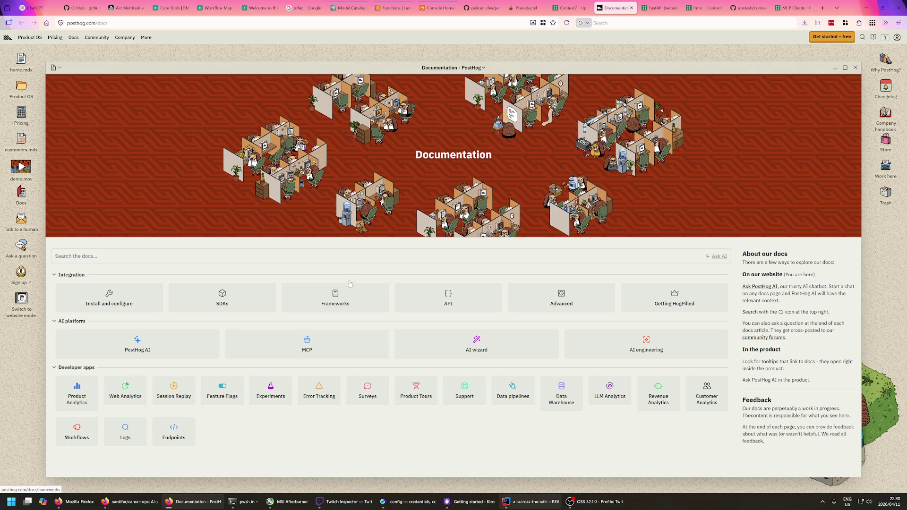
double_click(14, 67)
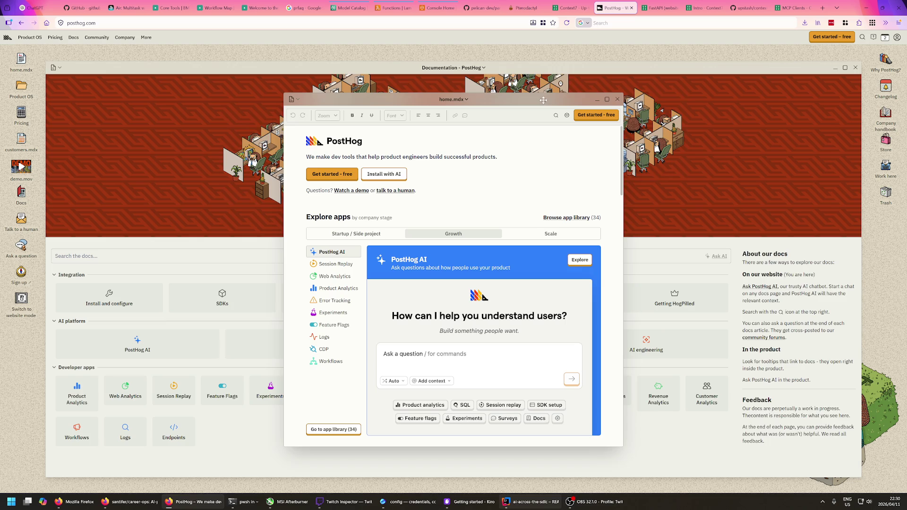
left_click_drag(543, 99, 491, 93)
double_click(491, 93)
scroll(476, 236, "down", 2)
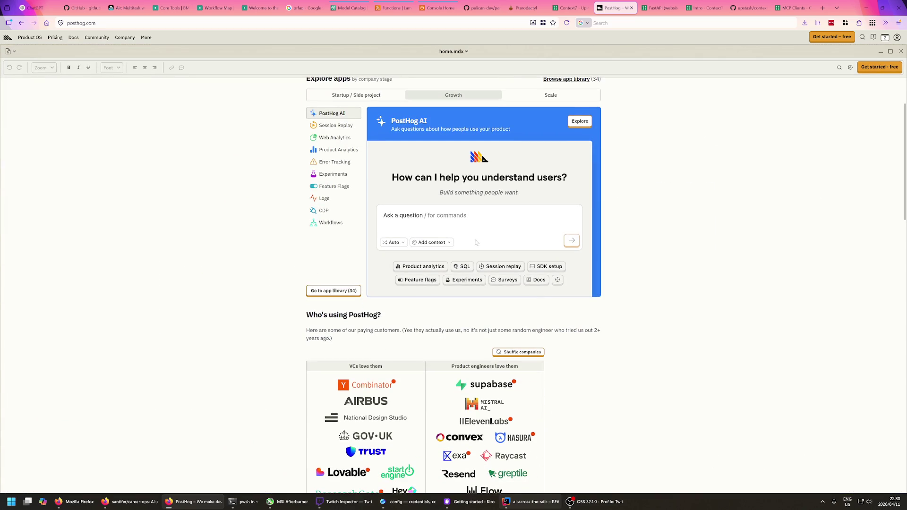
double_click(708, 54)
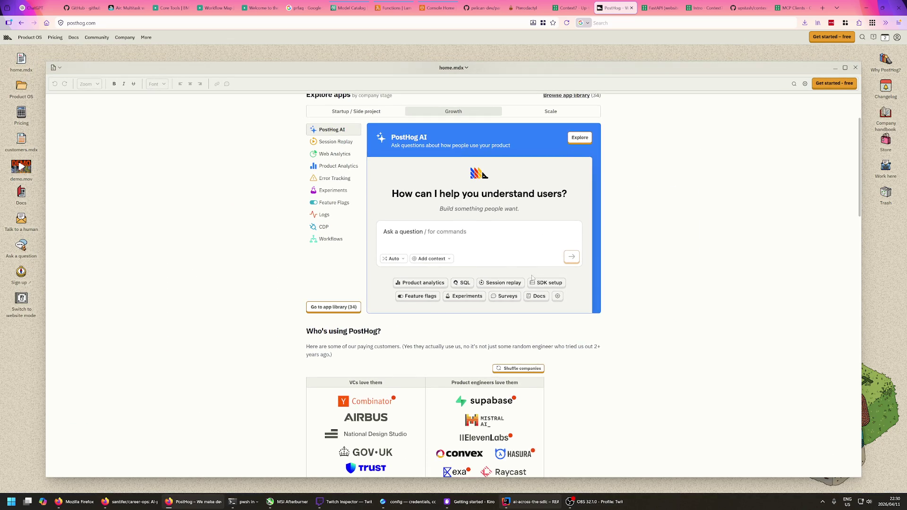
scroll(530, 285, "down", 3)
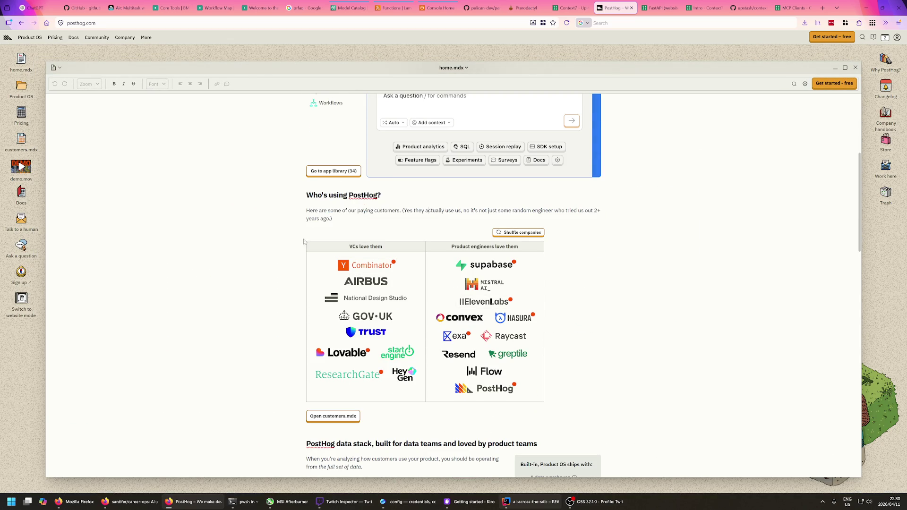
scroll(327, 210, "up", 5)
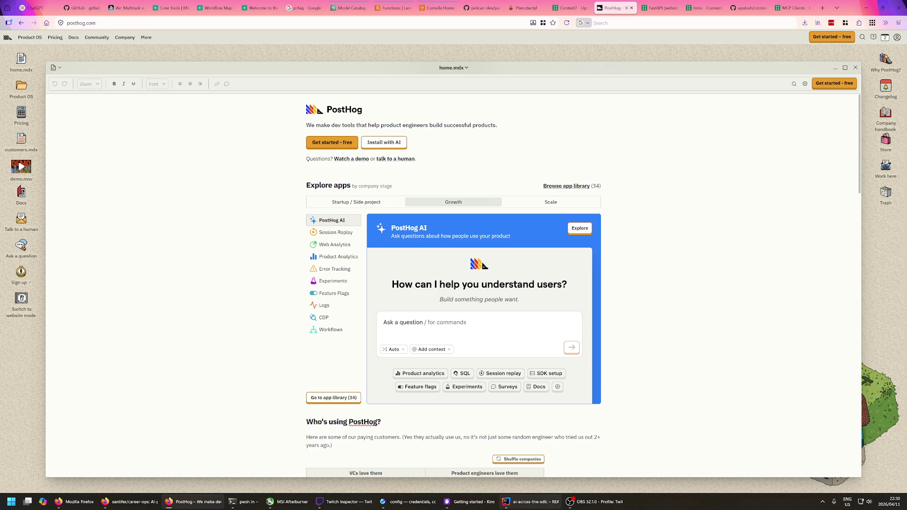
Step: Read the homepage tagline, then close the homepage window and the PostHog tab
double_click(437, 125)
double_click(416, 125)
triple_click(416, 125)
left_click(480, 125)
scroll(612, 322, "down", 7)
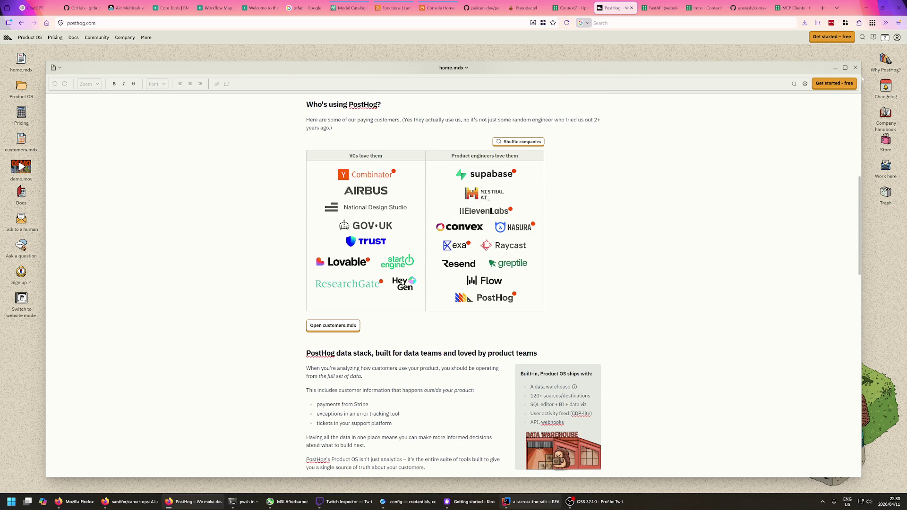
left_click(855, 67)
middle_click(598, 9)
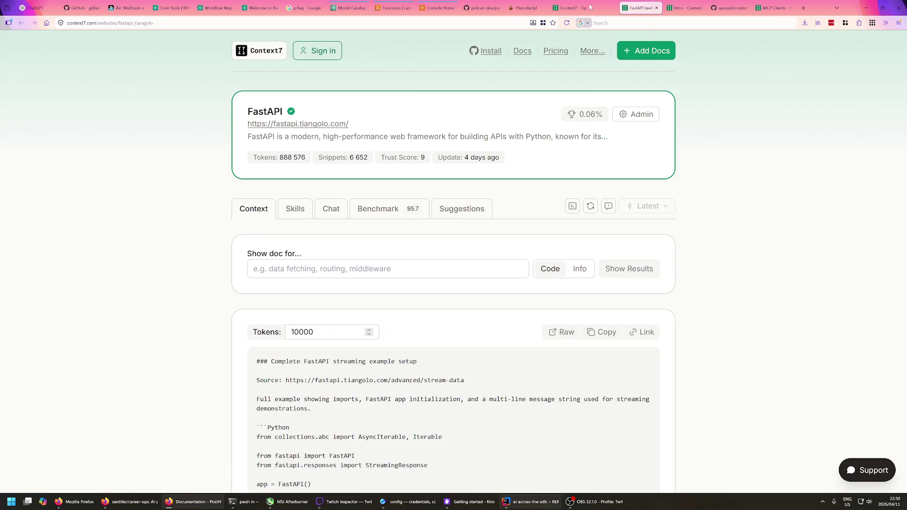
Step: Open Context7's tasks-in-progress queue and view the repository parsing tasks
left_click(599, 8)
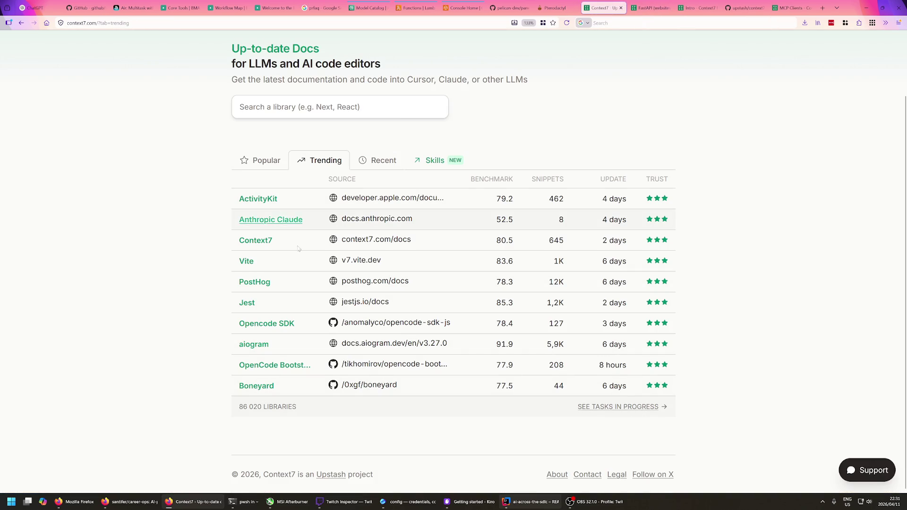
left_click(600, 407)
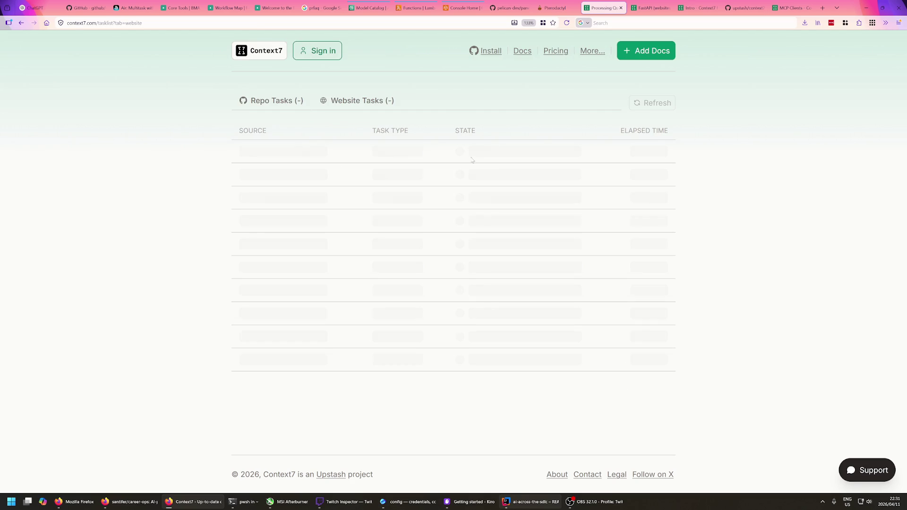
key("alt+Tab")
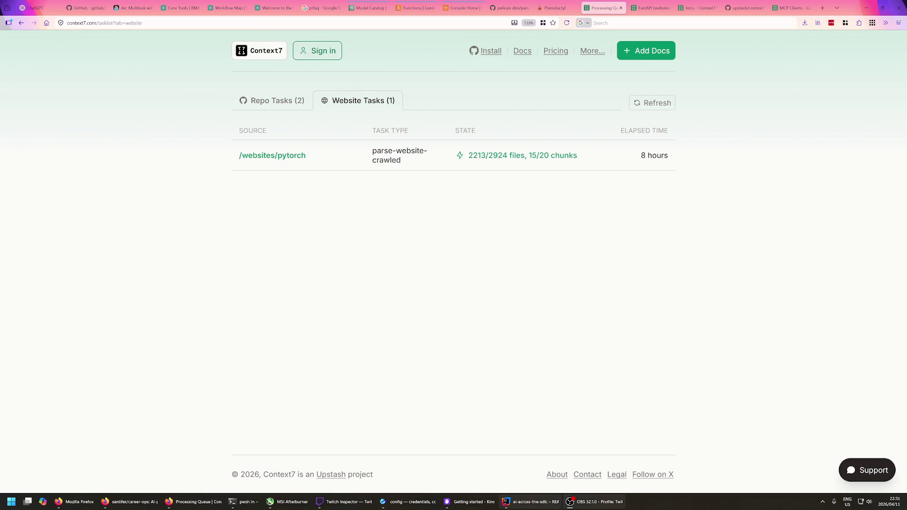
left_click(309, 216)
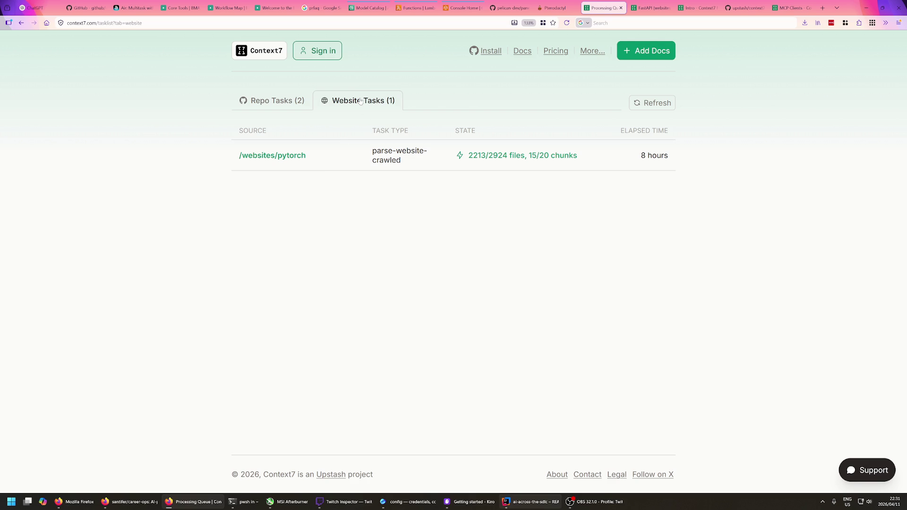
left_click(274, 101)
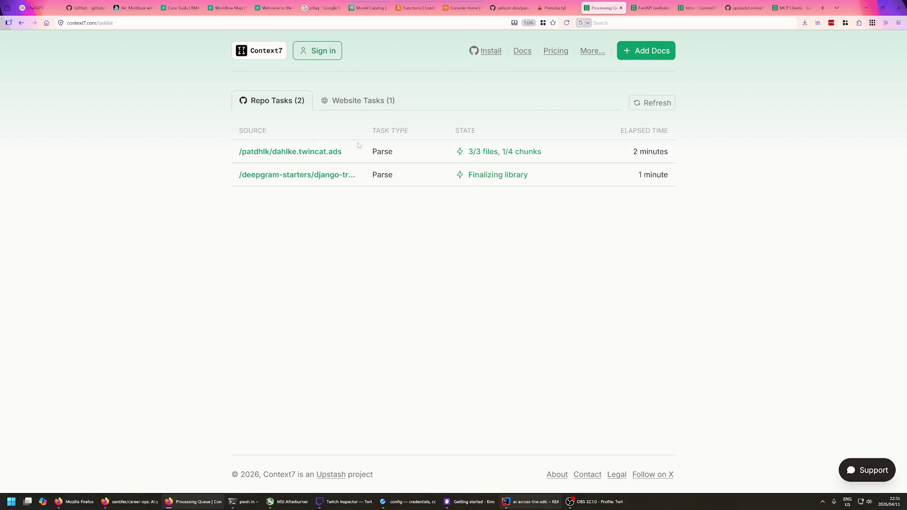
Step: From the Context7 home page, open better-auth in a background tab and go to Skills
left_click(250, 57)
scroll(245, 326, "down", 2)
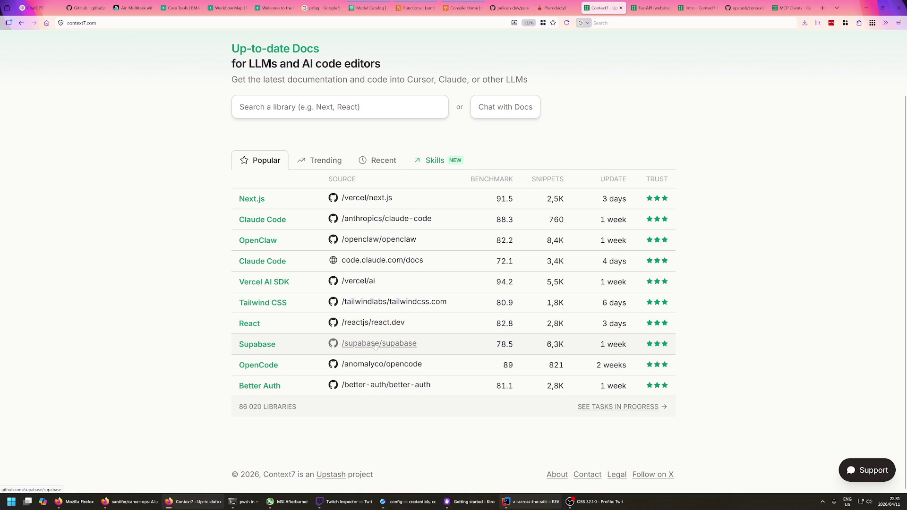
right_click(380, 364)
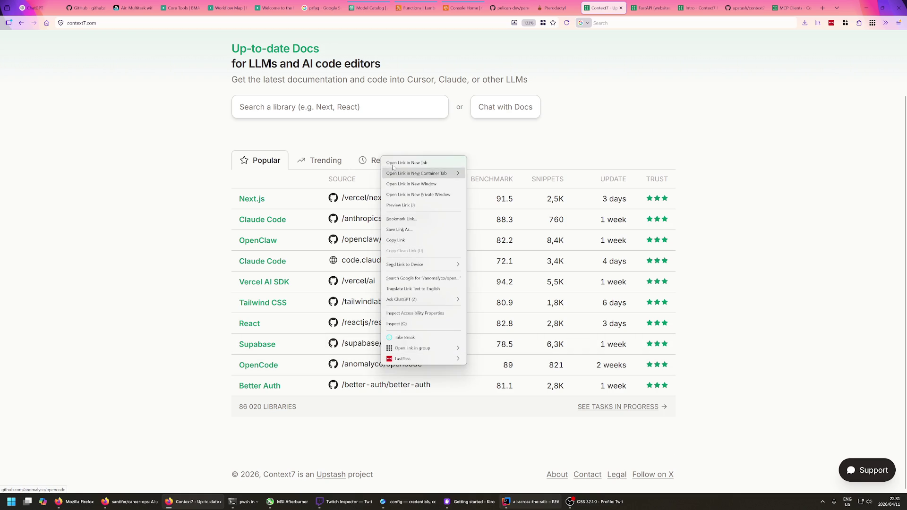
left_click(355, 421)
right_click(386, 383)
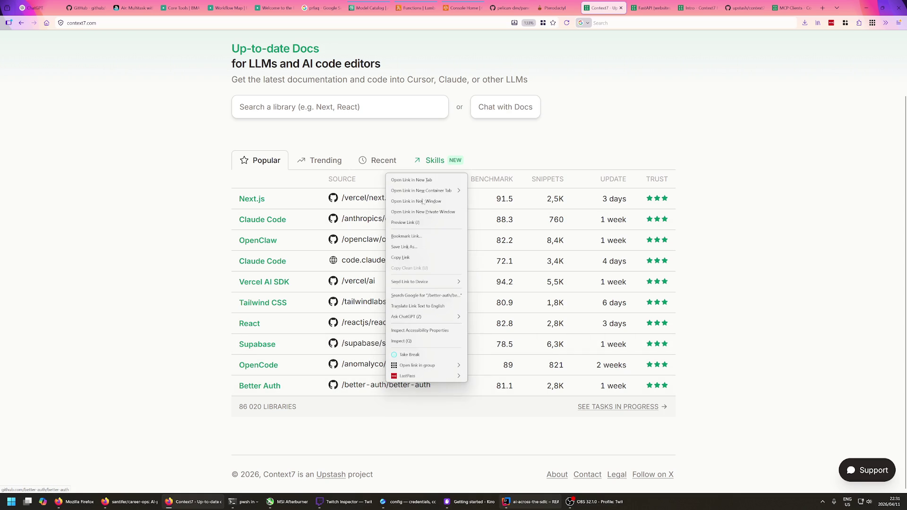
left_click(411, 179)
left_click(434, 160)
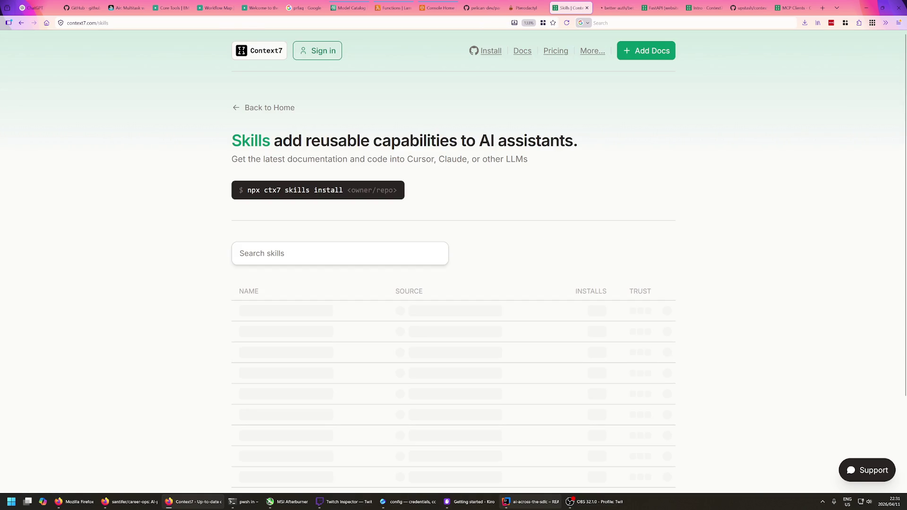
Step: Open the frontend-design skill in a new tab and load more skills into the list
scroll(270, 233, "down", 3)
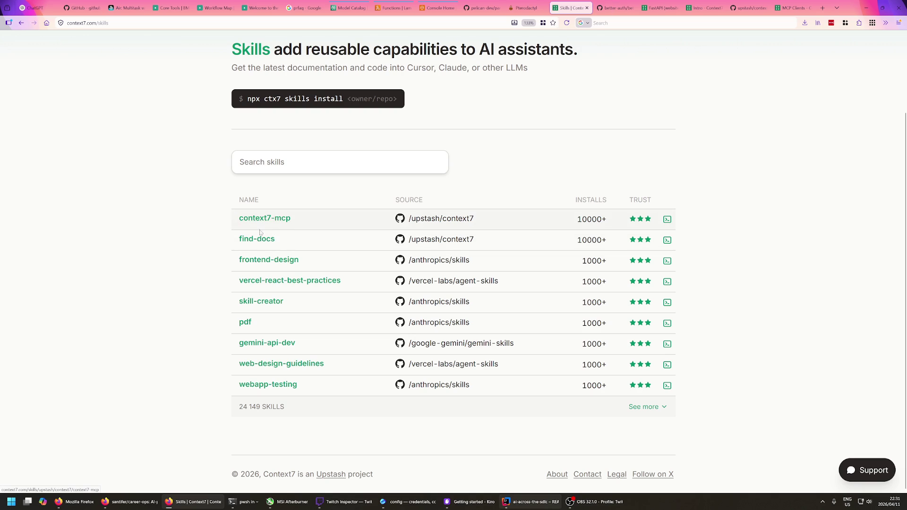
right_click(265, 262)
left_click(287, 269)
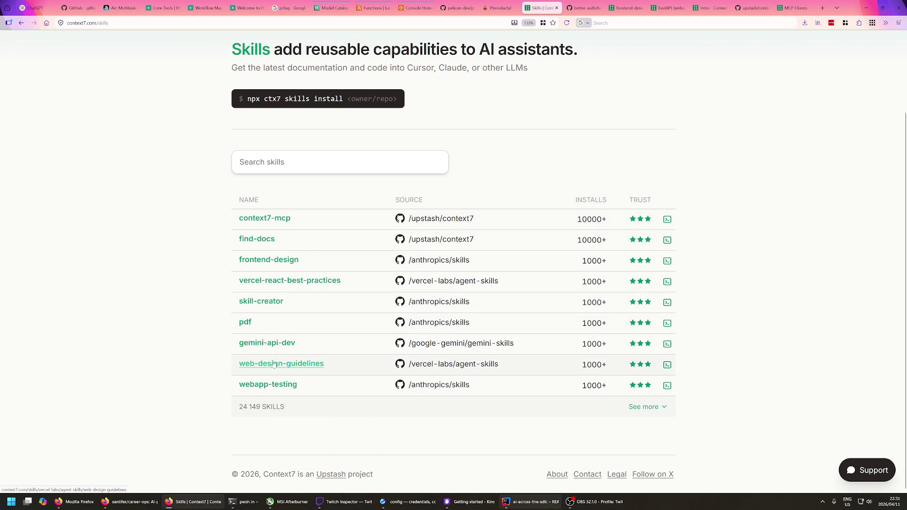
left_click(665, 412)
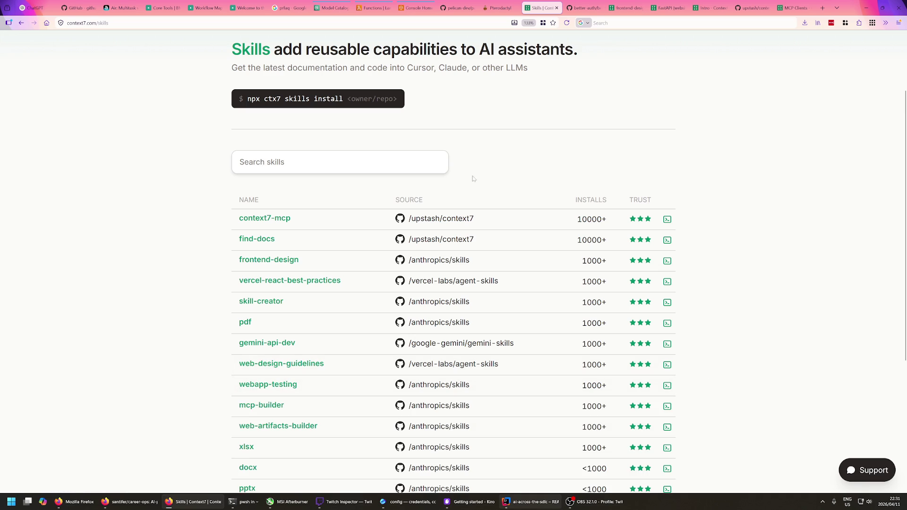
Step: Search the skills directory for 'design' and show all 21 results
left_click(340, 162)
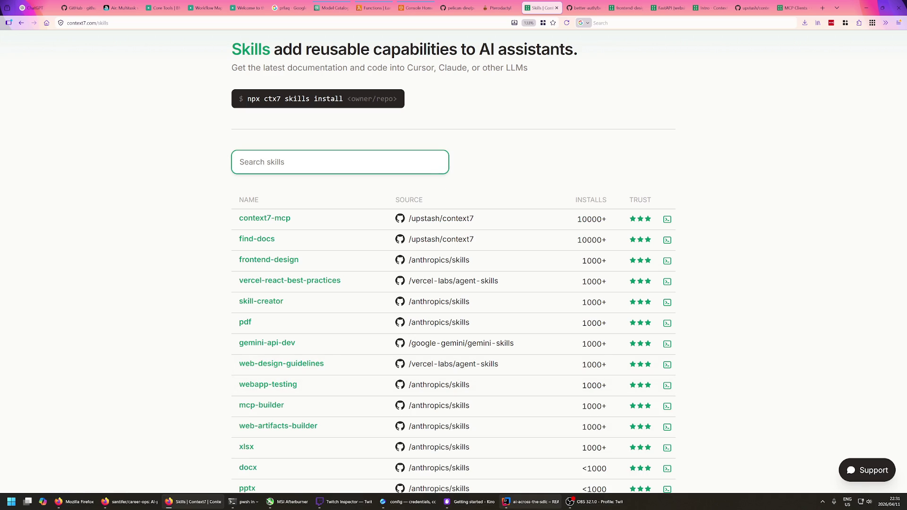
type("psd")
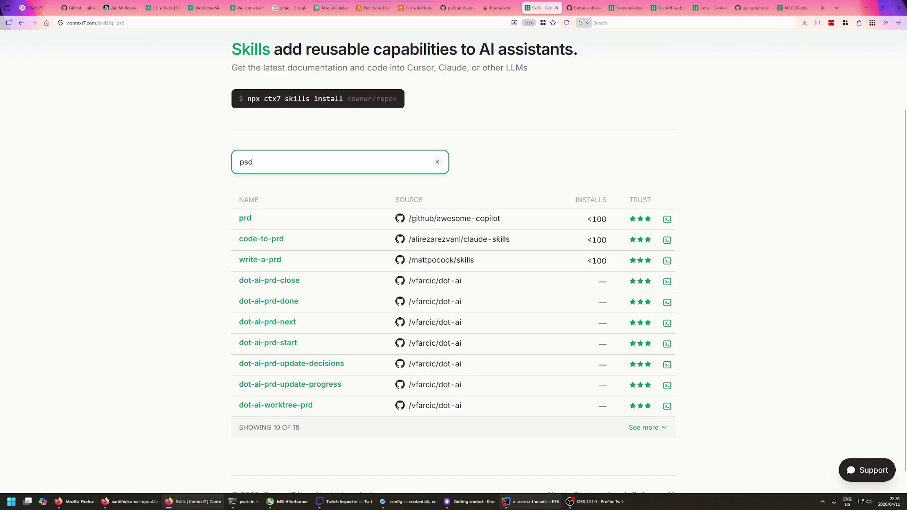
key("ctrl+a")
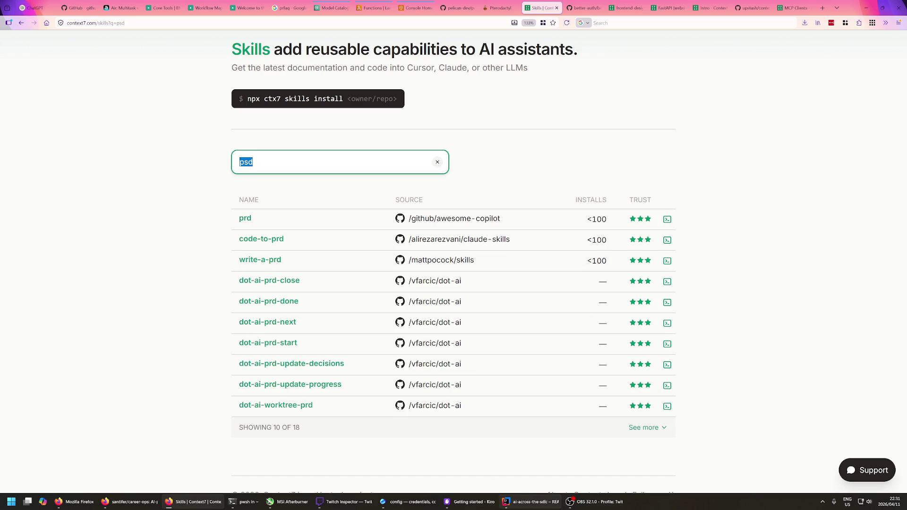
type("design")
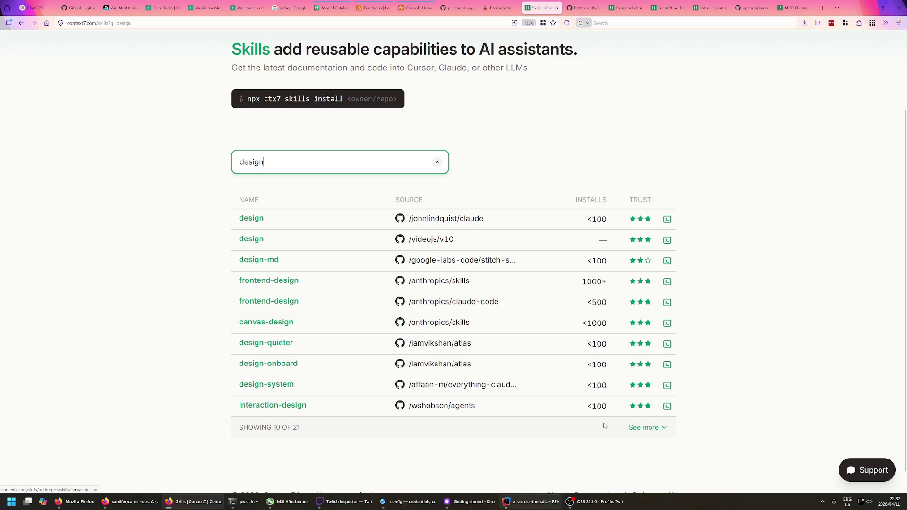
left_click(670, 435)
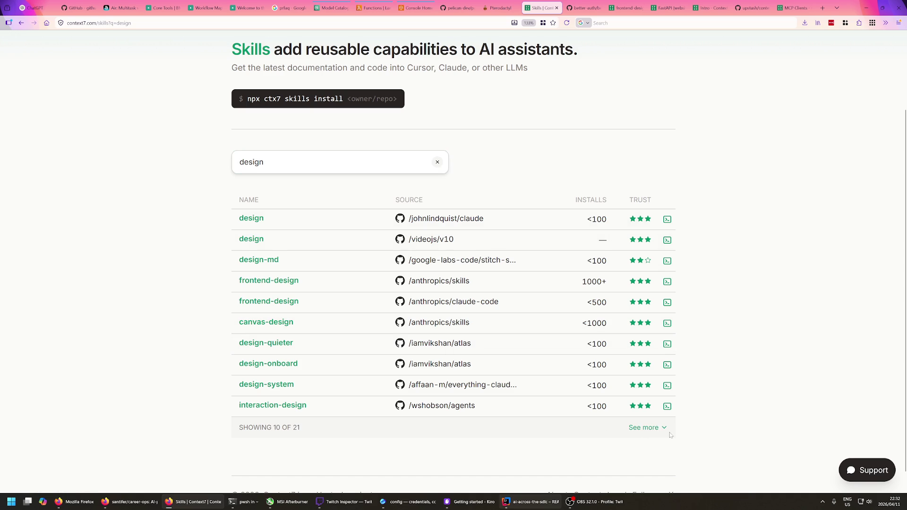
left_click(669, 432)
Step: Open the anthropics/skills frontend-design result in a new tab and switch to it
scroll(607, 353, "down", 5)
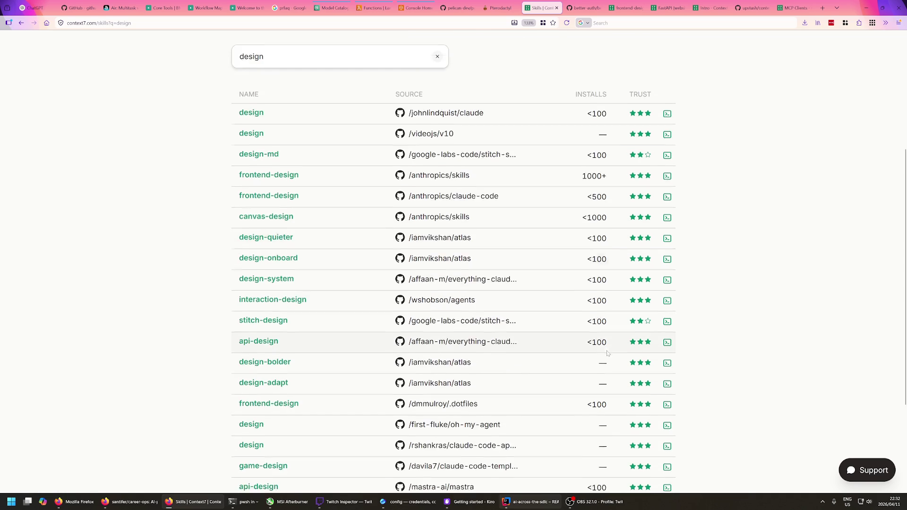
scroll(608, 353, "up", 5)
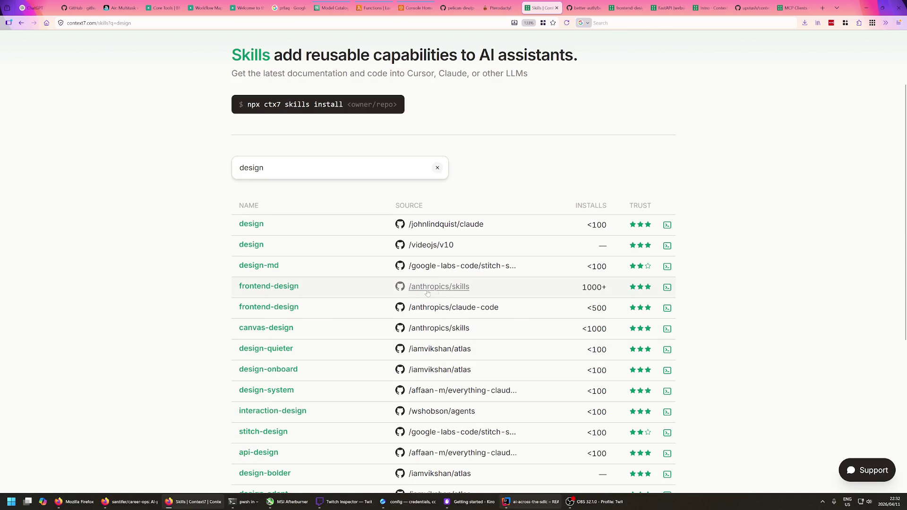
right_click(274, 288)
left_click(288, 296)
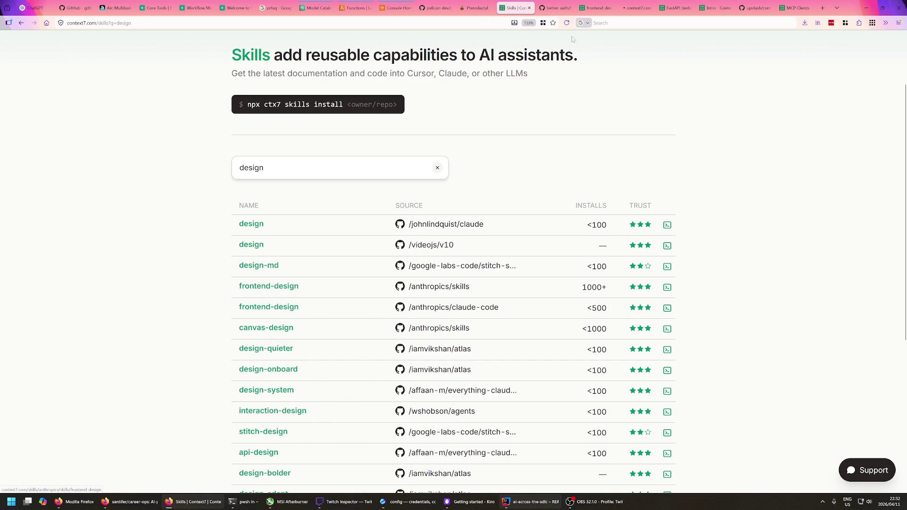
left_click(553, 7)
left_click(596, 6)
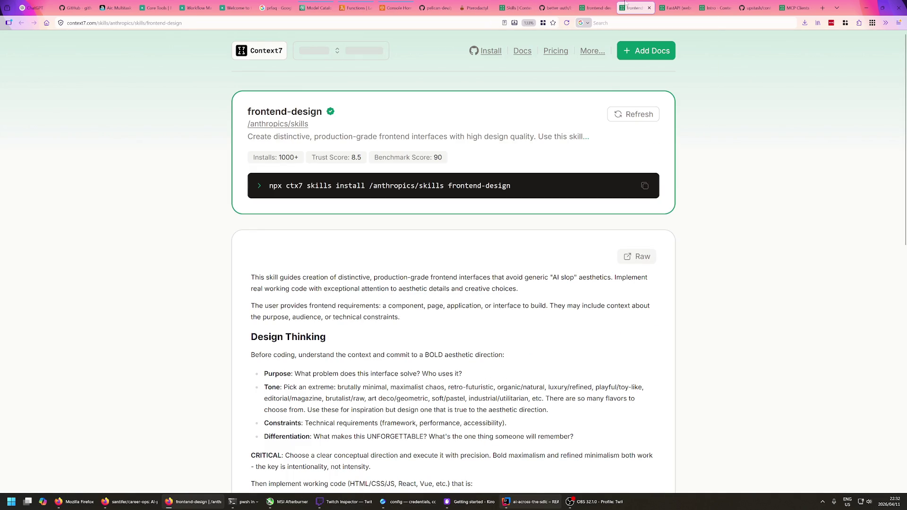
Step: Read through the frontend-design skill description line by selecting its text
left_click_drag(287, 136, 389, 136)
double_click(395, 137)
double_click(368, 136)
double_click(395, 136)
double_click(458, 136)
left_click(458, 136)
triple_click(459, 137)
triple_click(475, 137)
triple_click(522, 137)
triple_click(496, 136)
left_click(448, 171)
Step: Copy the frontend-design install command to the clipboard
left_click_drag(272, 186, 373, 186)
double_click(434, 185)
triple_click(434, 185)
left_click(586, 188)
left_click(639, 190)
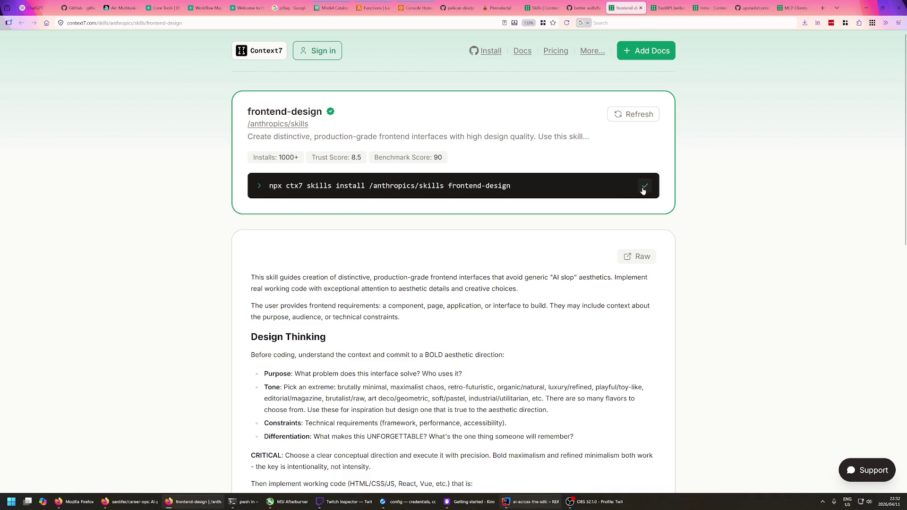
Step: Read the skill brief, Design Thinking, and Typography through Spatial Composition guidelines
scroll(453, 284, "down", 3)
left_click_drag(307, 235, 344, 296)
left_click(344, 287)
scroll(344, 287, "down", 3)
left_click_drag(375, 151, 462, 169)
left_click(462, 169)
scroll(377, 182, "down", 4)
left_click_drag(354, 253, 377, 339)
left_click(378, 339)
scroll(324, 263, "down", 4)
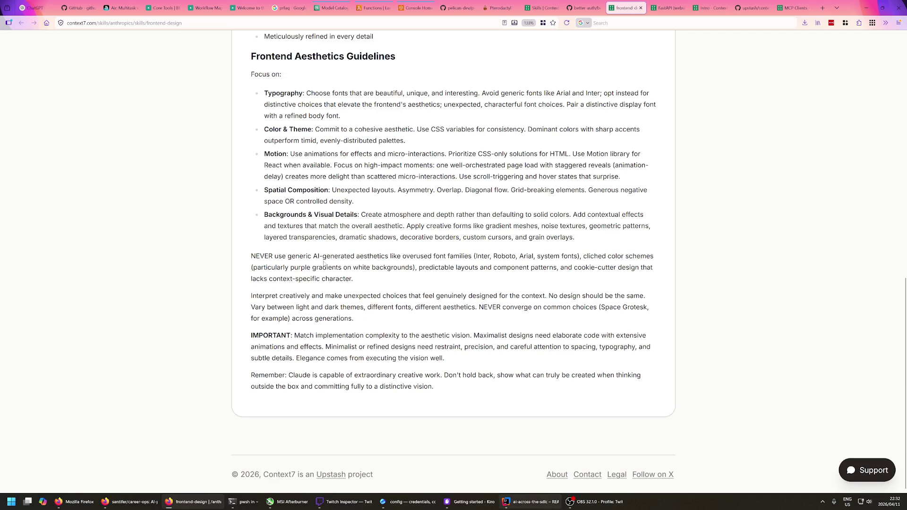
Step: Read the NEVER use generic AI aesthetics, Interpret and IMPORTANT paragraphs, then return to the top
left_click_drag(353, 279, 365, 252)
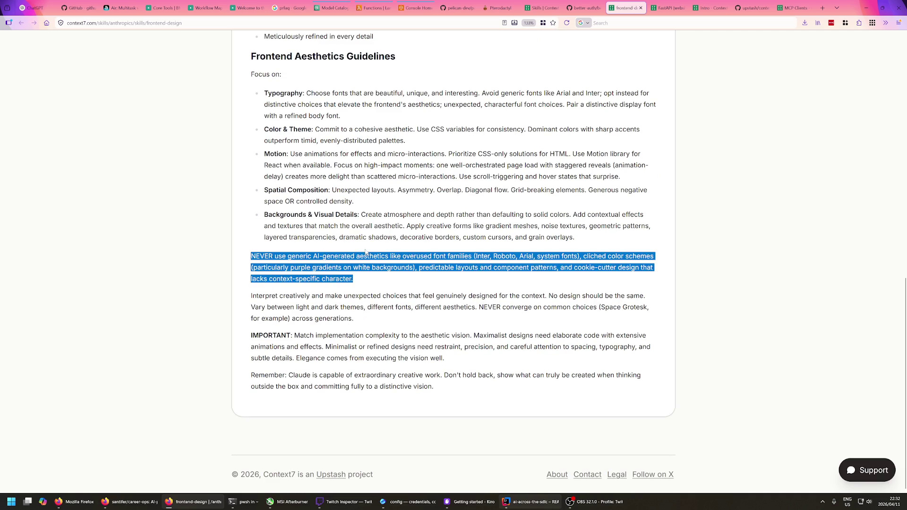
left_click(365, 252)
left_click_drag(310, 256, 367, 267)
left_click(367, 268)
double_click(361, 268)
left_click(361, 268)
triple_click(361, 268)
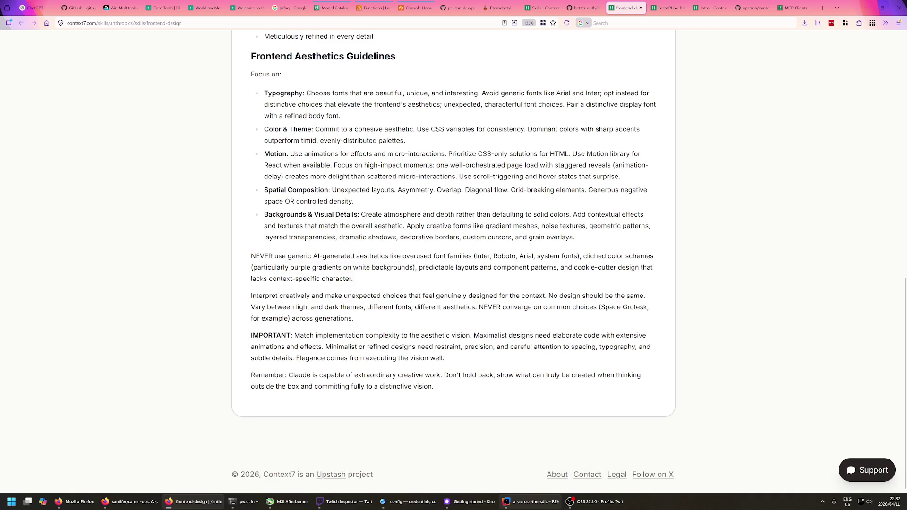
mouse_move(292, 296)
left_mouse_down()
mouse_move(330, 319)
mouse_move(352, 358)
left_mouse_up()
left_click(380, 393)
scroll(380, 373, "up", 15)
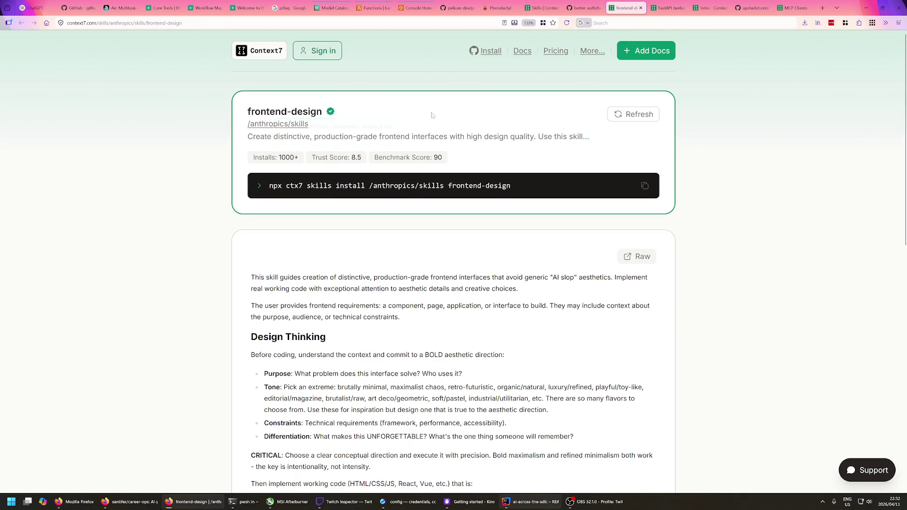
Step: In PowerShell, run npx ctx7 skills install /anthropics/skills frontend-design and confirm with y
mouse_move(336, 157)
left_click(243, 502)
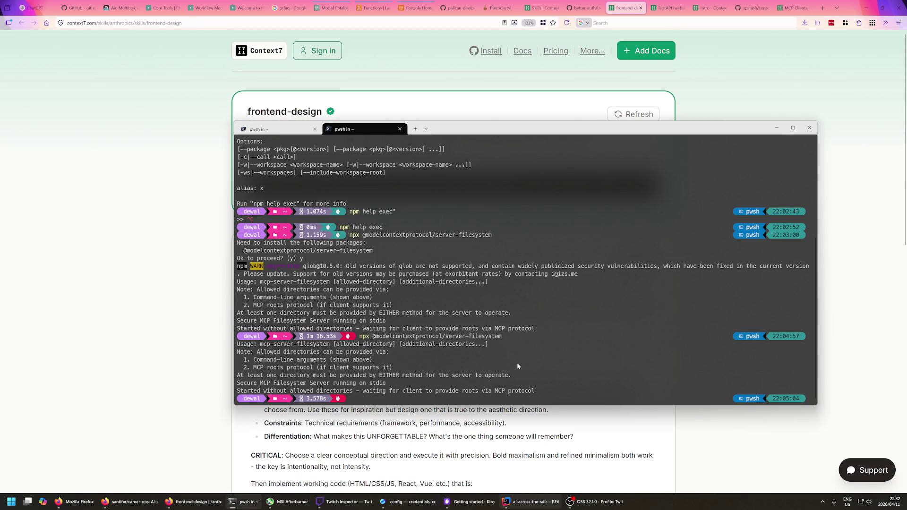
type("npx ctx7 skills install /anthropics/skills frontend-design")
key("Return")
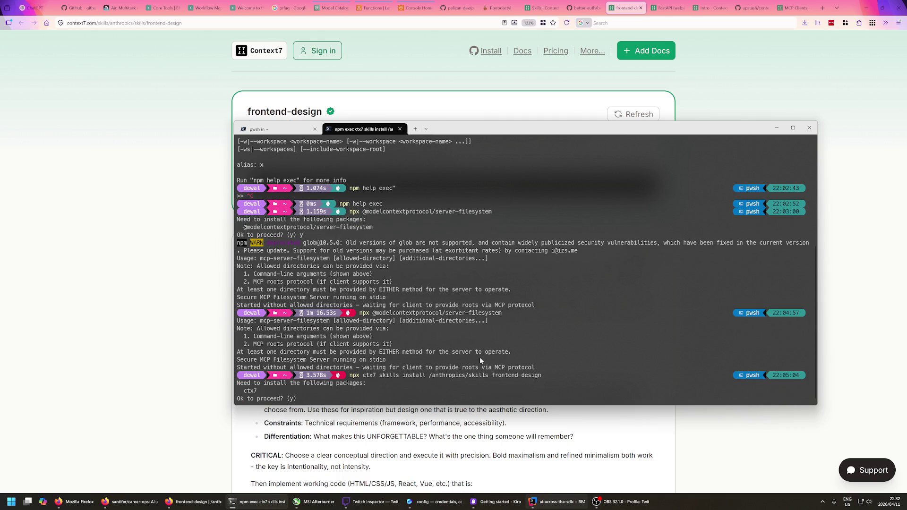
type("y")
key("Return")
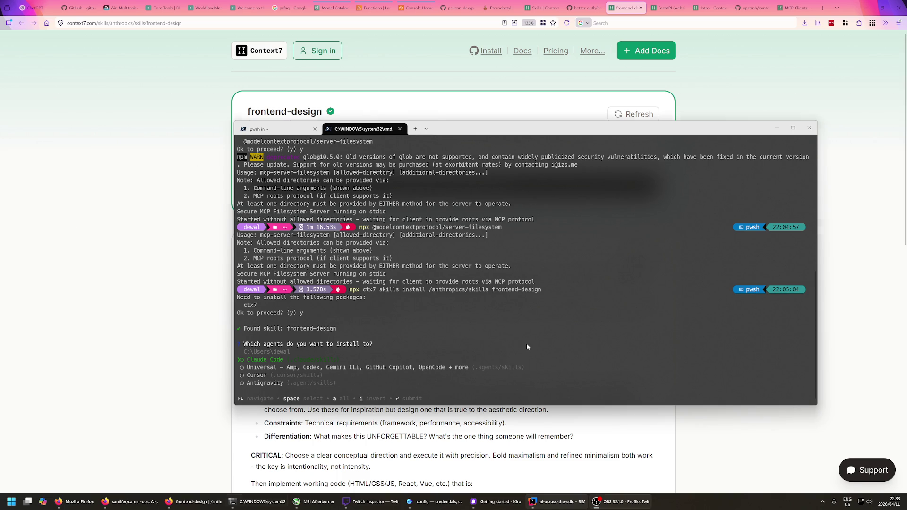
Step: Choose Universal as the target agent and start the installation
mouse_move(546, 132)
left_mouse_down()
mouse_move(498, 121)
mouse_move(466, 94)
left_mouse_up()
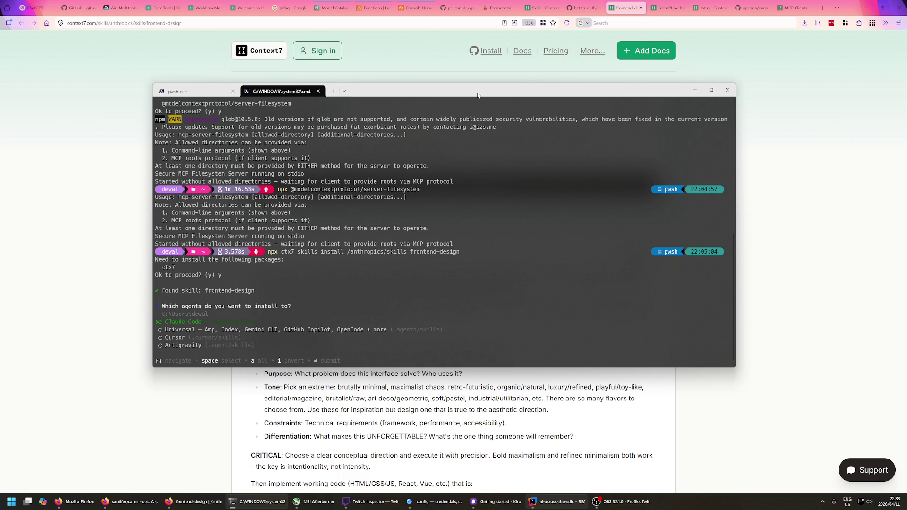
key("Down")
key("Up")
key("Down")
key("Return")
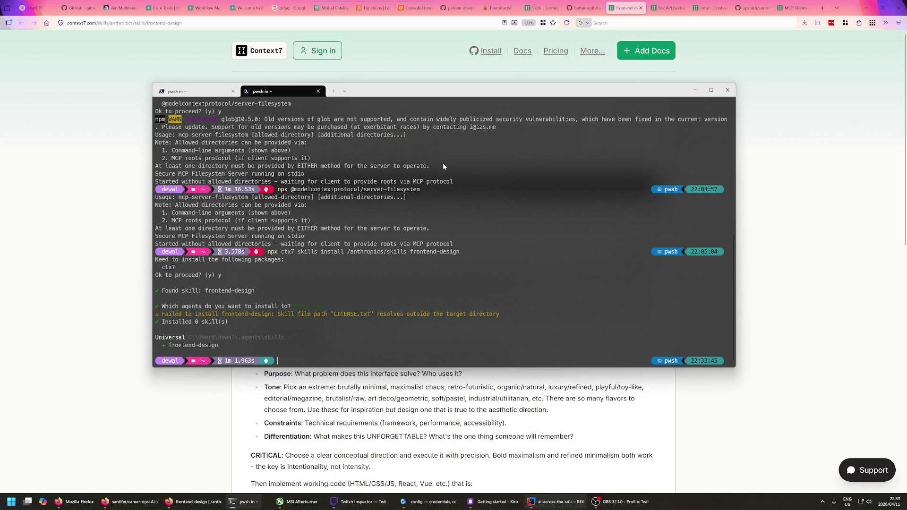
Step: Review the LICENSE.txt path error and 0 skills installed result, then return to the browser
left_click_drag(452, 88, 462, 74)
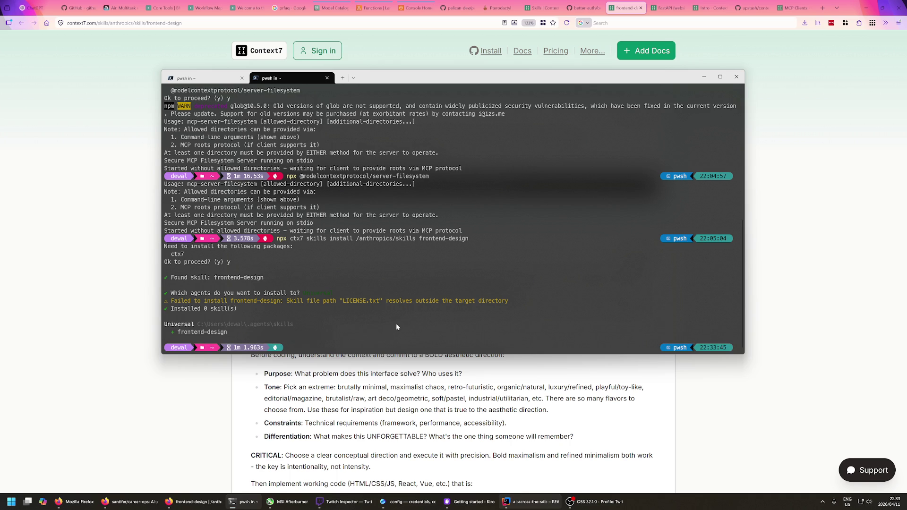
triple_click(338, 299)
left_click(311, 308)
mouse_move(208, 309)
left_mouse_down()
mouse_move(228, 322)
mouse_move(217, 310)
mouse_move(286, 324)
left_mouse_up()
left_click(182, 309)
left_click(191, 340)
mouse_move(180, 332)
left_mouse_down()
mouse_move(218, 335)
mouse_move(180, 333)
left_mouse_up()
key("ctrl+c")
key("alt+Tab")
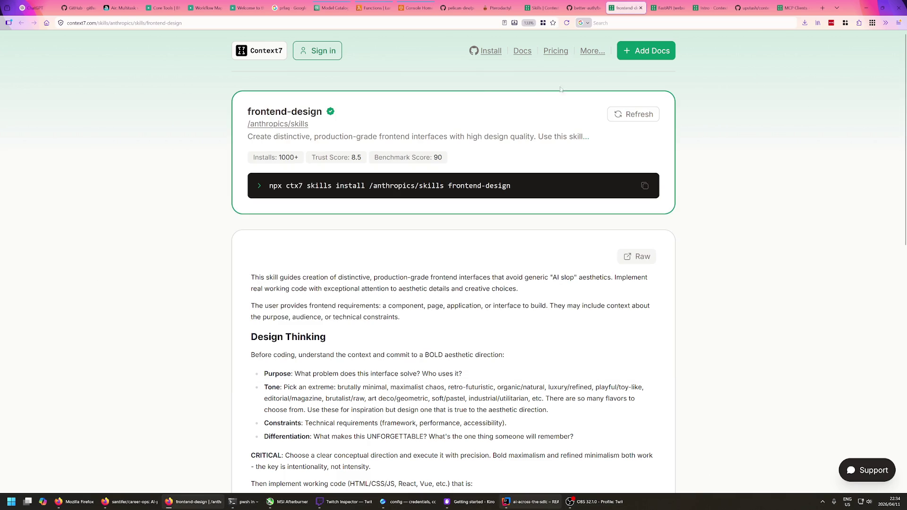
Step: Open the Context7 docs in a new tab and go to the Skills page
right_click(518, 55)
left_click(543, 61)
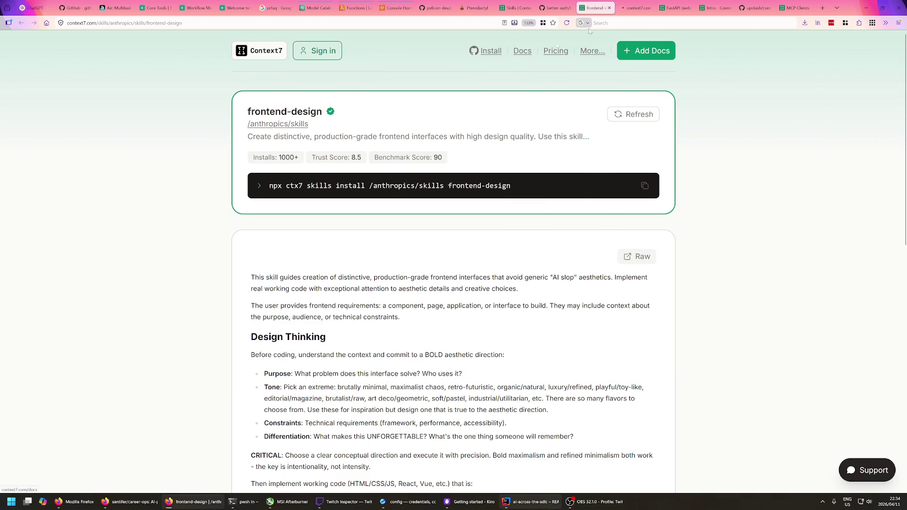
left_click(743, 4)
left_click(635, 7)
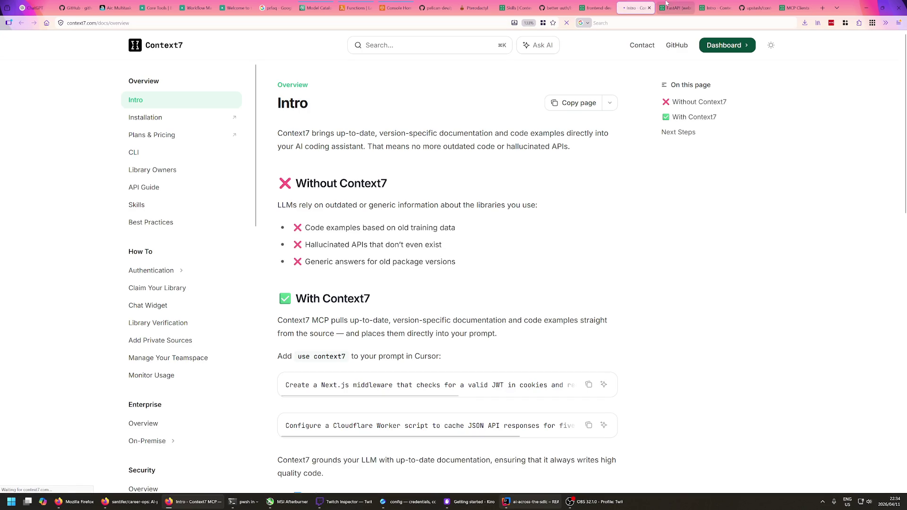
left_click(140, 205)
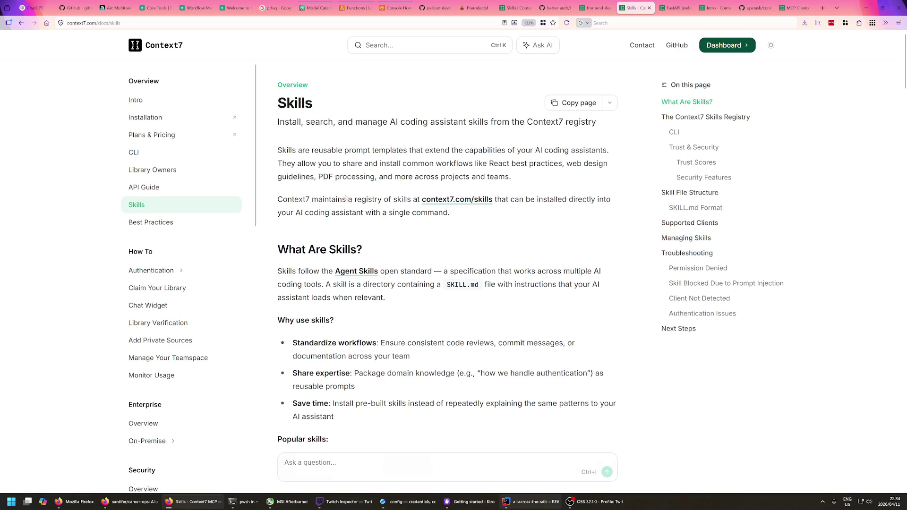
Step: Read the Discover and install skills and Generate a custom skill sections
scroll(346, 194, "down", 3)
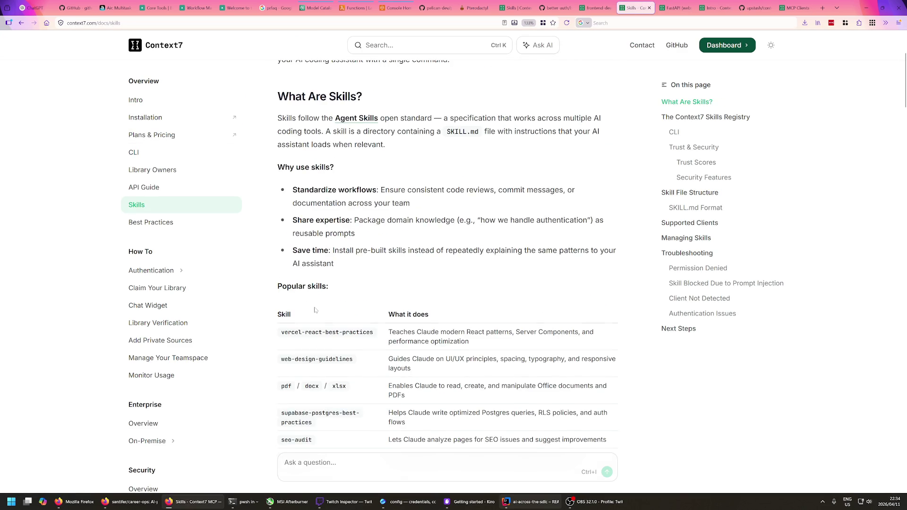
scroll(314, 309, "down", 2)
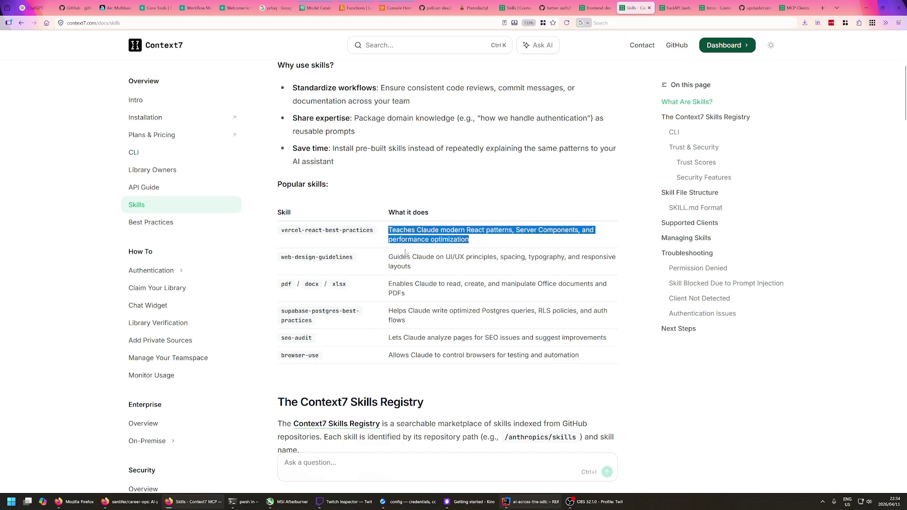
scroll(448, 257, "down", 4)
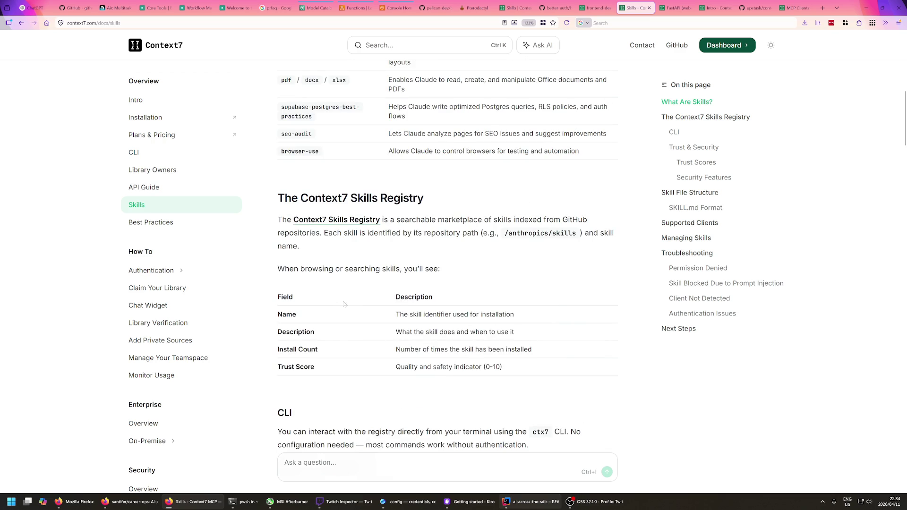
scroll(328, 286, "down", 5)
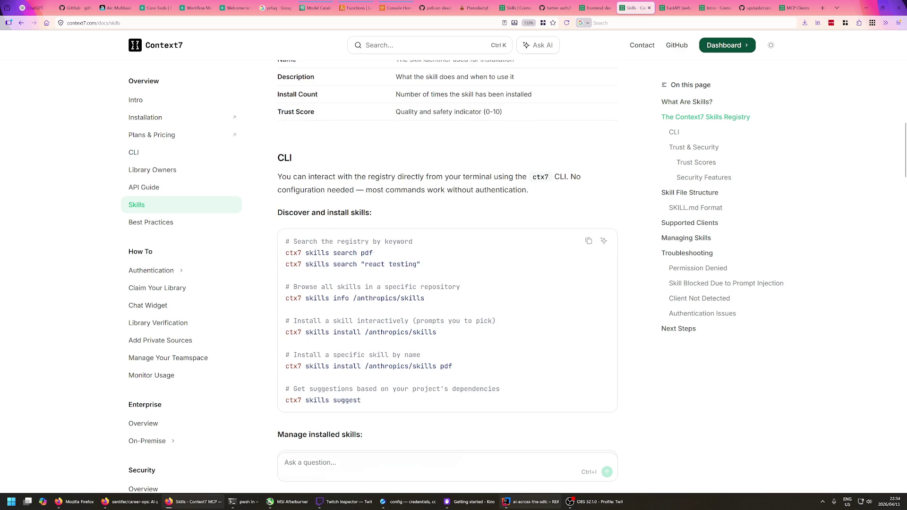
triple_click(324, 213)
left_click(443, 218)
scroll(442, 218, "down", 4)
scroll(447, 264, "down", 3)
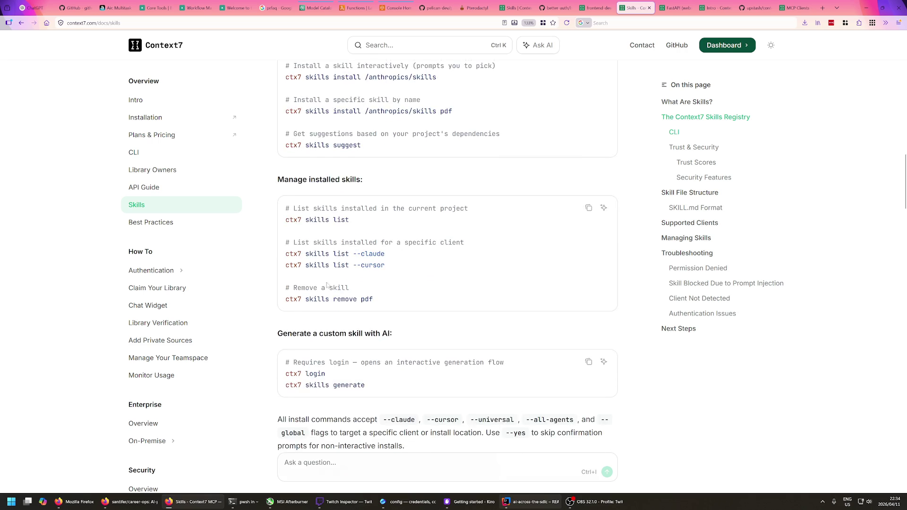
triple_click(305, 232)
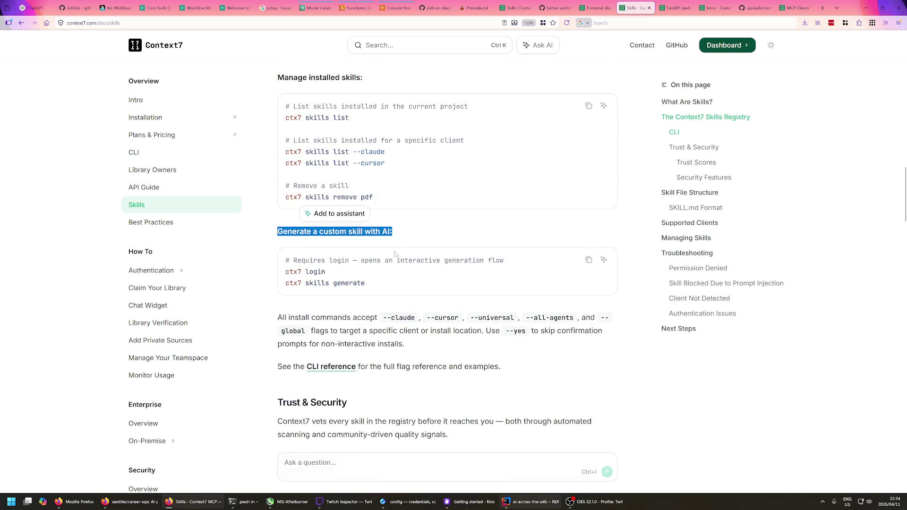
scroll(305, 231, "down", 3)
left_click(389, 267)
Step: Read on through Supported Clients, Troubleshooting and Authentication Issues to Next Steps
scroll(388, 267, "down", 3)
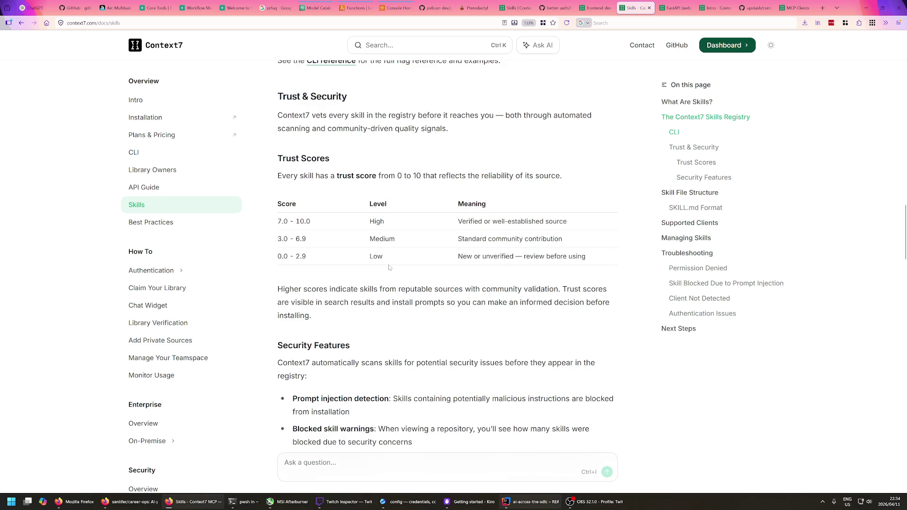
scroll(389, 267, "down", 5)
scroll(388, 267, "down", 3)
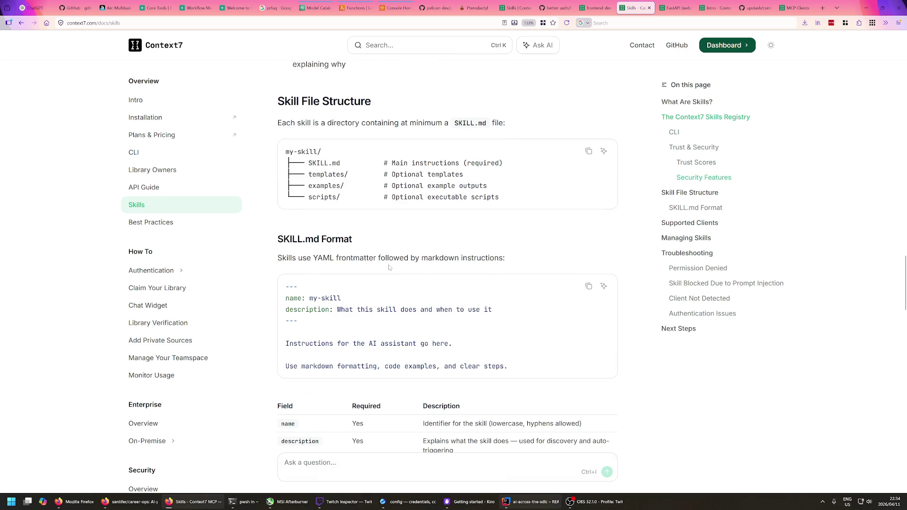
scroll(388, 267, "down", 2)
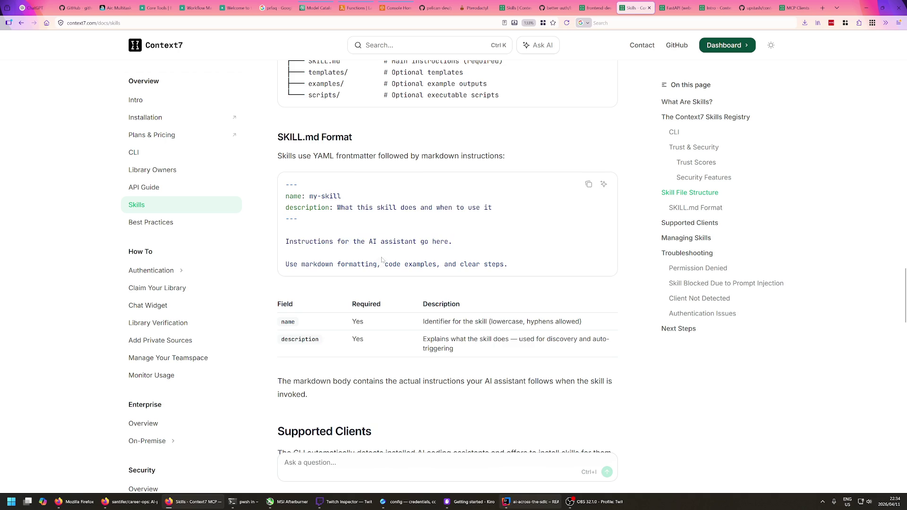
scroll(381, 260, "down", 3)
scroll(337, 193, "down", 4)
left_click_drag(341, 142, 543, 156)
left_click(543, 156)
scroll(404, 162, "down", 1)
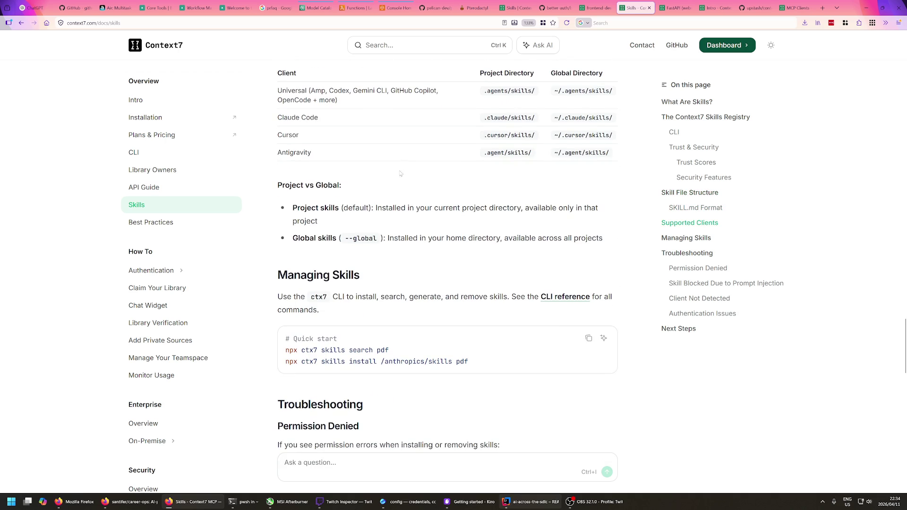
scroll(372, 266, "down", 12)
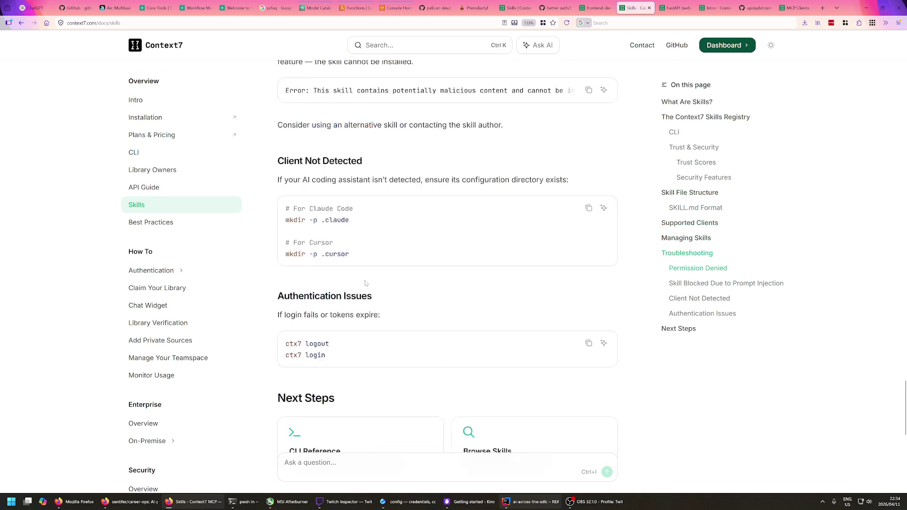
scroll(365, 327, "down", 3)
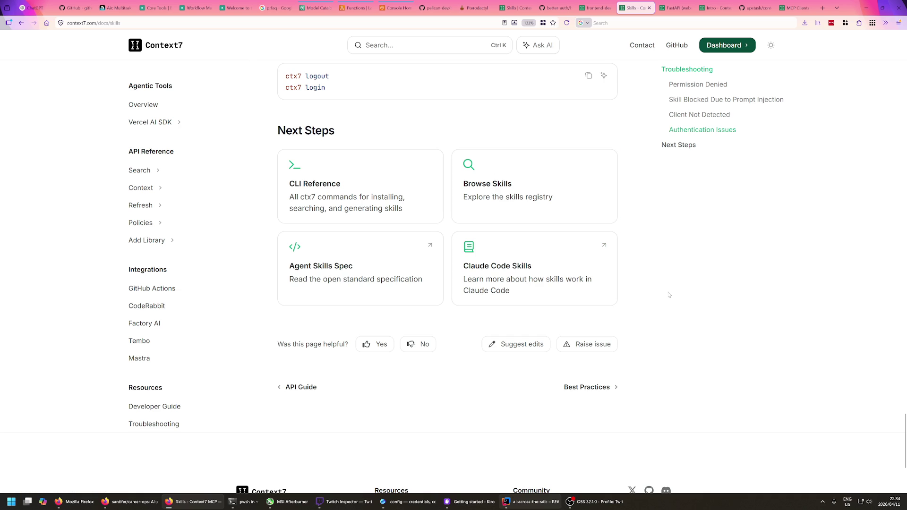
key("ctrl+t")
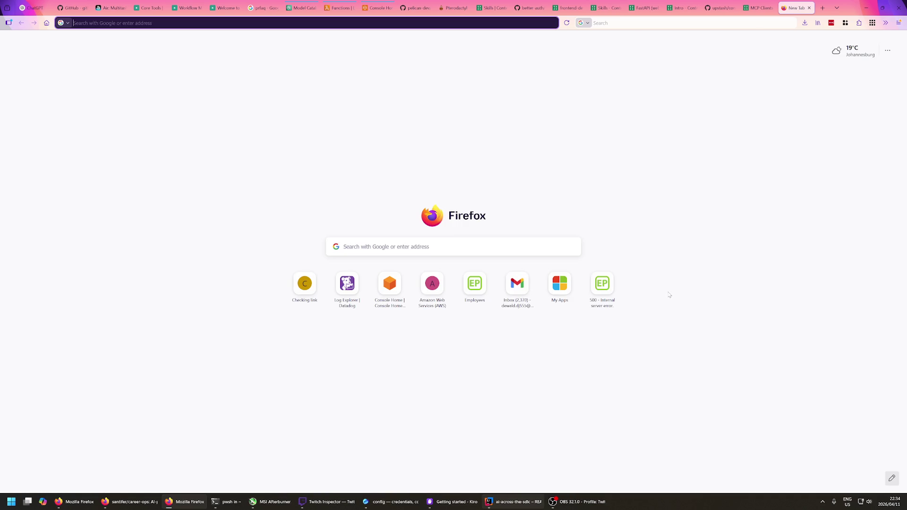
Step: Google 'context7 how to use a skill with jetbrains ai assistant' and view the AI Overview
type("context")
type("7 how to us")
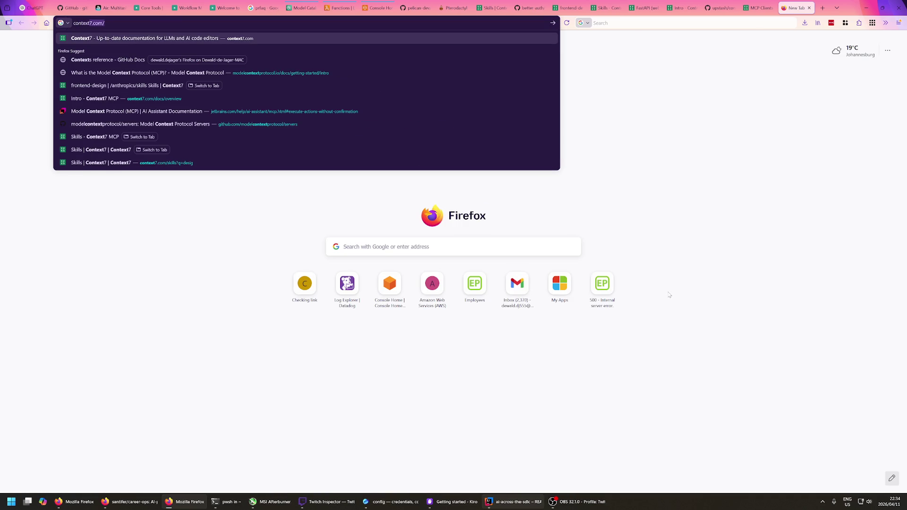
type("e a c")
type("l with an")
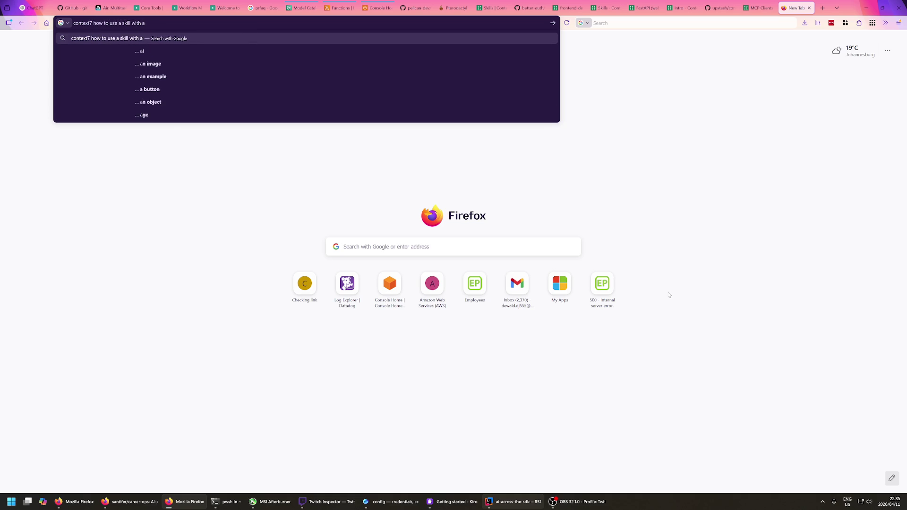
key("BackSpace")
type("jetbrains ai assis")
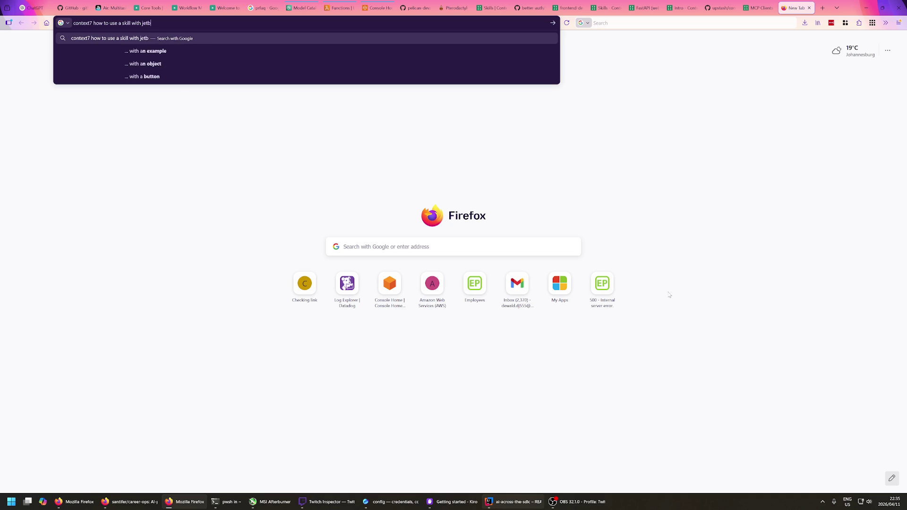
type("tant")
key("Return")
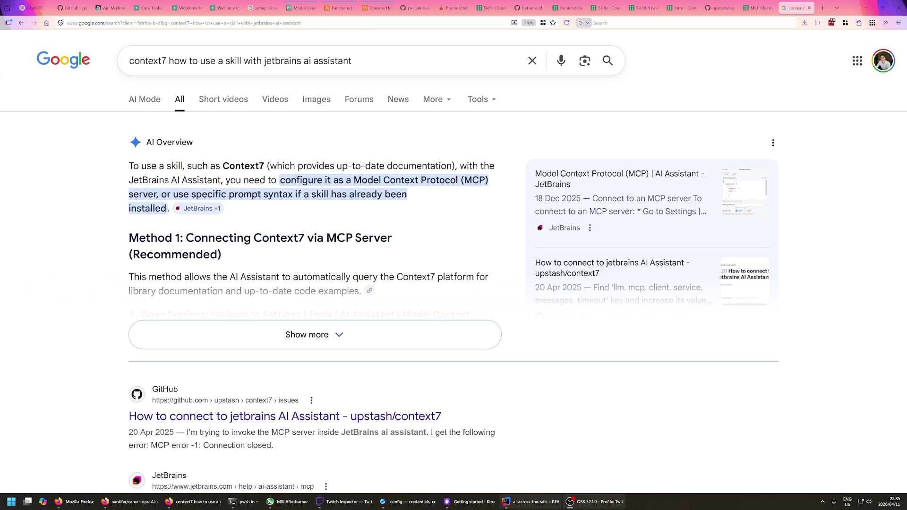
left_click(699, 384)
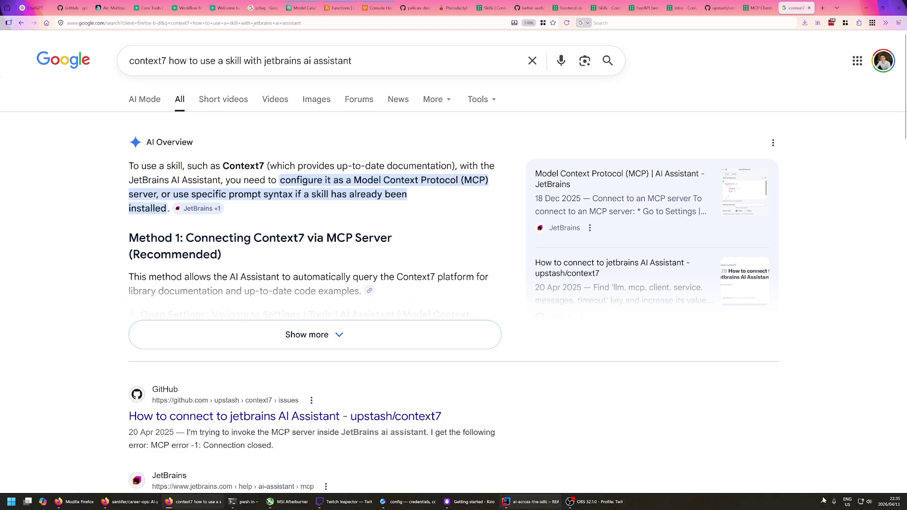
left_click(822, 8)
Step: Load maps.google.com in the new tab
type("maps")
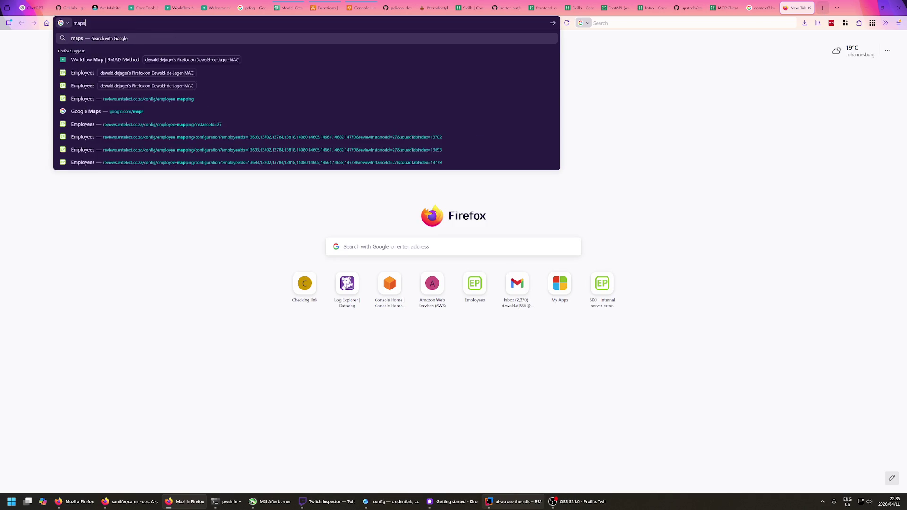
type(".g")
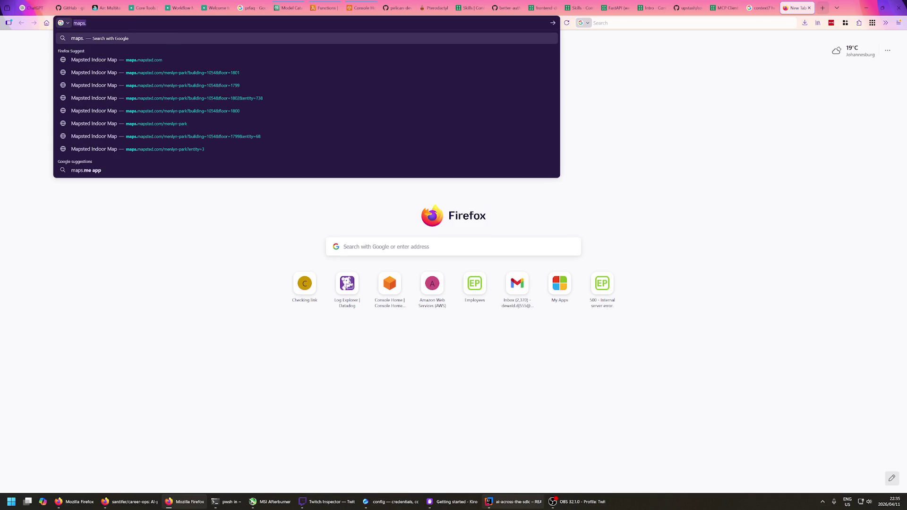
type("oogle.com")
key("Return")
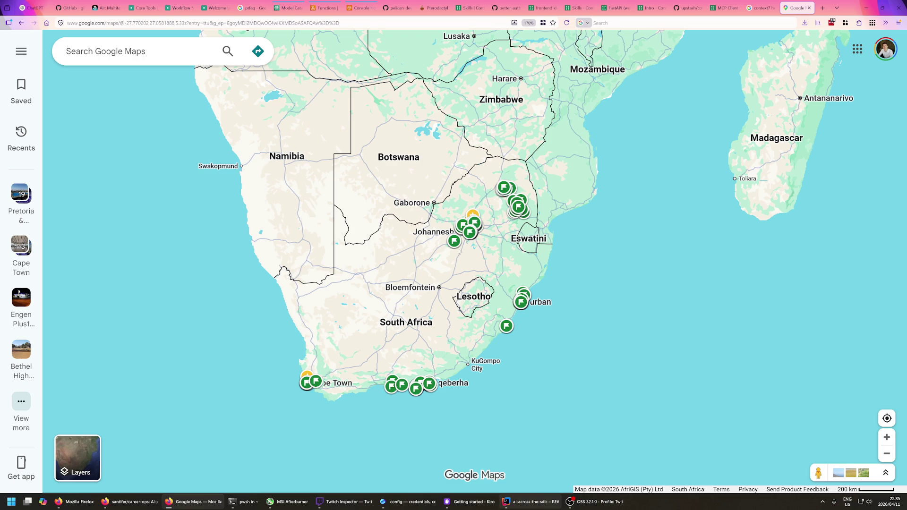
scroll(523, 209, "up", 3)
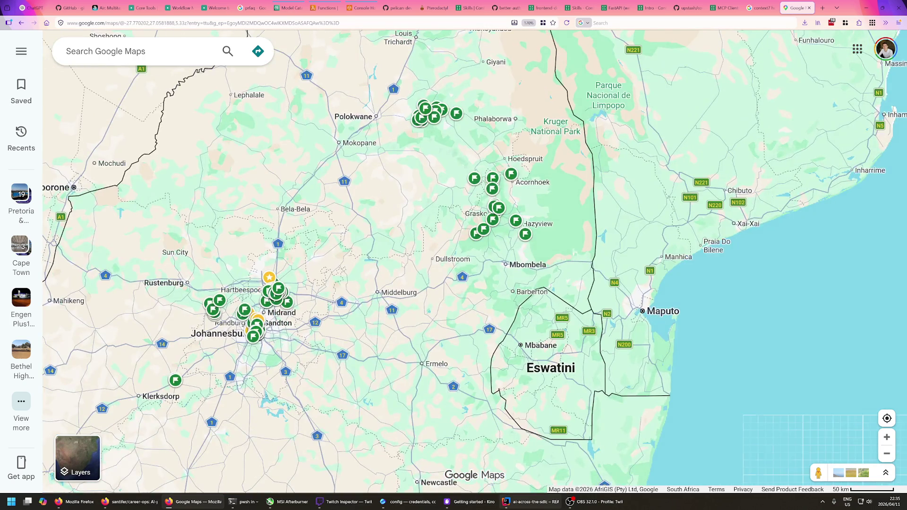
scroll(432, 295, "down", 3)
scroll(374, 325, "up", 2)
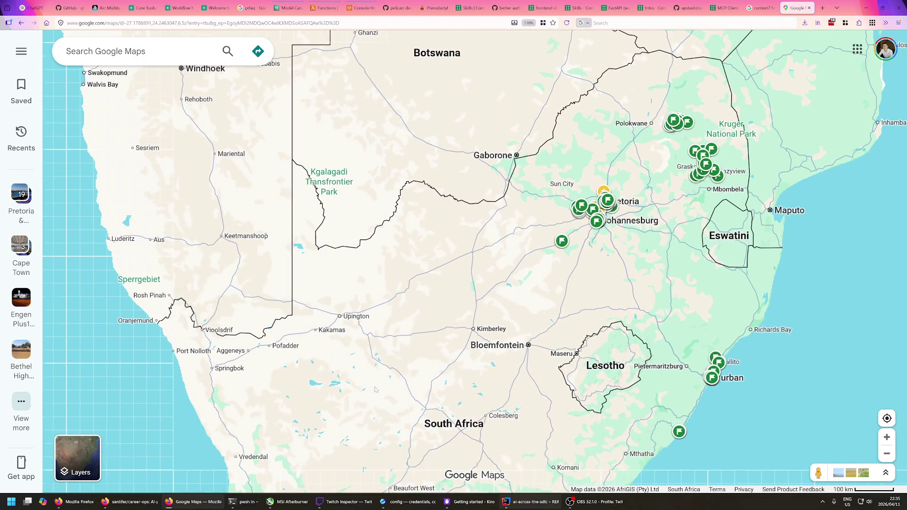
Step: Pan across South Africa to Kruger National Park and open its place details
left_click_drag(369, 400, 386, 305)
left_click_drag(169, 345, 162, 349)
left_click_drag(638, 198, 446, 308)
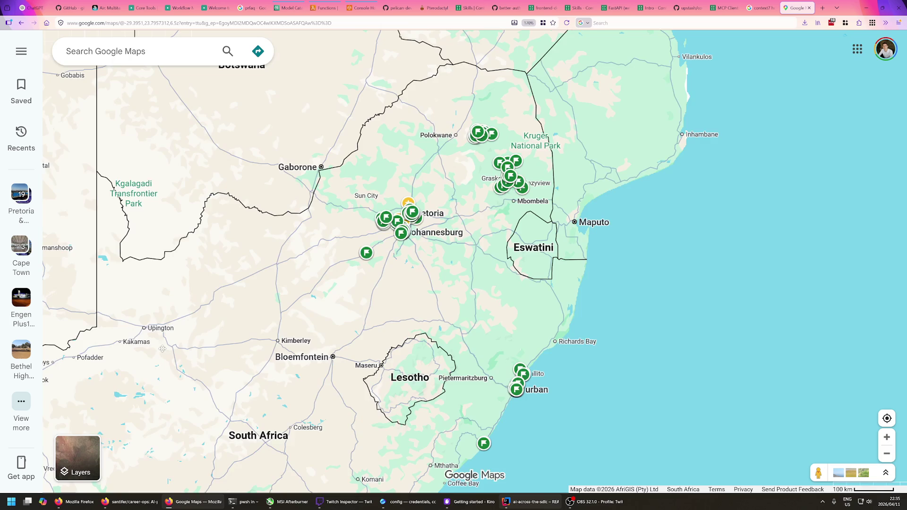
left_click_drag(615, 250, 495, 313)
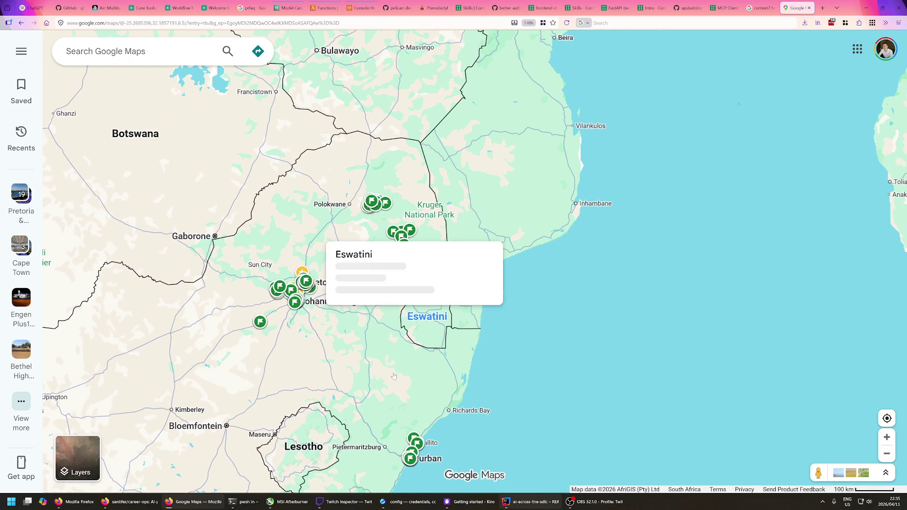
scroll(416, 250, "up", 5)
left_click_drag(433, 204, 369, 358)
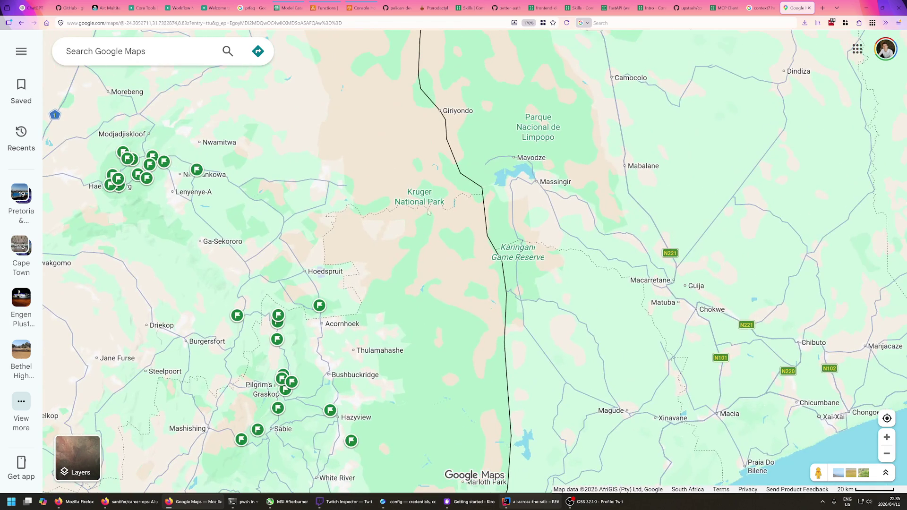
left_click_drag(412, 203, 414, 237)
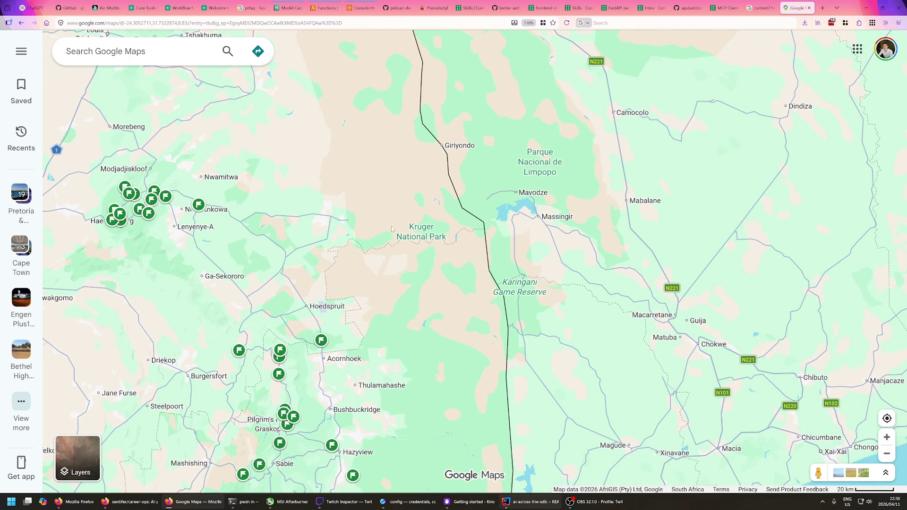
left_click(428, 228)
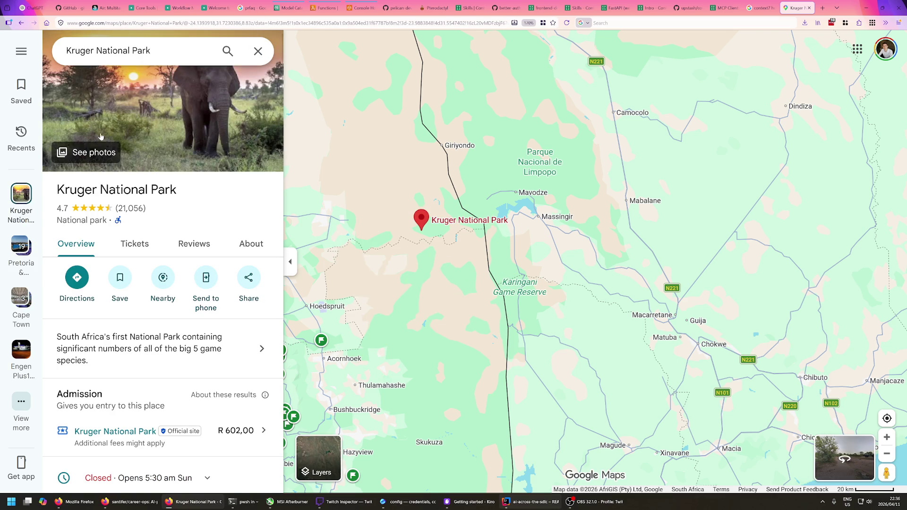
Step: Open the park's photo gallery and view the impala, giraffe and elephant herd photos
left_click(157, 120)
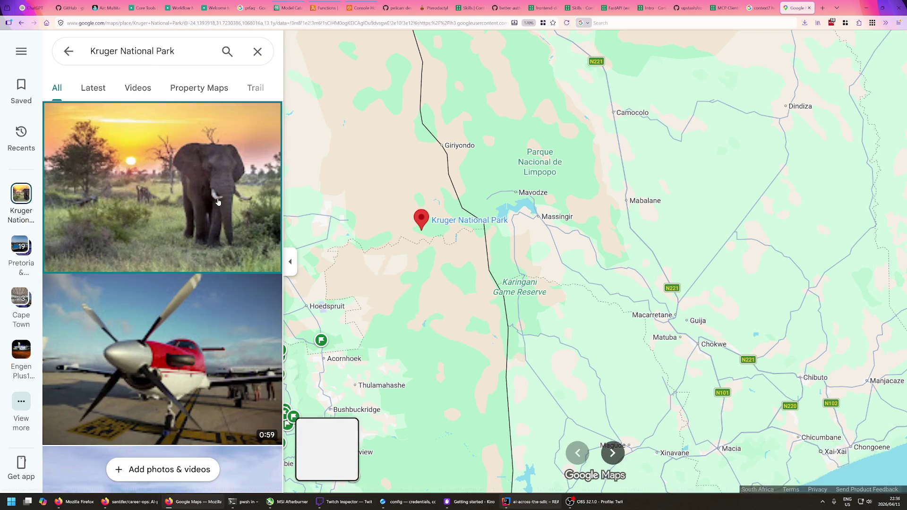
scroll(215, 361, "down", 5)
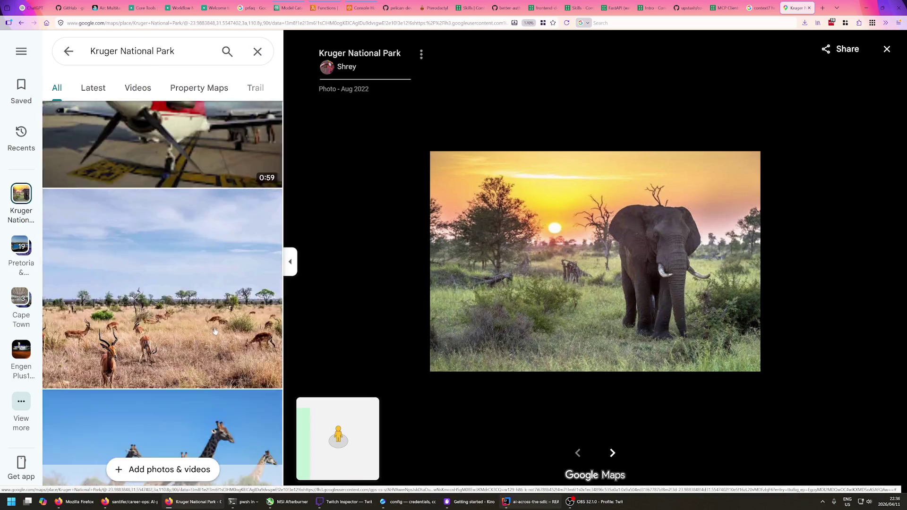
left_click(194, 289)
scroll(182, 340, "down", 2)
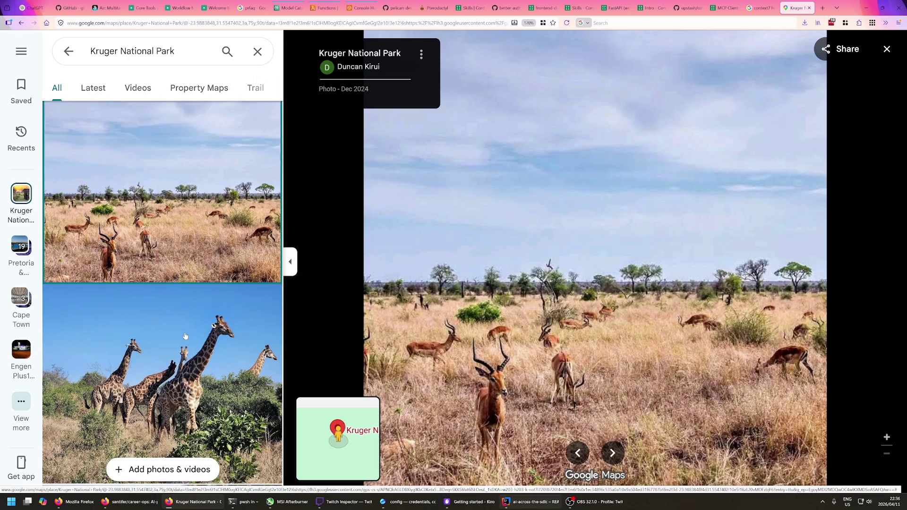
left_click(182, 337)
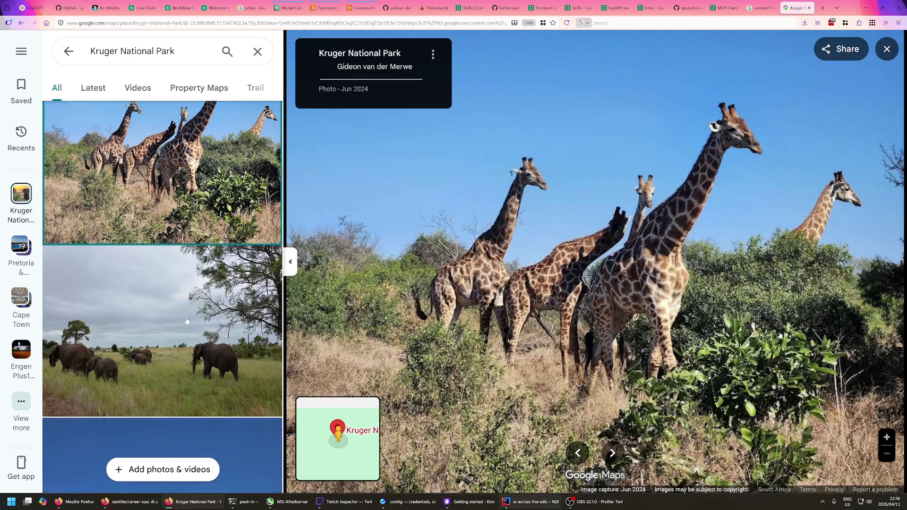
left_click(188, 319)
Step: View the lion video, zebra sunset and lioness-with-safari-vehicle photos, then close the viewer
scroll(198, 312, "down", 2)
scroll(208, 302, "down", 5)
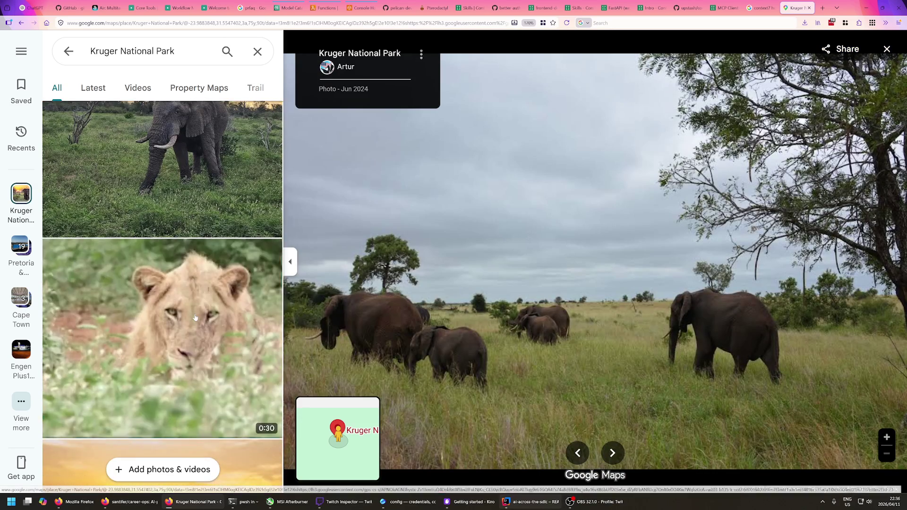
left_click(195, 317)
left_click(196, 316)
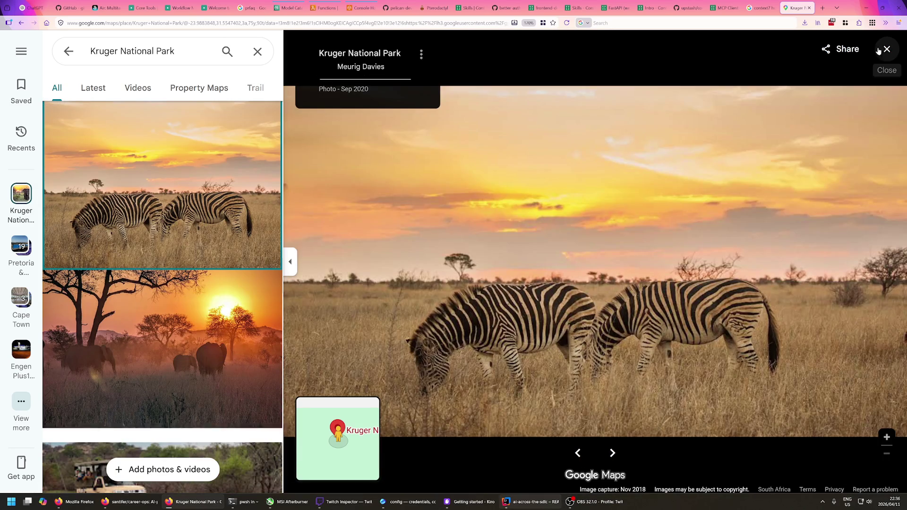
scroll(163, 295, "down", 5)
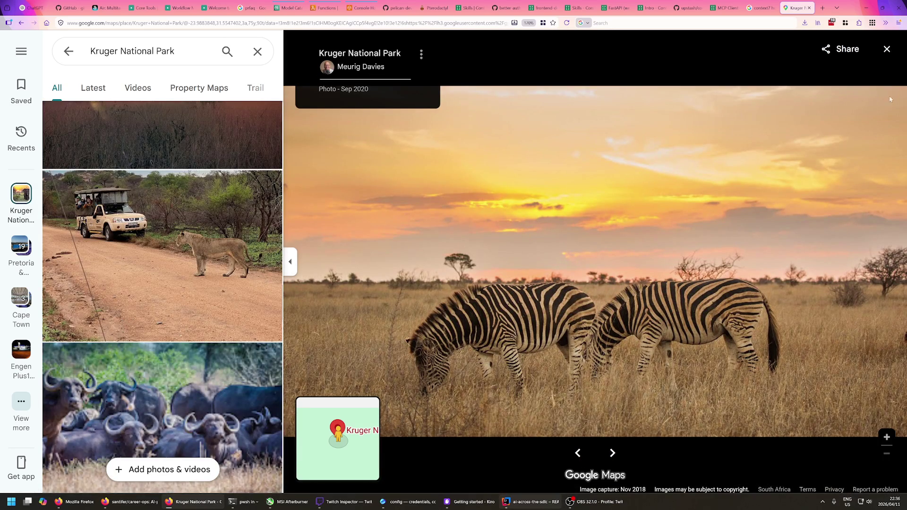
left_click(139, 263)
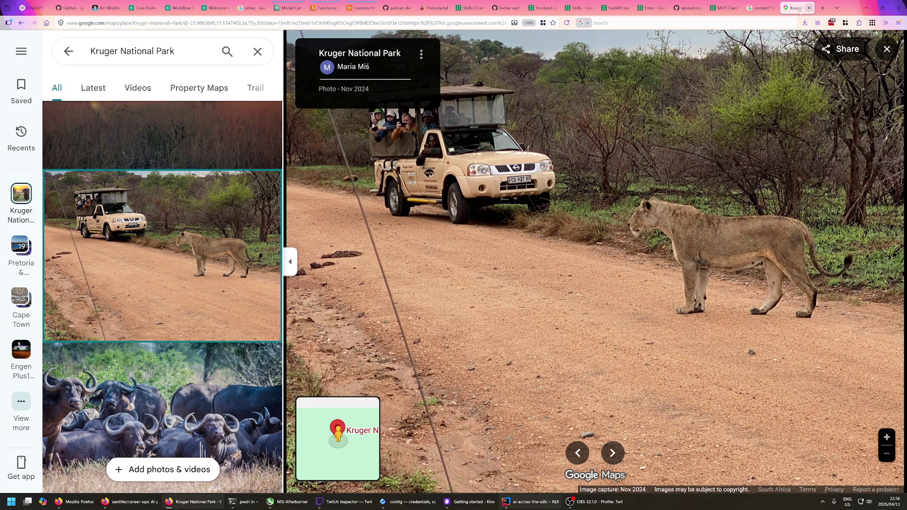
left_click(887, 48)
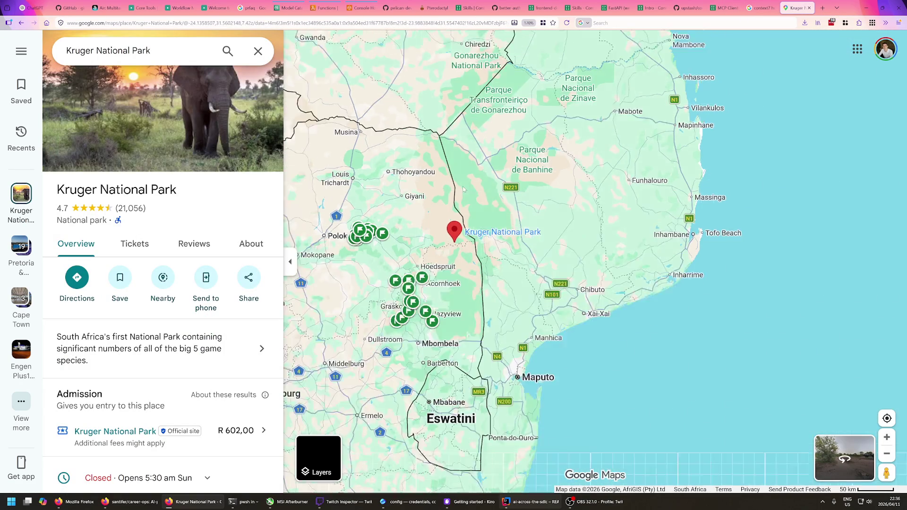
Step: Pan the map from Kruger toward northern Botswana and Zimbabwe
scroll(490, 283, "down", 3)
mouse_move(490, 283)
left_mouse_down()
mouse_move(522, 421)
mouse_move(673, 312)
left_mouse_up()
scroll(372, 187, "up", 2)
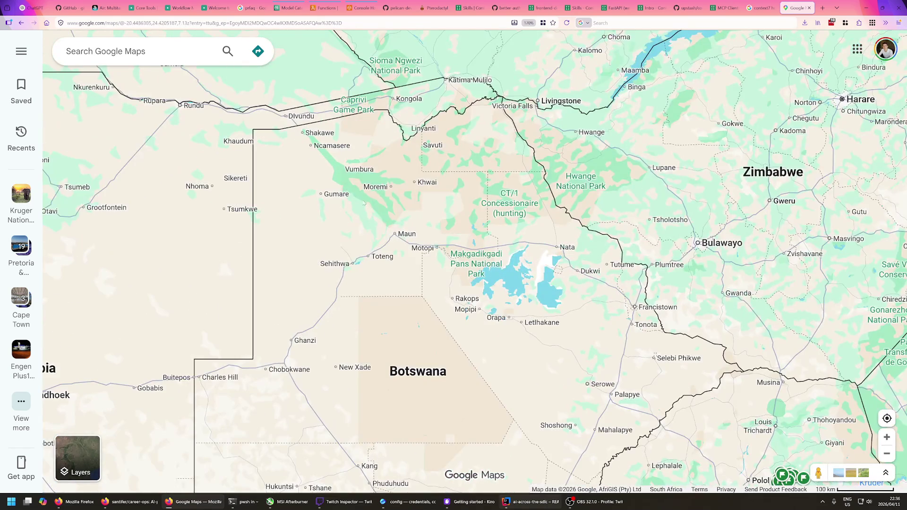
scroll(454, 189, "up", 2)
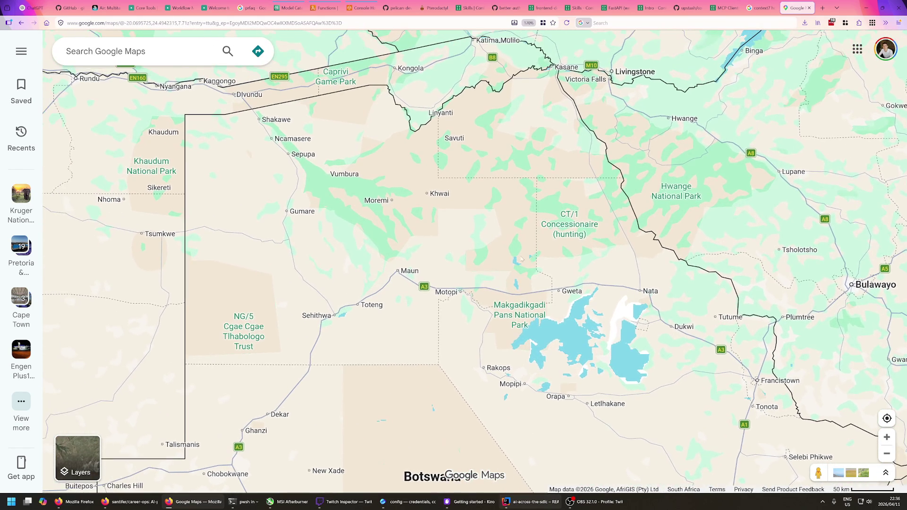
left_click_drag(259, 201, 423, 212)
scroll(423, 212, "down", 1)
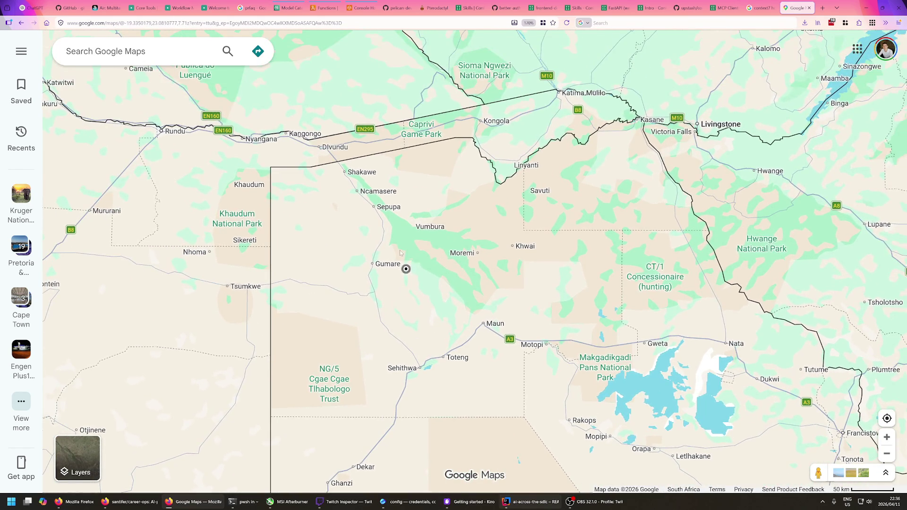
scroll(403, 267, "down", 2)
scroll(531, 243, "up", 2)
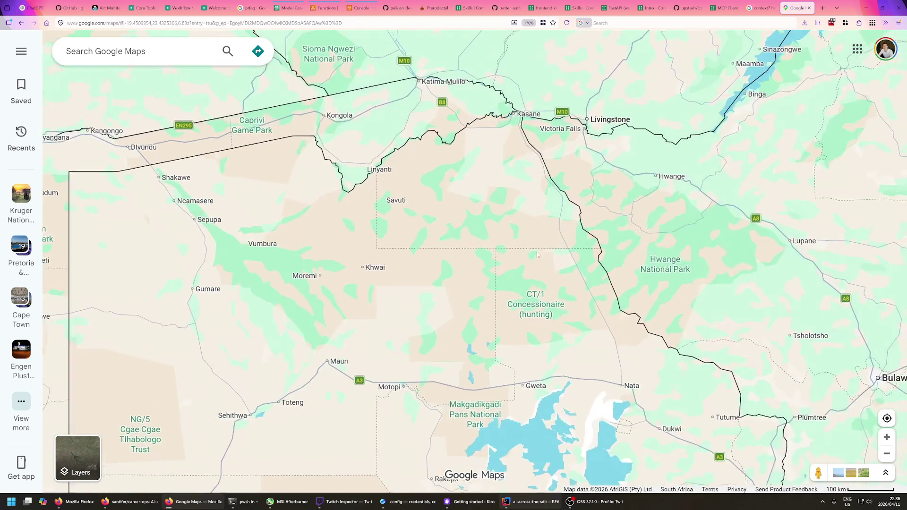
Step: Centre the map on the Makgadikgadi Pans, then close the Google Maps tab
left_click_drag(469, 418, 472, 227)
mouse_move(491, 377)
left_mouse_down()
mouse_move(434, 339)
mouse_move(423, 268)
mouse_move(405, 251)
left_mouse_up()
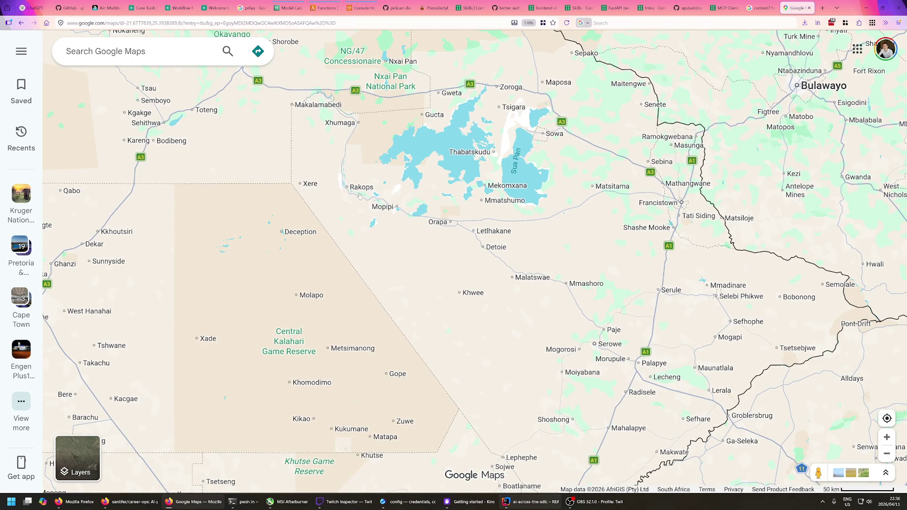
scroll(403, 215, "up", 1)
left_click_drag(395, 127, 427, 222)
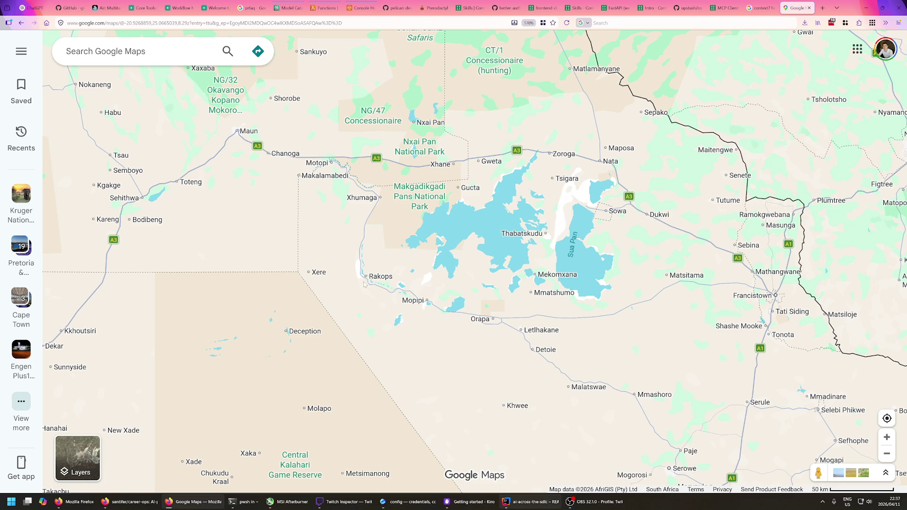
left_click(809, 10)
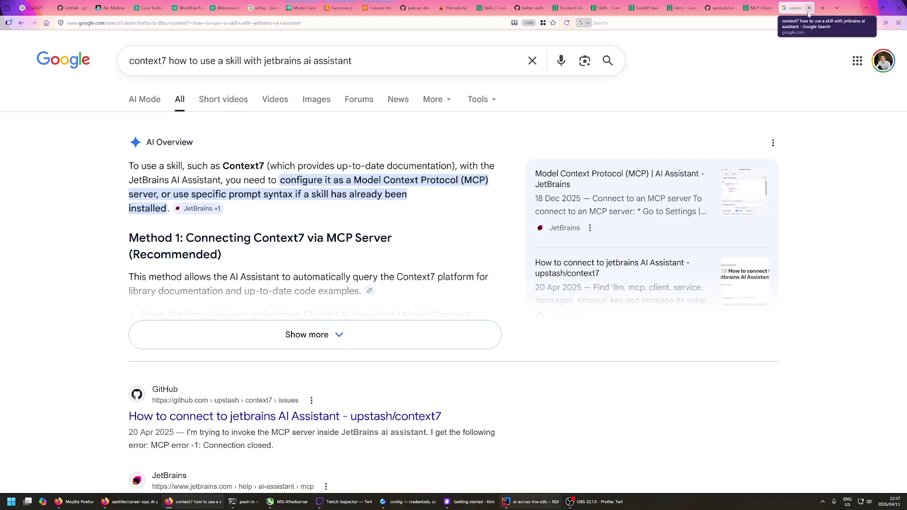
Step: Expand Google's AI Overview and read its Context7 MCP setup steps
left_click(307, 334)
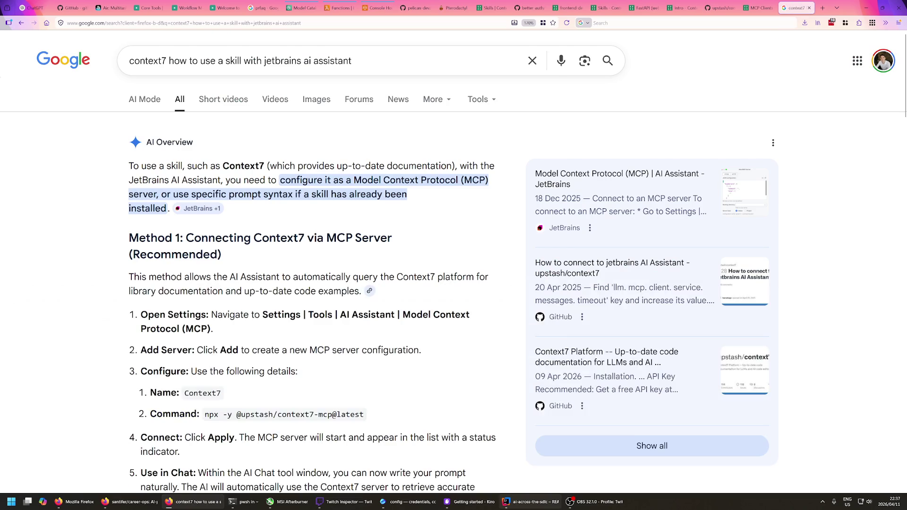
scroll(307, 335, "down", 1)
left_click_drag(185, 265, 232, 350)
left_click(232, 350)
scroll(231, 351, "down", 3)
mouse_move(257, 158)
left_mouse_down()
mouse_move(278, 246)
mouse_move(180, 260)
left_mouse_up()
left_click(266, 153)
Step: Read the Method 2 section on using Context7 skills
double_click(202, 202)
scroll(202, 201, "down", 3)
left_click_drag(129, 235, 215, 273)
left_click(216, 272)
Step: Study the slash-syntax Syntax and Example bullets, then read on to Troubleshooting
double_click(303, 272)
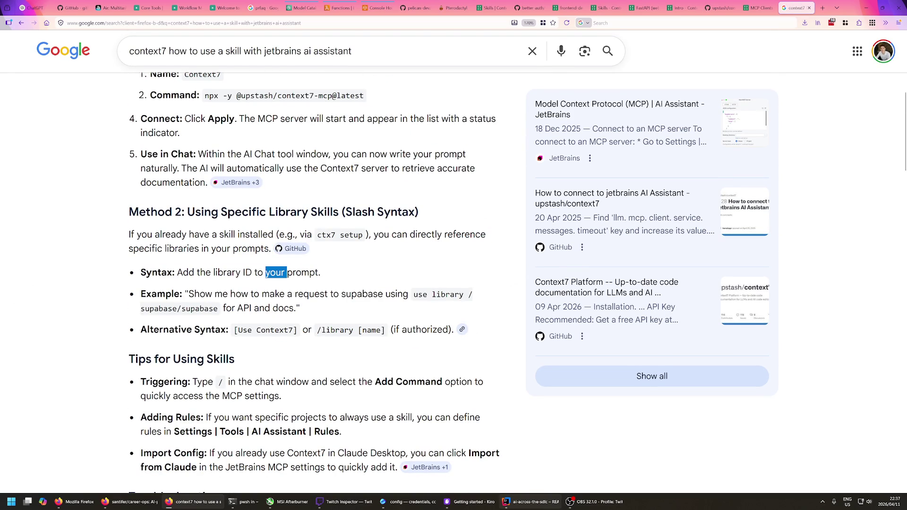
triple_click(302, 272)
double_click(302, 272)
left_click(295, 307)
triple_click(295, 307)
left_click(295, 308)
triple_click(444, 294)
left_click(444, 294)
scroll(413, 440, "down", 2)
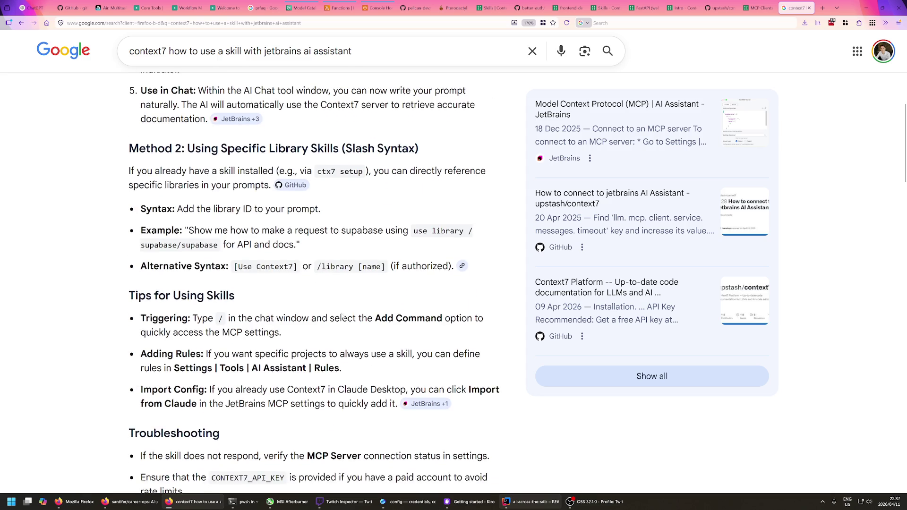
left_click(530, 501)
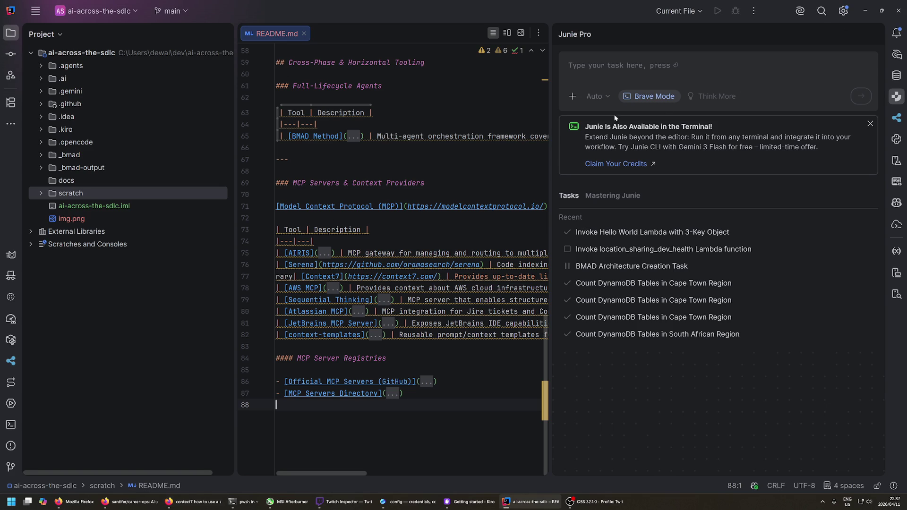
Step: Ask Junie 'How can I use the front-end design context7 skill?'
left_click(861, 34)
key("Escape")
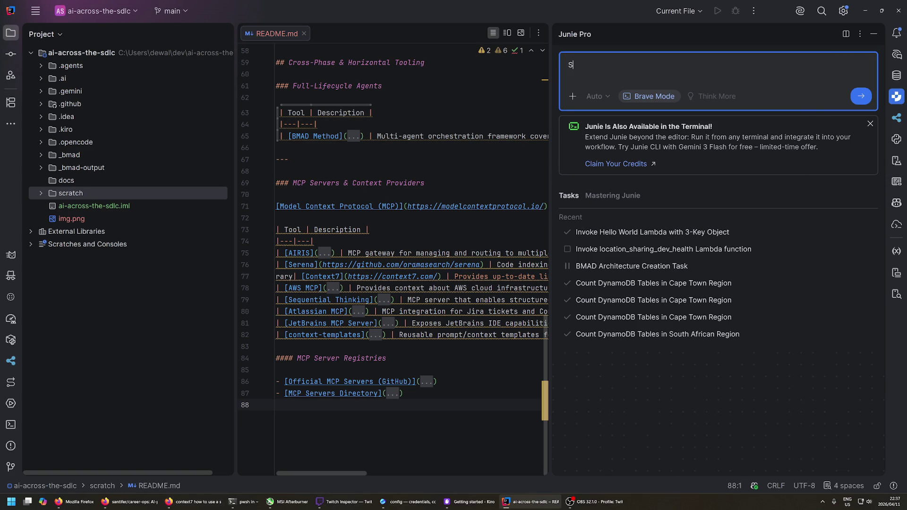
type("How can I use the front-en")
type("d design ")
type("context7 skill?")
key("Return")
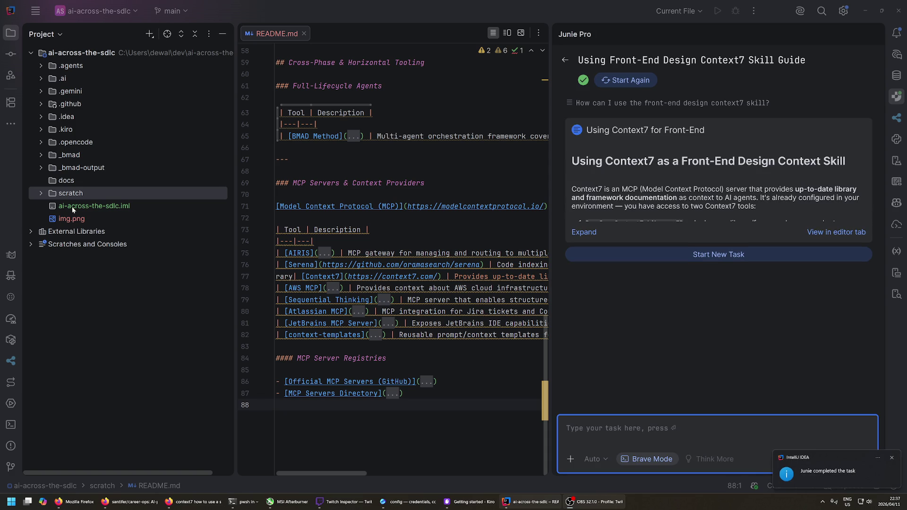
Step: Expand and read Junie's full answer, then return to the Google results
left_click(890, 461)
left_click(734, 370)
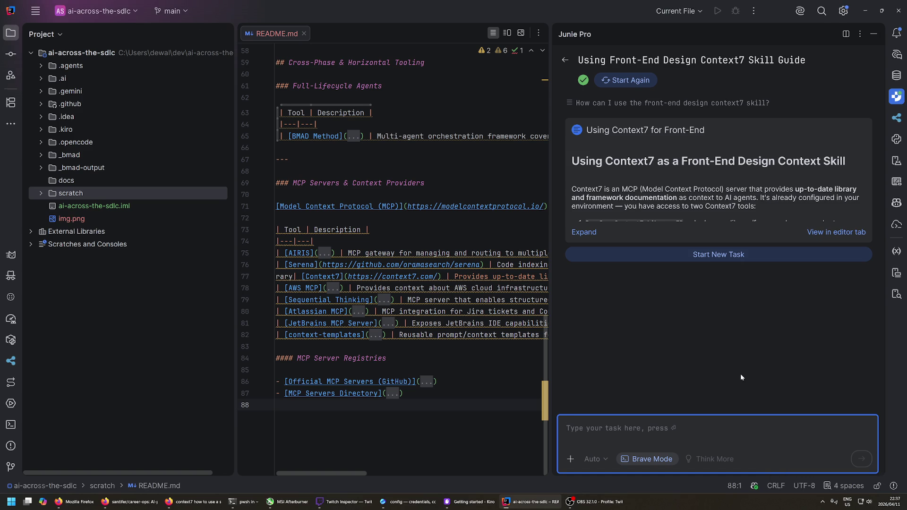
left_click(596, 234)
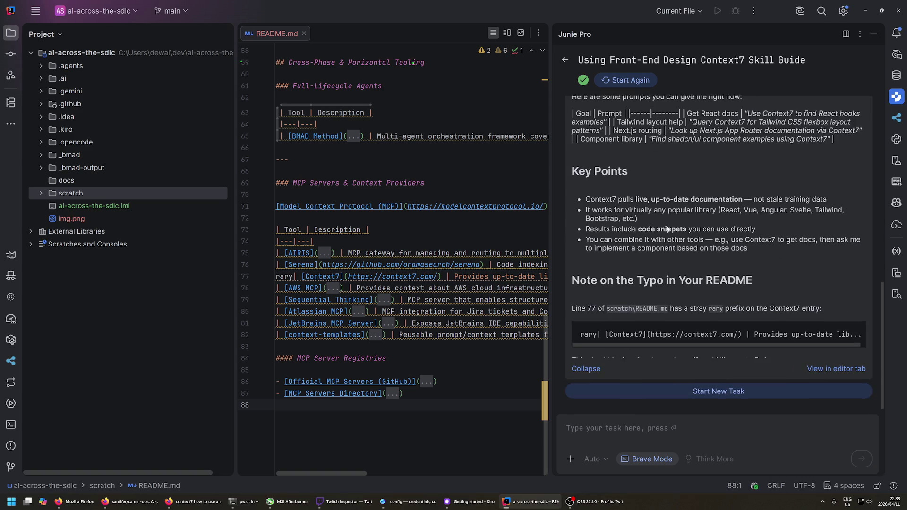
scroll(666, 225, "up", 15)
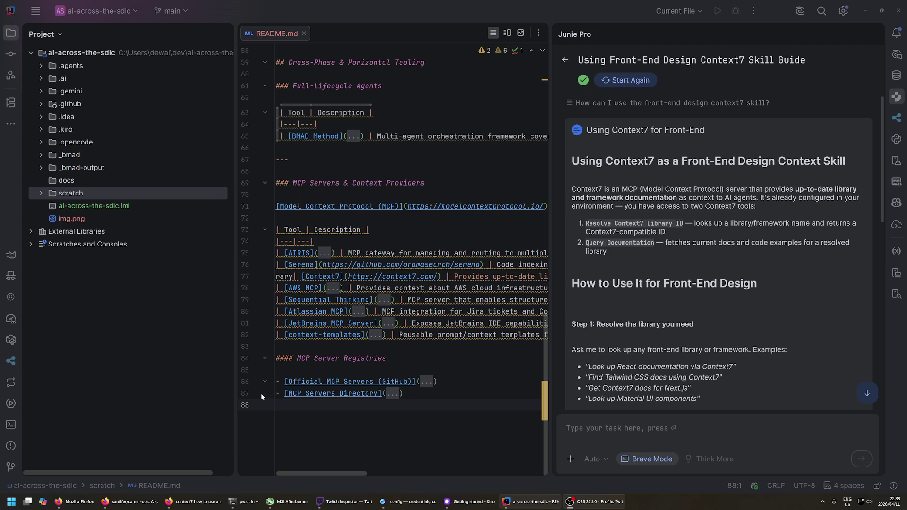
left_click(188, 504)
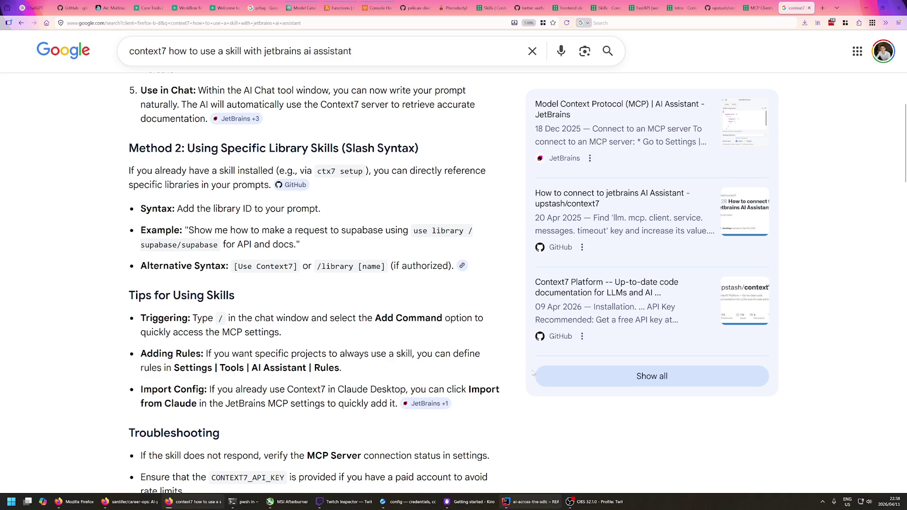
Step: Search Google for 'johannesburg' in a new tab, close it, and minimize Firefox
key("ctrl+t")
type("johanne")
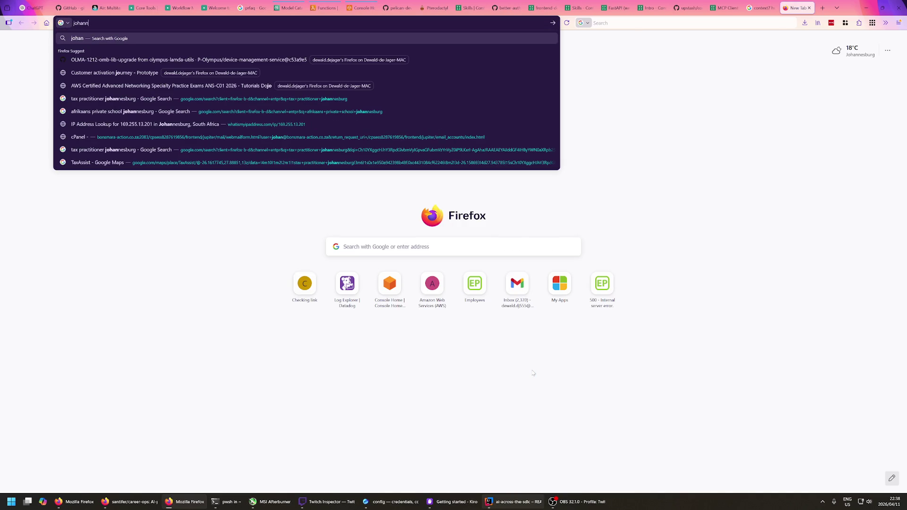
type("sburg")
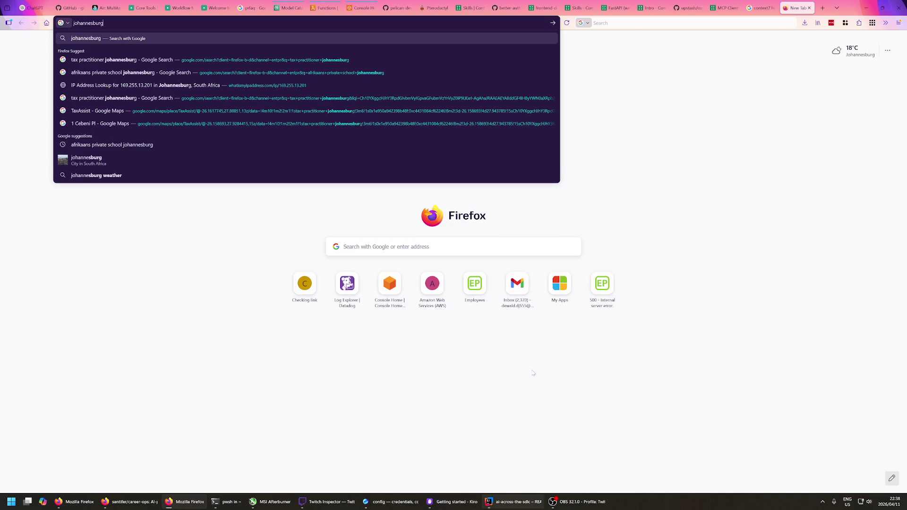
key("Return")
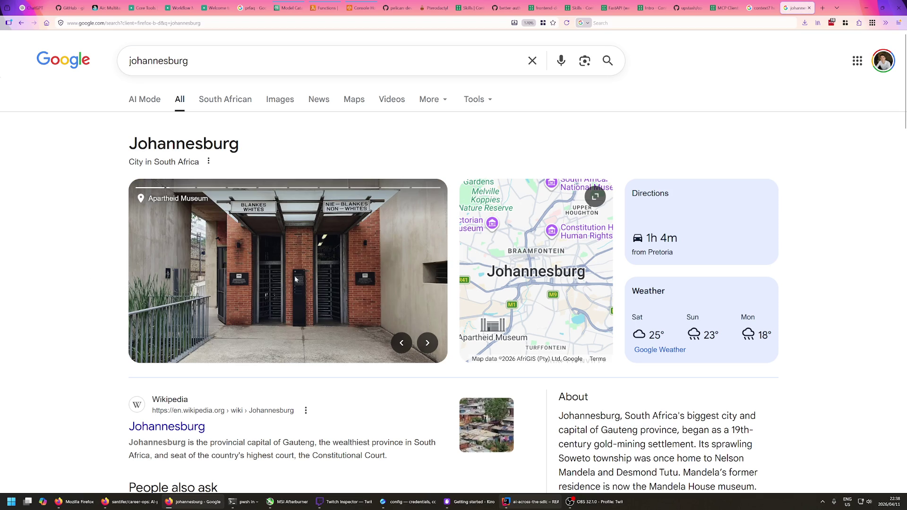
left_click(401, 342)
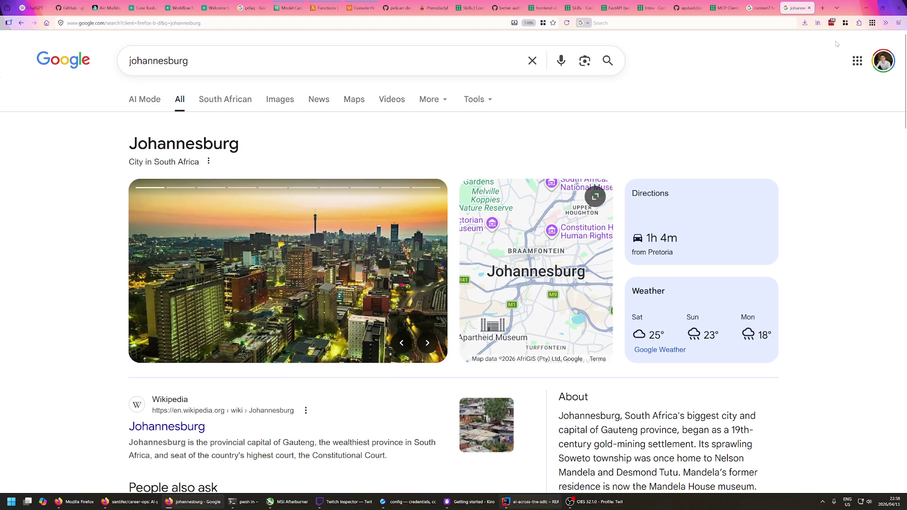
left_click(809, 7)
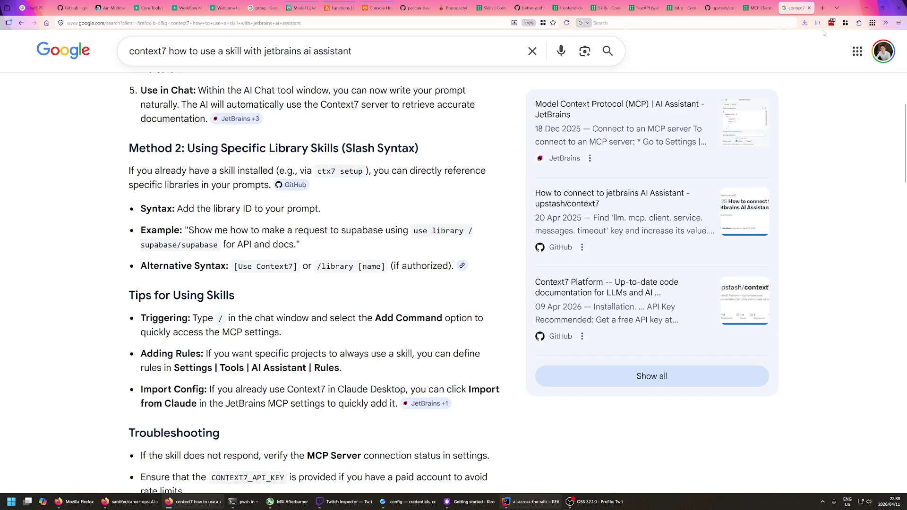
left_click(866, 9)
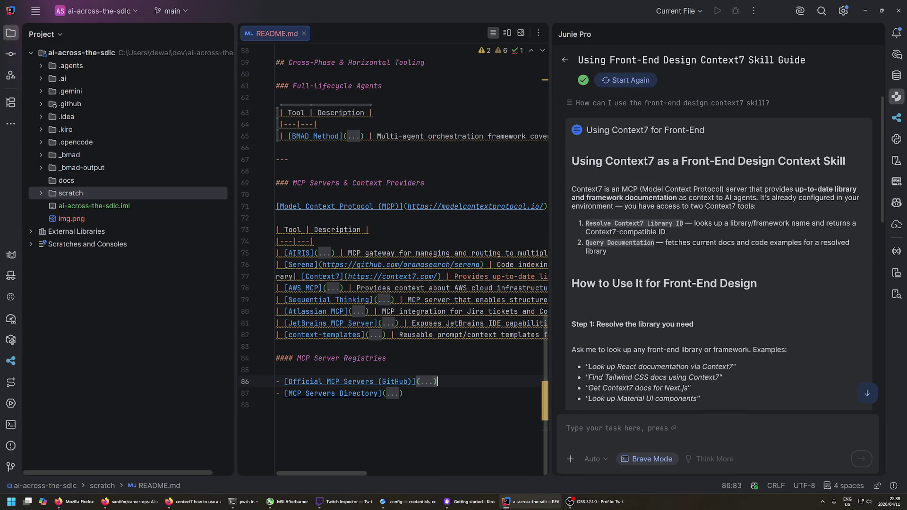
Step: Scroll through Junie's completed Context7 guide down to the README typo note
left_click(437, 381)
left_click(276, 370)
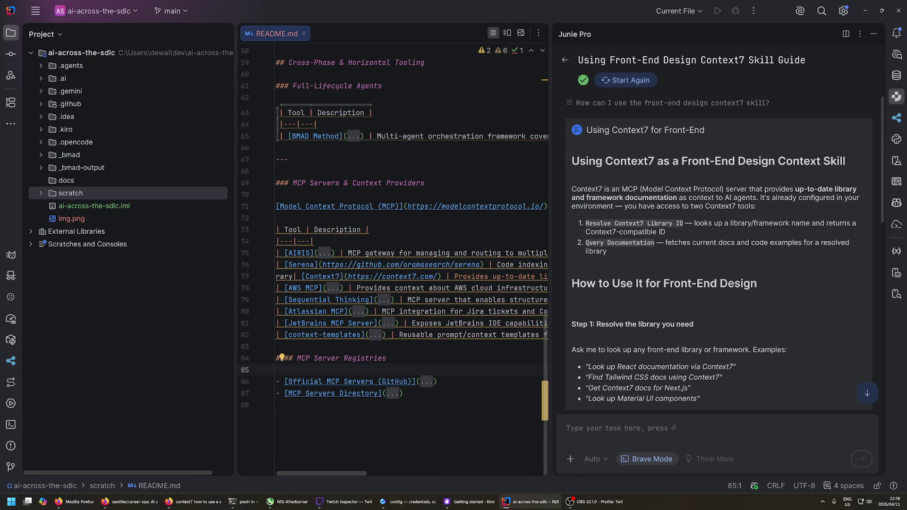
scroll(717, 255, "down", 2)
left_click_drag(604, 177, 636, 177)
key("Escape")
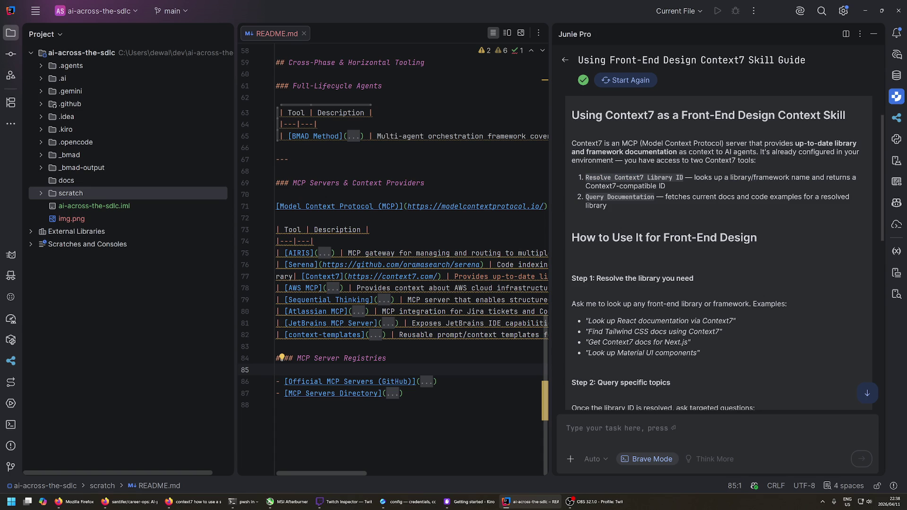
left_click(567, 428)
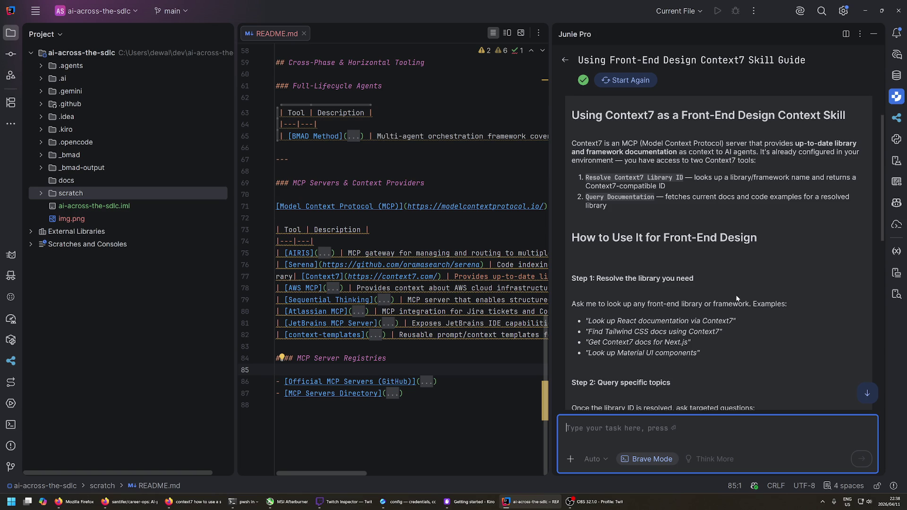
key("shift")
key("shift")
key("Escape")
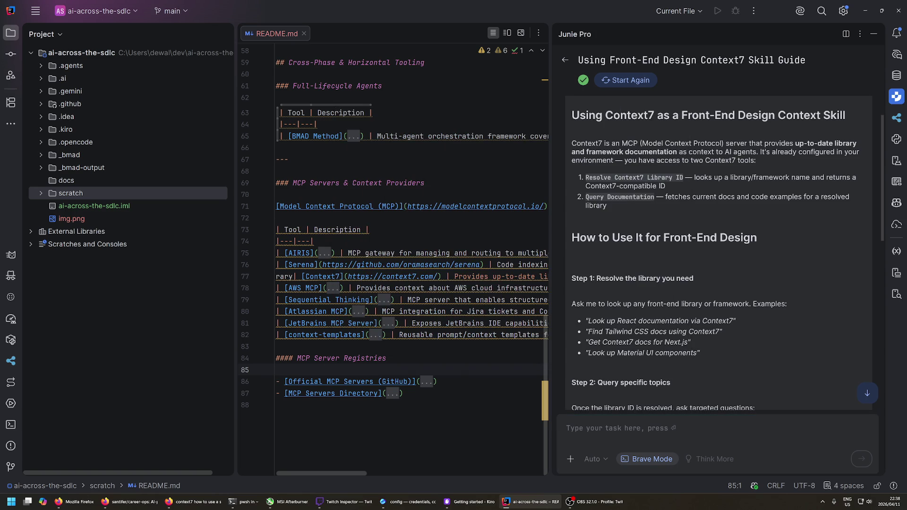
scroll(693, 193, "down", 5)
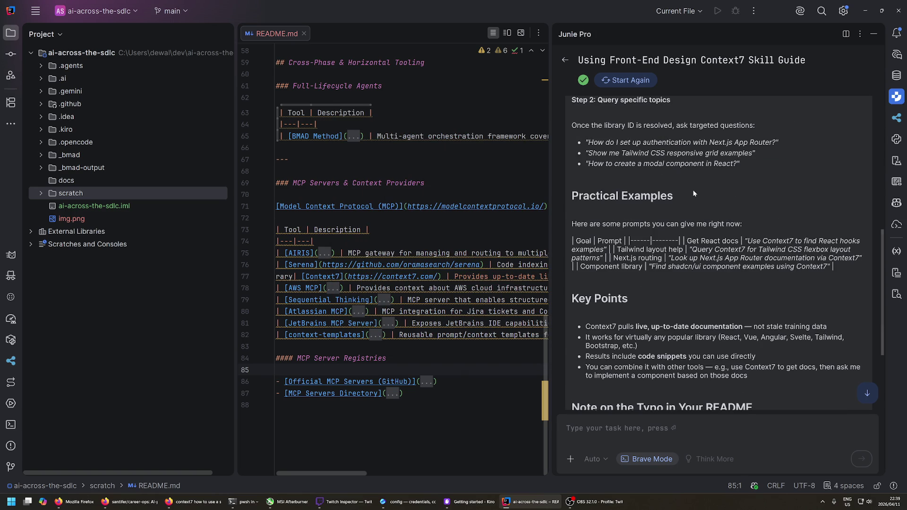
scroll(717, 253, "down", 3)
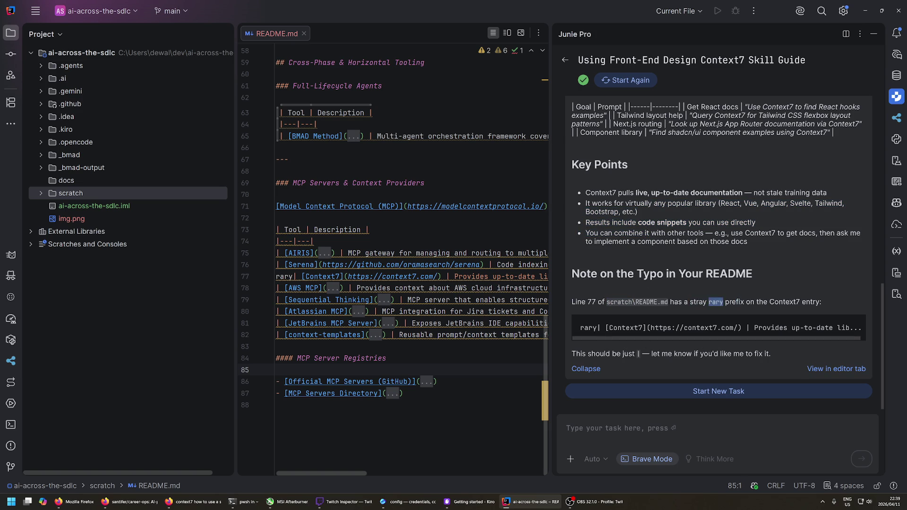
Step: Remove the stray 'rary|' prefix on line 77 of README.md
mouse_move(743, 339)
left_mouse_down()
mouse_move(752, 340)
mouse_move(600, 339)
left_mouse_up()
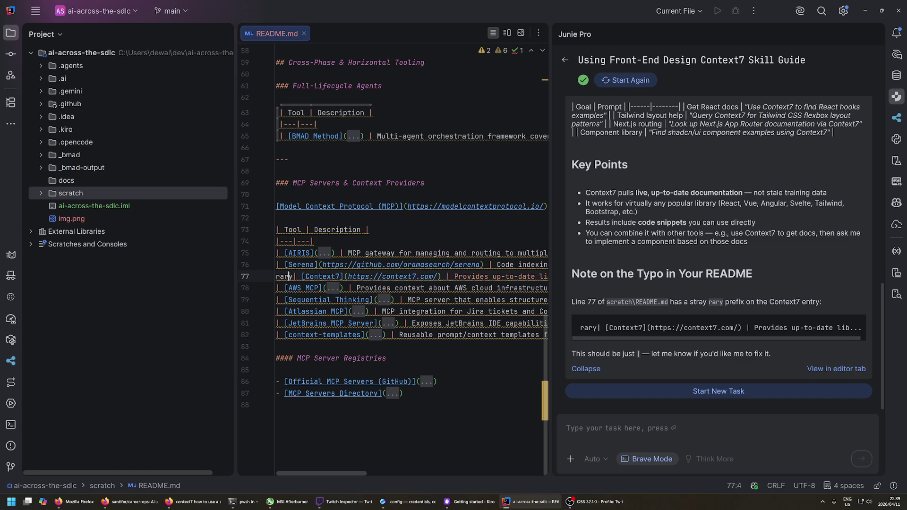
left_click_drag(297, 276, 247, 279)
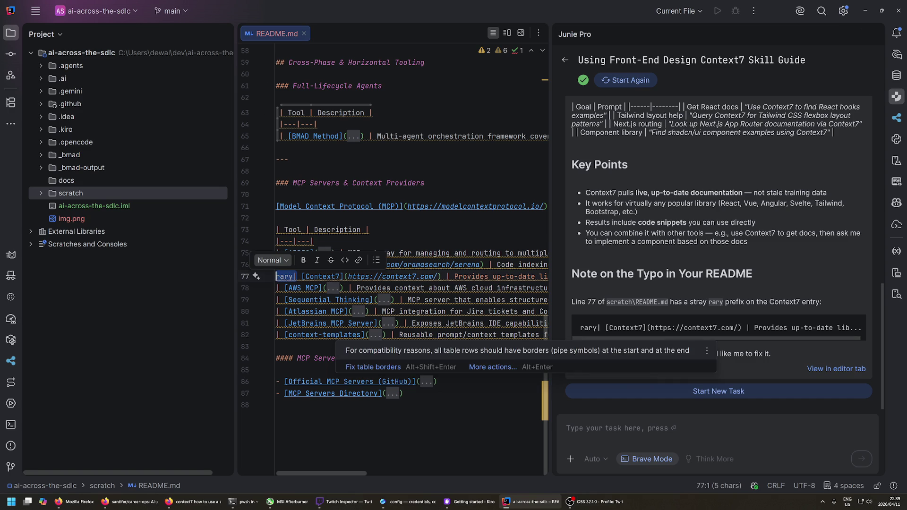
key("Delete")
key("Delete")
type("|")
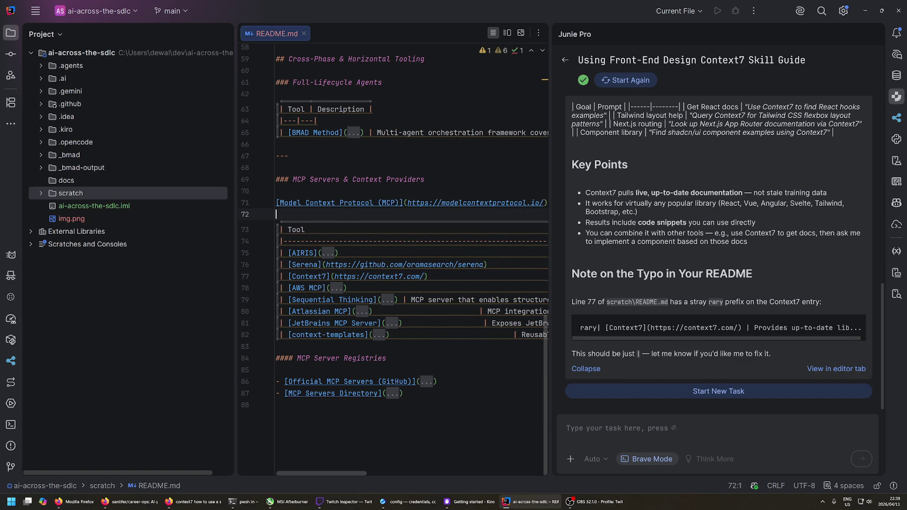
Step: Close README.md and go back to the Google Context7 results
left_click(304, 33)
scroll(656, 345, "up", 3)
scroll(656, 345, "down", 3)
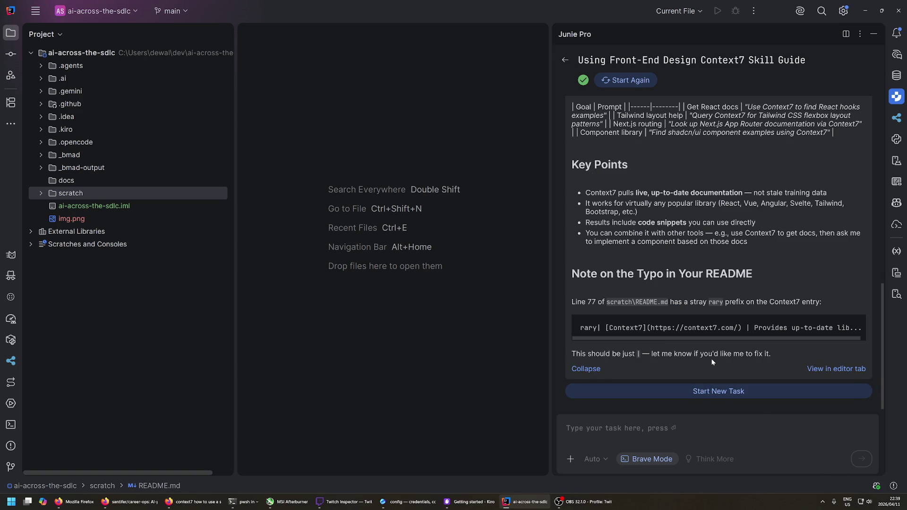
mouse_move(178, 508)
left_click(213, 467)
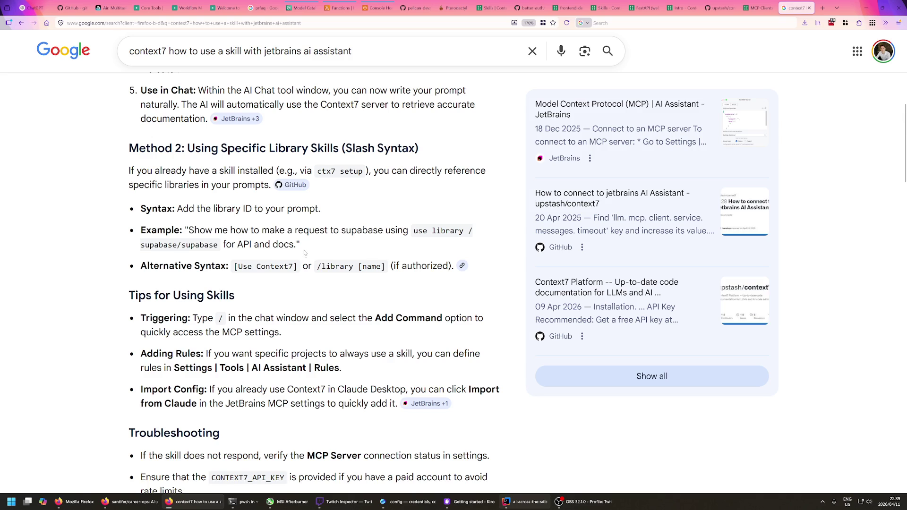
Step: Highlight the '/library' alternative syntax in Google's Context7 skill tips
scroll(305, 253, "down", 5)
scroll(318, 204, "up", 3)
left_click_drag(318, 204, 354, 205)
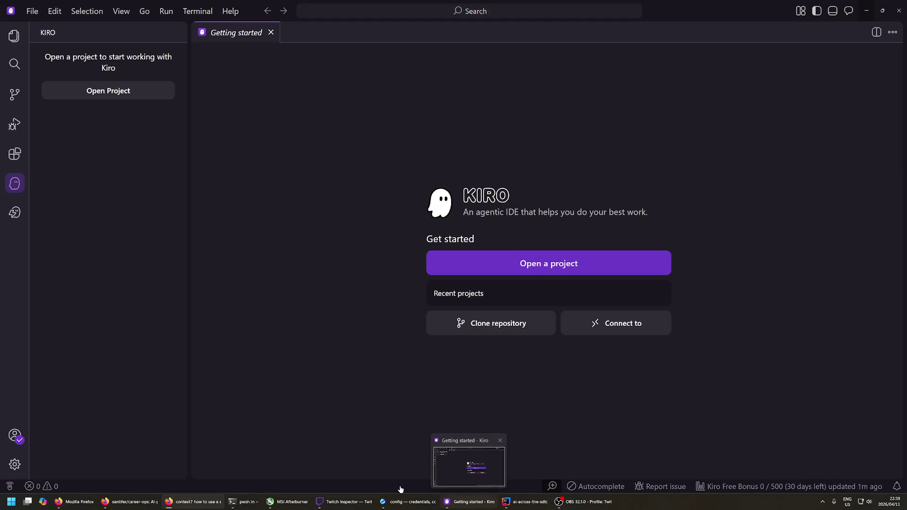
Step: Enter '/library frontend-design' as a new prompt in Junie's task input
mouse_move(409, 506)
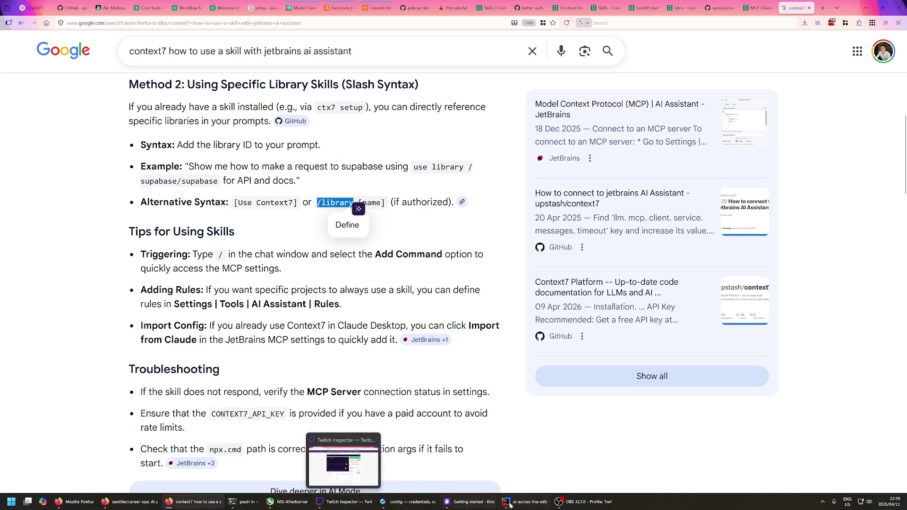
left_click(523, 501)
left_click(667, 428)
type("/lib")
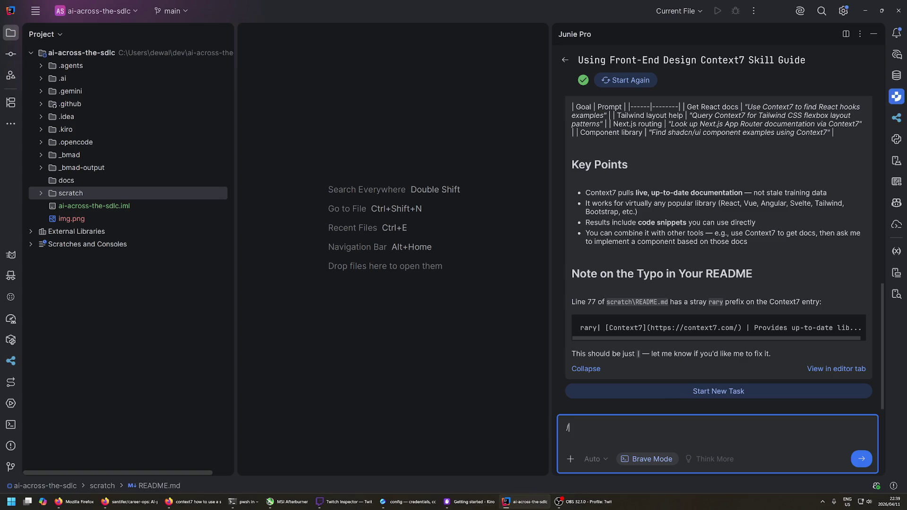
type("r")
type("ary frontend")
type("-design")
Step: Send '/library frontend-design' to Junie and expand its Ant Design and GOV.UK Frontend matches
key("Return")
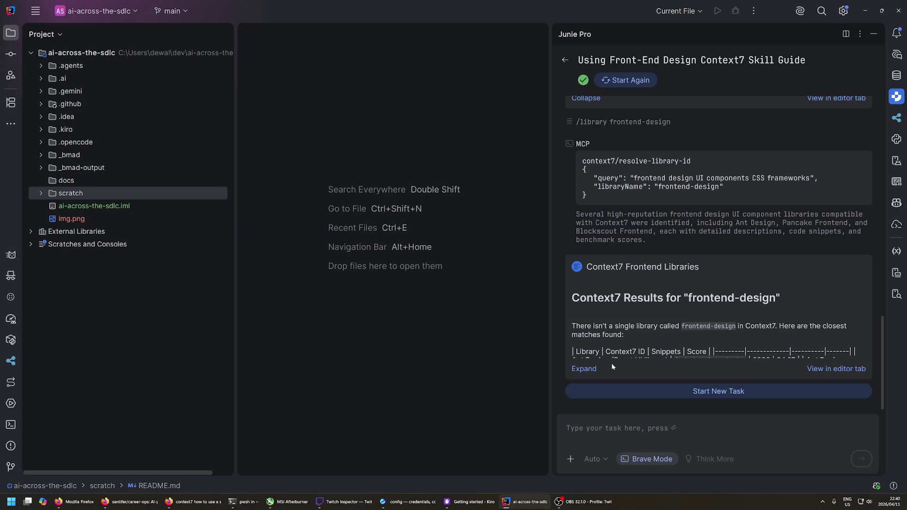
left_click(584, 369)
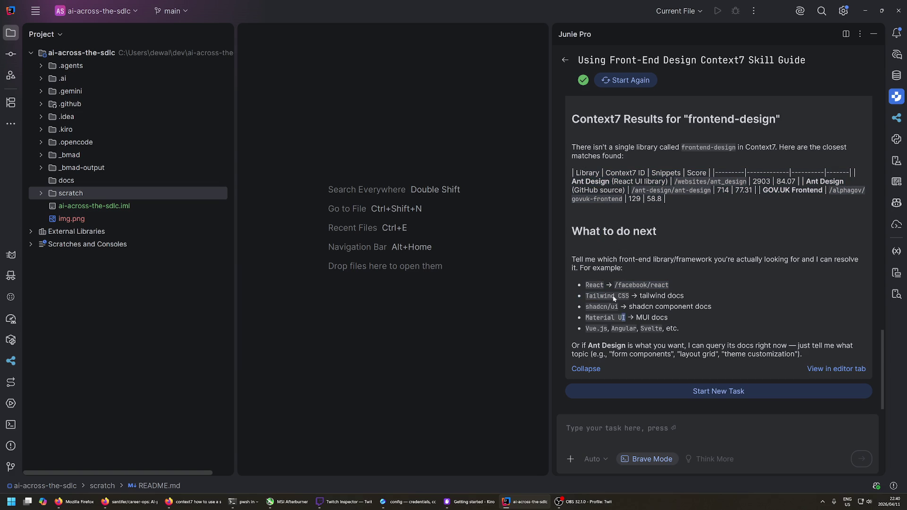
left_click(198, 502)
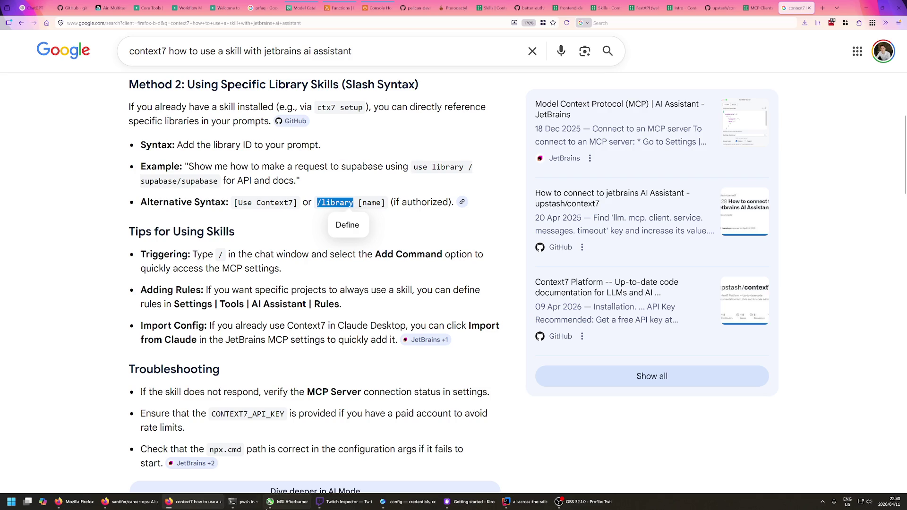
Step: Run 'ctx7 skills' in PowerShell, which isn't recognized
left_click(243, 501)
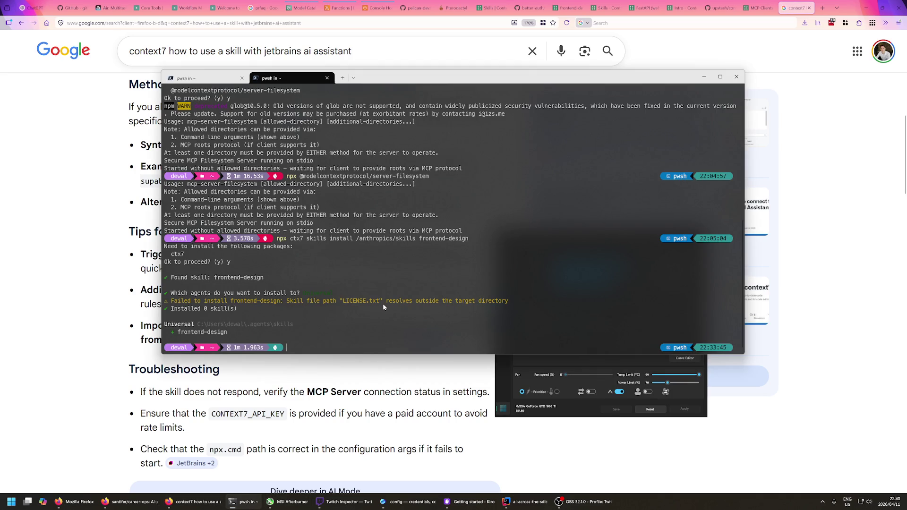
type("xt")
key("BackSpace")
type("ctx")
type("skills")
key("Return")
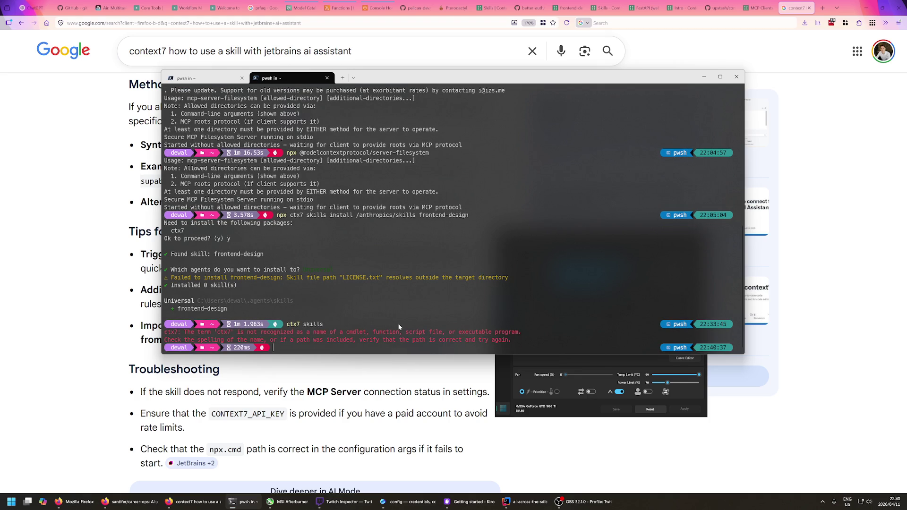
Step: Rerun it as 'npx ctx7 skills' and review the install and suggest command descriptions
key("Up")
type("npx")
key("Return")
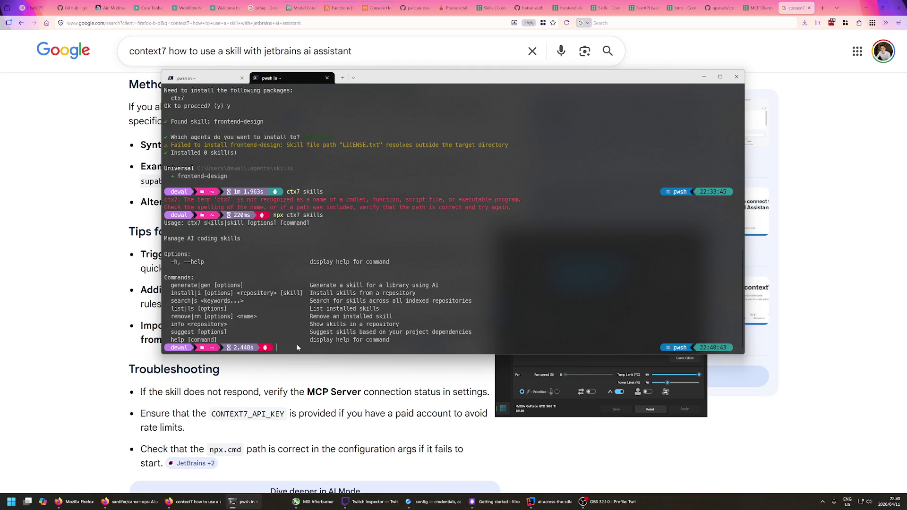
left_click_drag(218, 286, 240, 286)
left_click_drag(372, 285, 391, 286)
left_click_drag(335, 292, 390, 293)
left_click(312, 302)
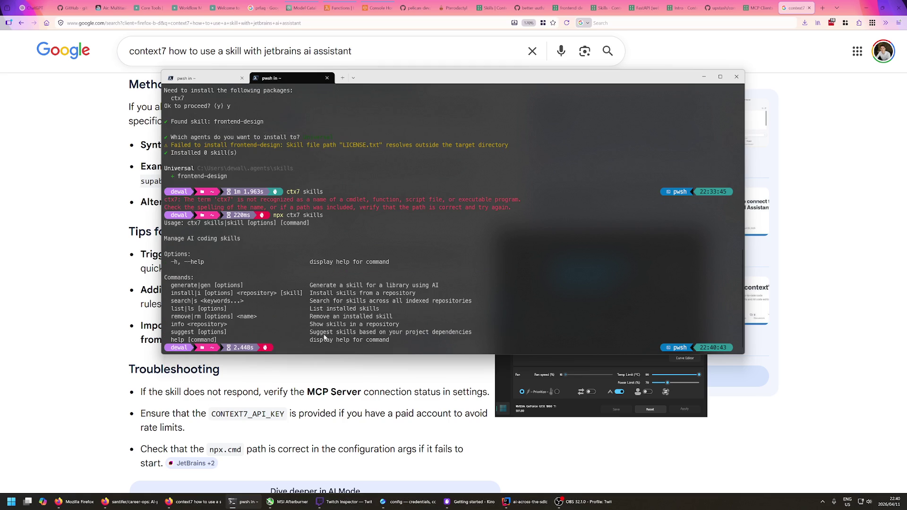
left_click_drag(422, 334, 353, 336)
left_click(353, 336)
Step: Run 'npx ctx7 skills list' and inspect the earlier LICENSE.txt install failure warning
type("npx ctx7 skills list")
key("Return")
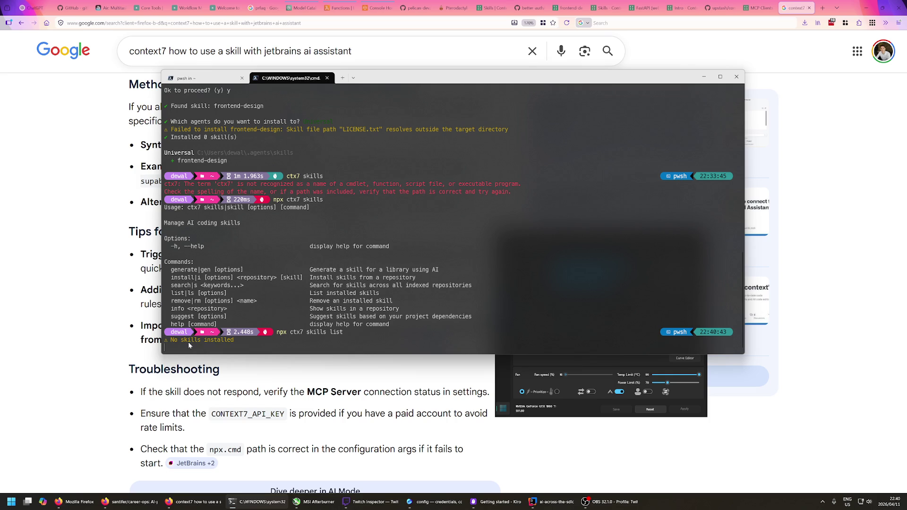
scroll(230, 236, "up", 2)
left_click_drag(206, 176, 314, 182)
left_click(313, 183)
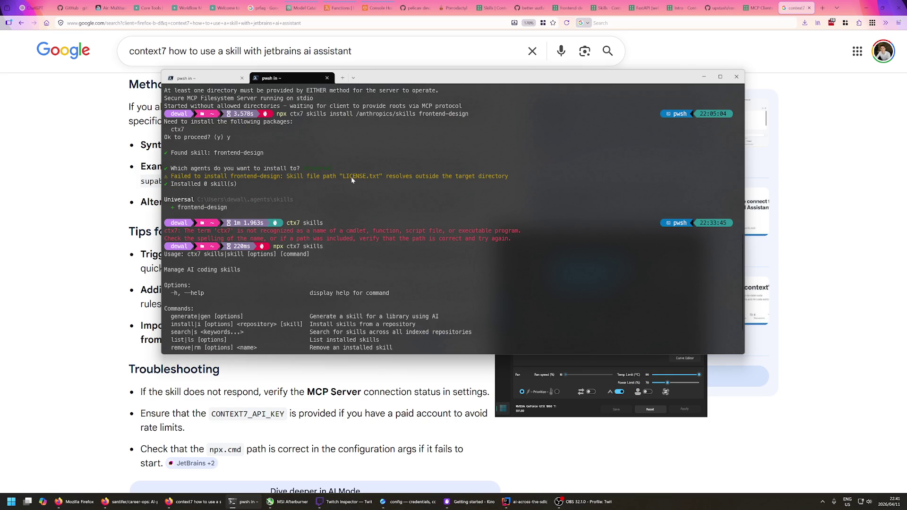
double_click(382, 176)
left_click(435, 179)
scroll(470, 283, "down", 2)
Step: Change directory into dev\ai-across-the-sdlc
type("cd ")
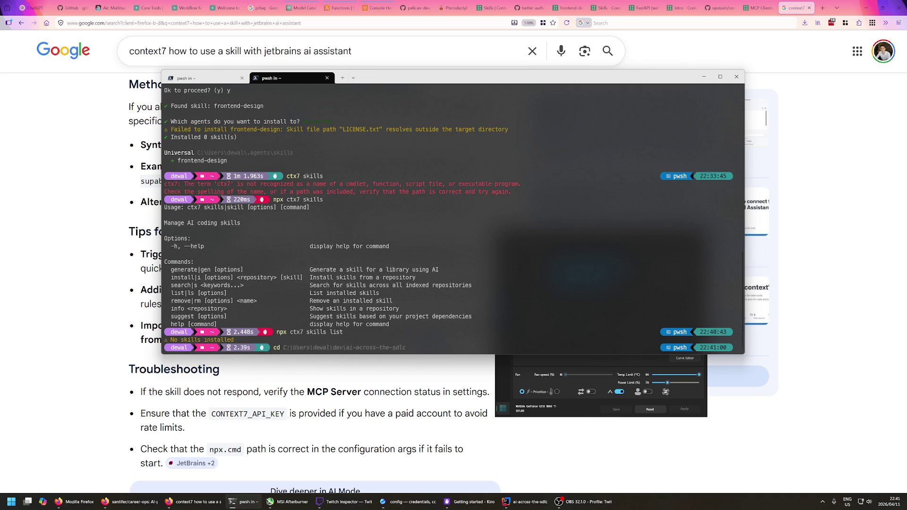
type("dev")
key("Return")
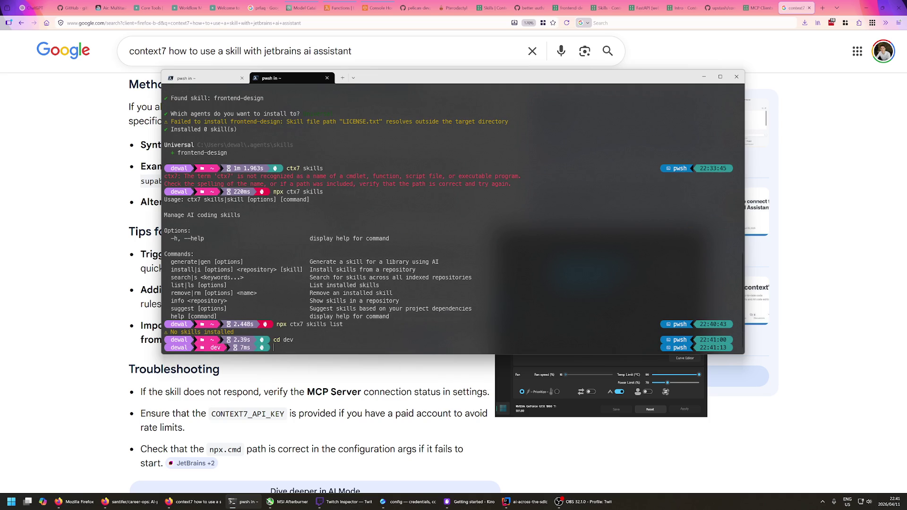
type("cd ai")
key("Tab")
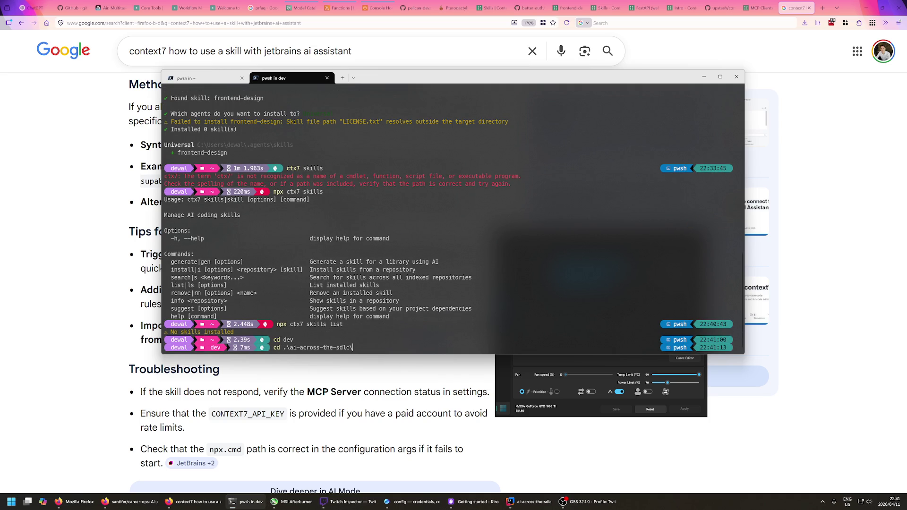
key("Return")
Step: Install frontend-design from /anthropics/skills into the project; it fails over LICENSE.txt, 0 installed
type("npx ctx7 skills install /anthropics/skills frontend-design")
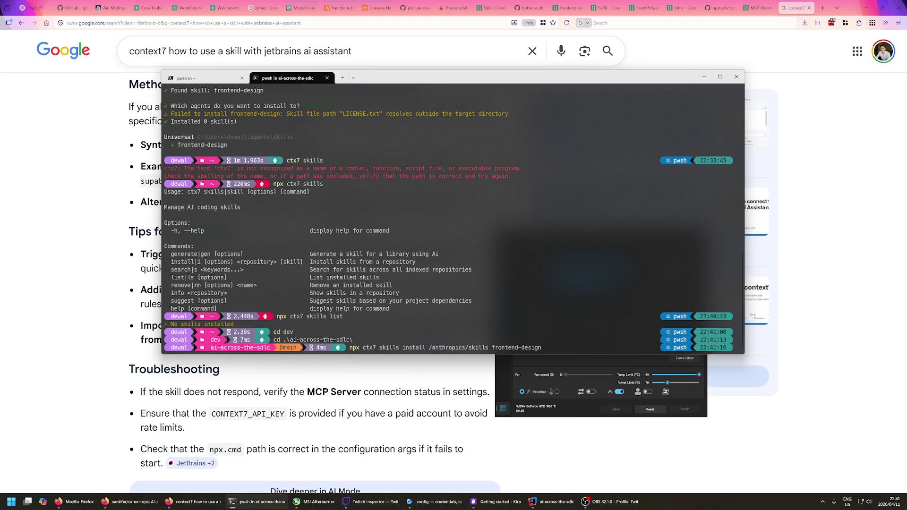
key("Return")
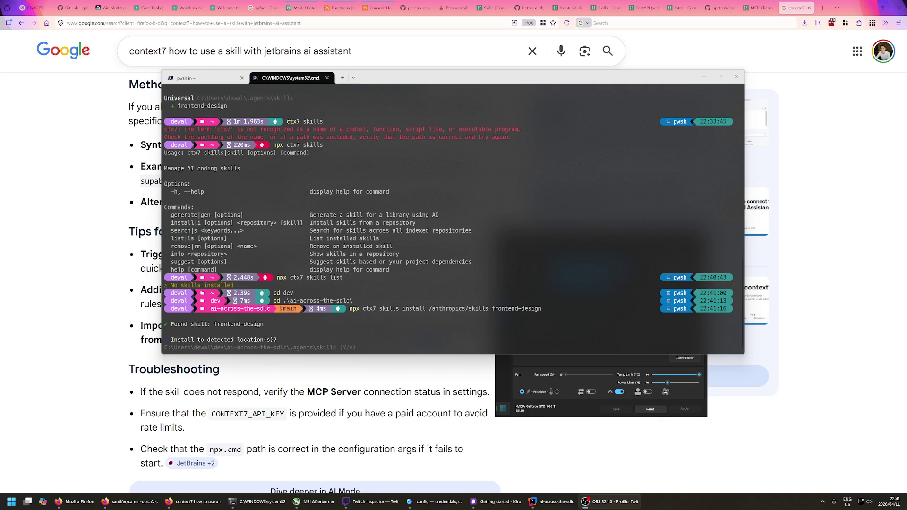
left_click(430, 336)
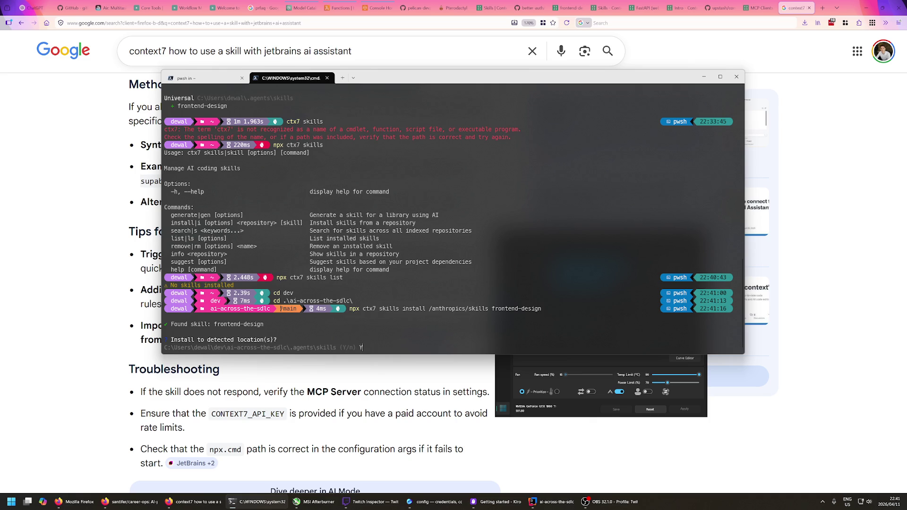
key("Return")
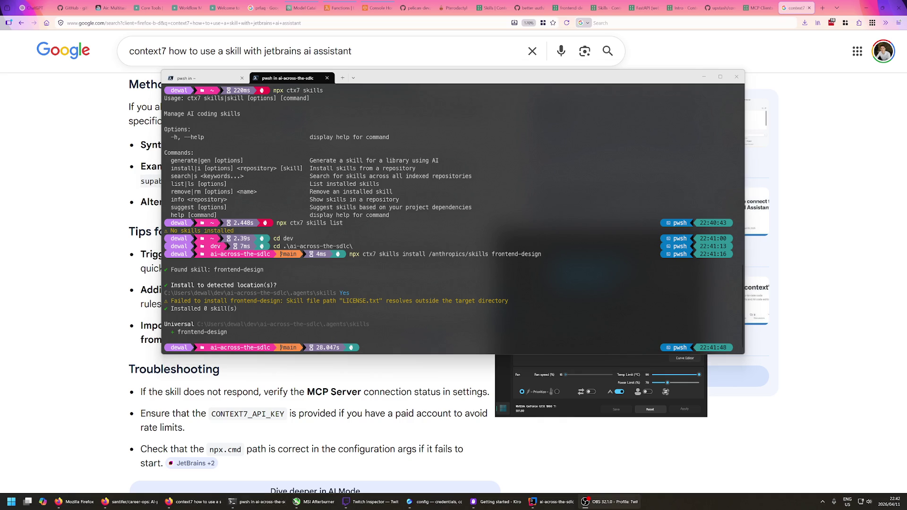
Step: Recall and rerun 'npx ctx7 skills list'
left_click(365, 311)
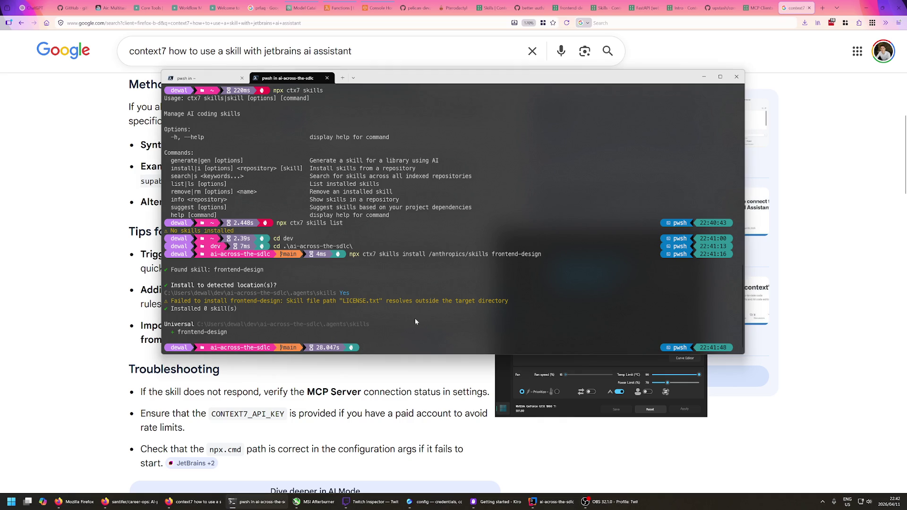
key("Up")
key("Up")
key("Up")
key("Up")
key("Return")
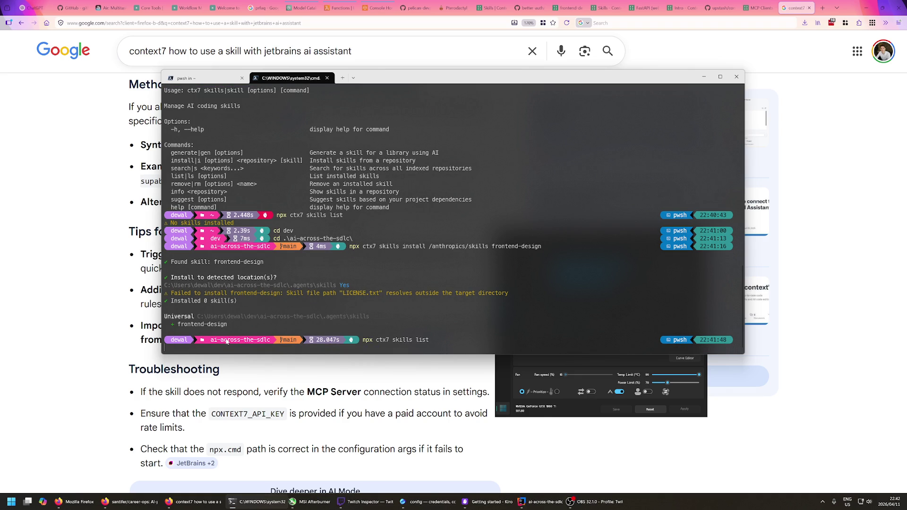
Step: Scroll through the skills list showing the project's bmad-* skills
scroll(236, 294, "up", 10)
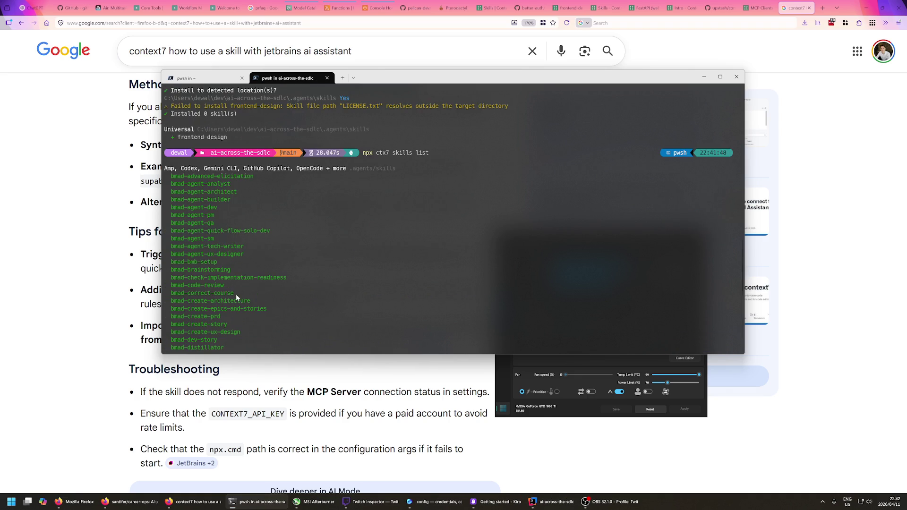
scroll(220, 275, "down", 10)
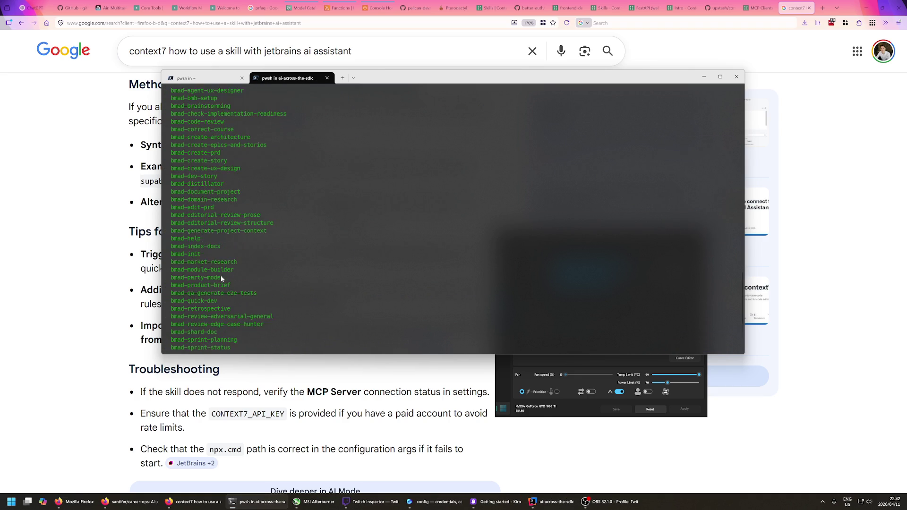
scroll(220, 275, "up", 15)
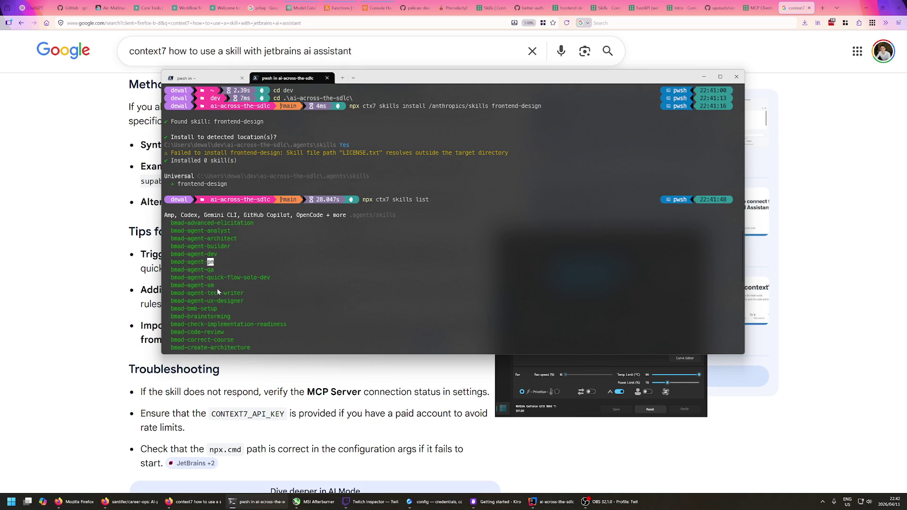
left_click(217, 288)
scroll(217, 250, "down", 15)
scroll(217, 270, "up", 15)
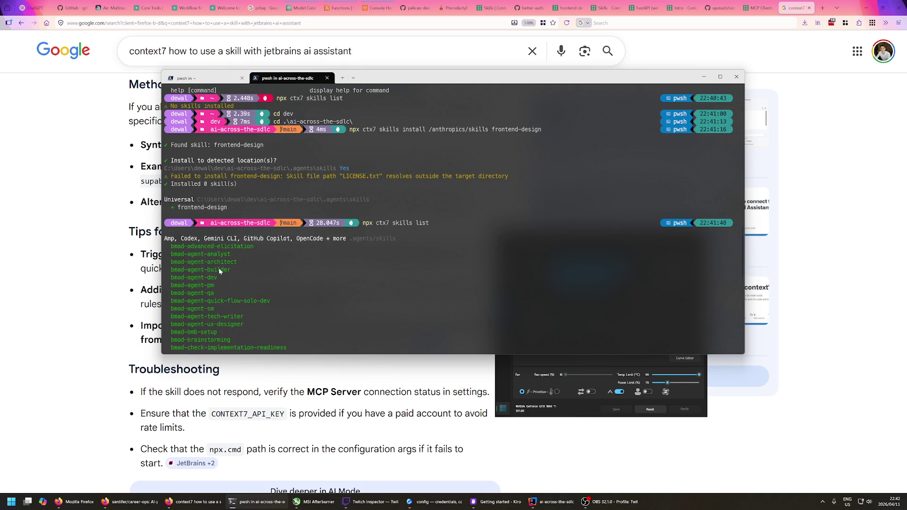
Step: Copy the Universal skills location row and expand .agents in IntelliJ's project tree
mouse_move(335, 199)
left_mouse_down()
mouse_move(369, 202)
mouse_move(284, 206)
left_mouse_up()
key("ctrl+c")
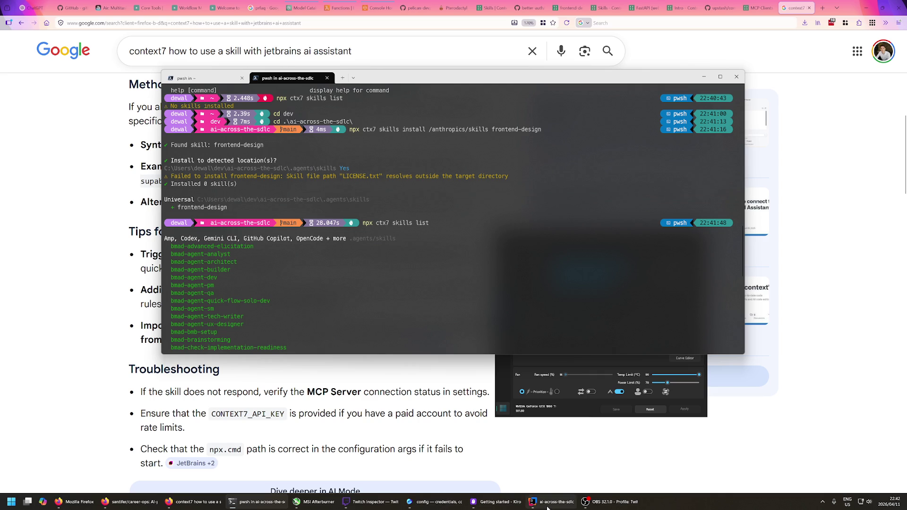
left_click(538, 502)
double_click(77, 67)
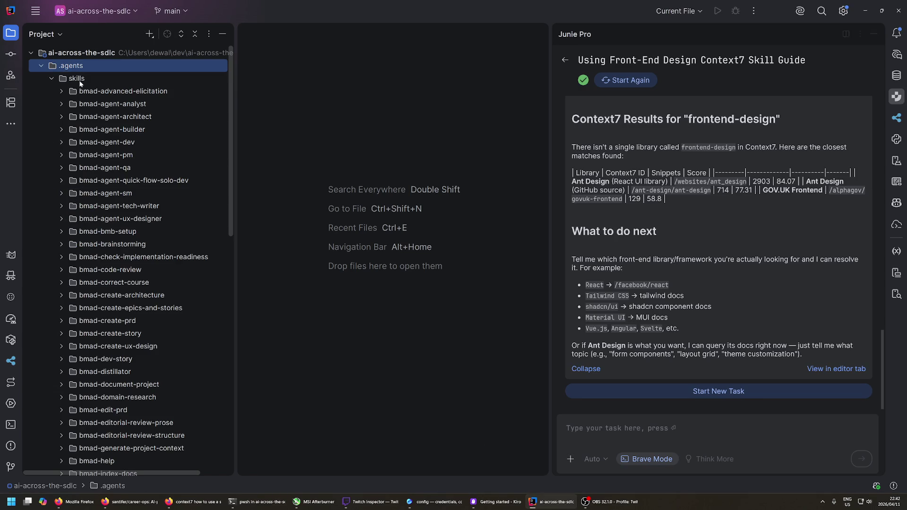
Step: Browse skills and bmad-agent-analyst, then collapse .agents back to the project root
double_click(79, 79)
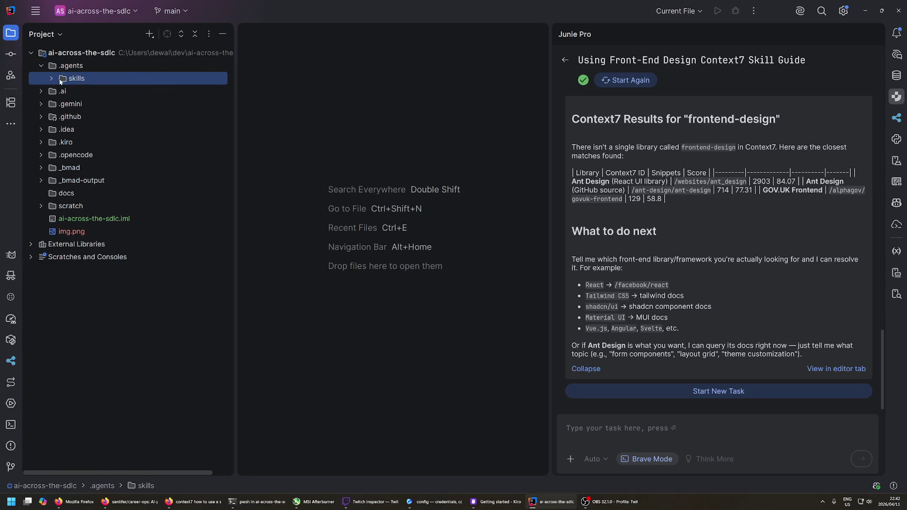
double_click(62, 79)
scroll(152, 220, "down", 10)
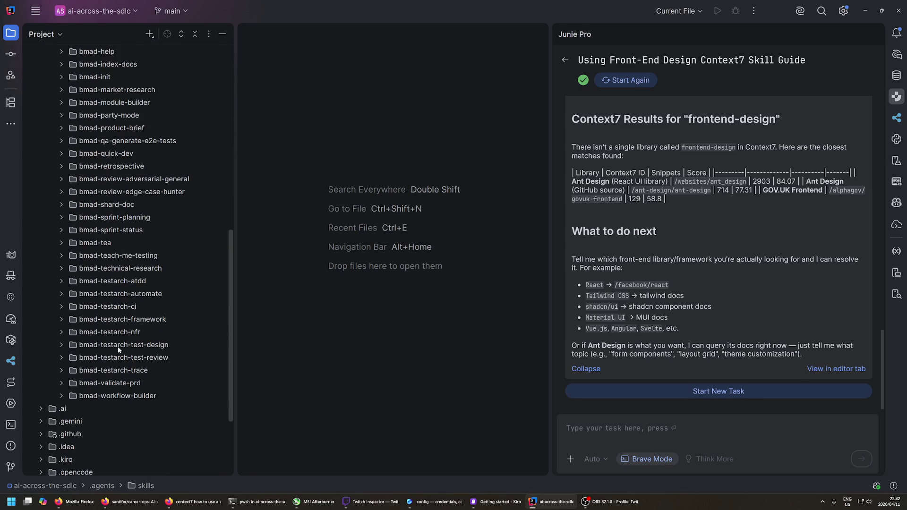
scroll(113, 345, "up", 10)
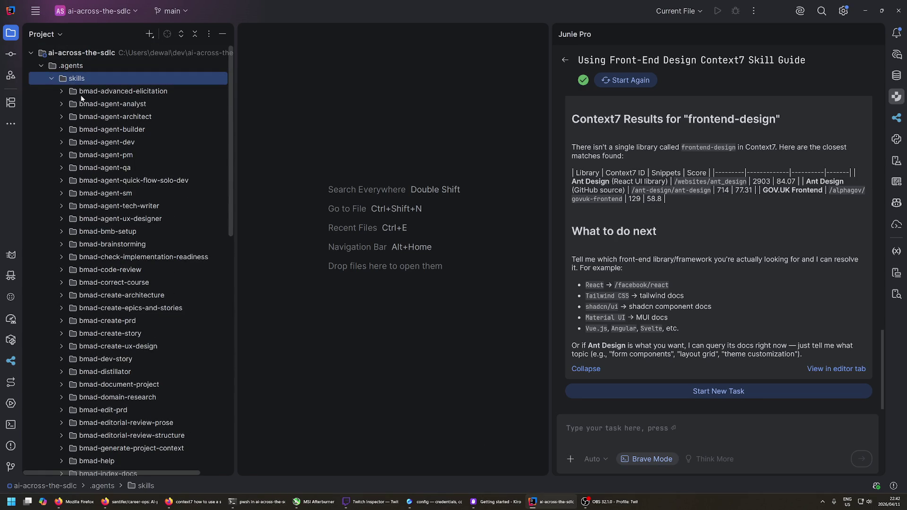
double_click(108, 104)
double_click(90, 104)
left_click(52, 78)
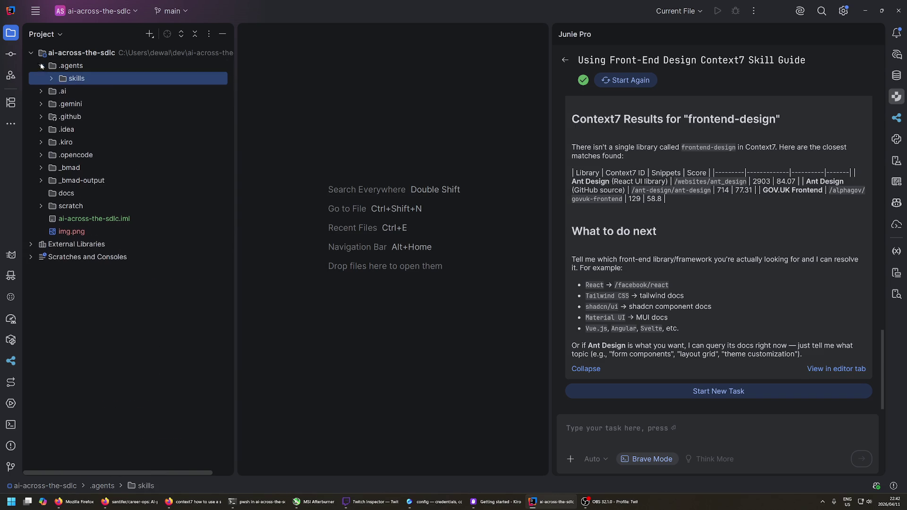
left_click(41, 66)
left_click(73, 53)
left_click(259, 501)
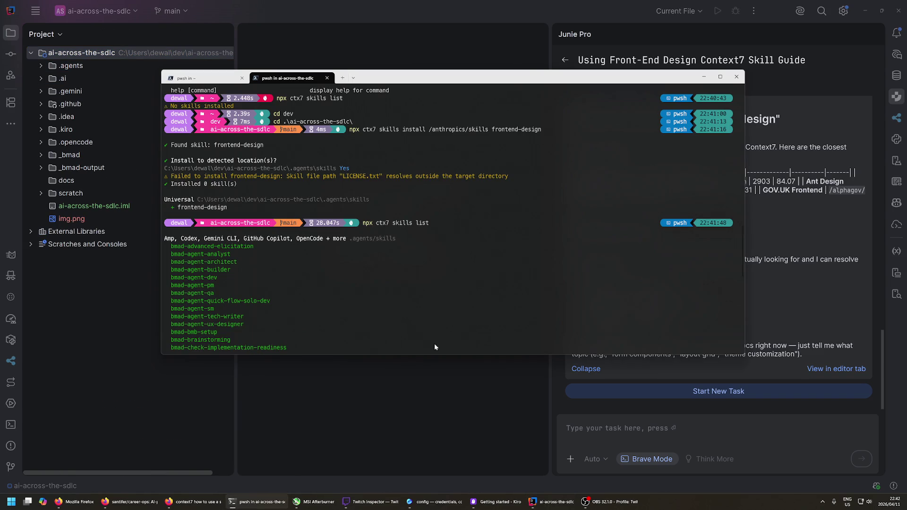
Step: Copy the 'Failed to install frontend-design…' error line from the terminal output
left_click_drag(197, 239, 366, 244)
left_click(366, 244)
left_click_drag(184, 183, 227, 185)
left_click(290, 187)
double_click(362, 179)
left_click(363, 179)
left_click_drag(507, 178, 171, 180)
key("ctrl+c")
Step: Start a new Firefox search for 'context 7 frontend-design'
left_click(211, 500)
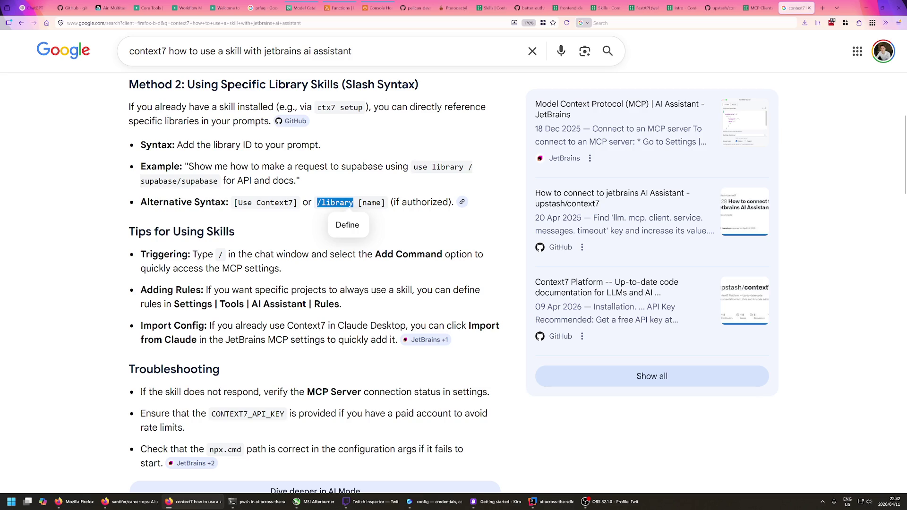
key("ctrl+t")
type("context 7 ")
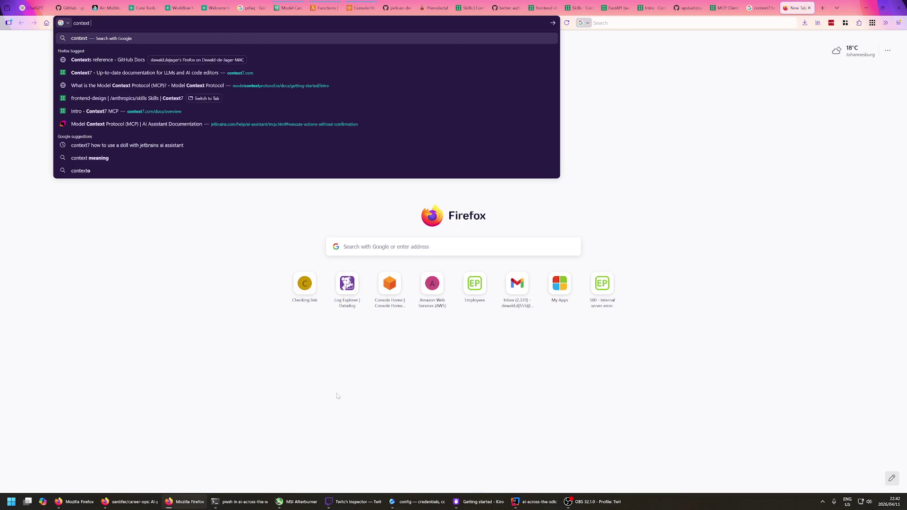
type("frontend")
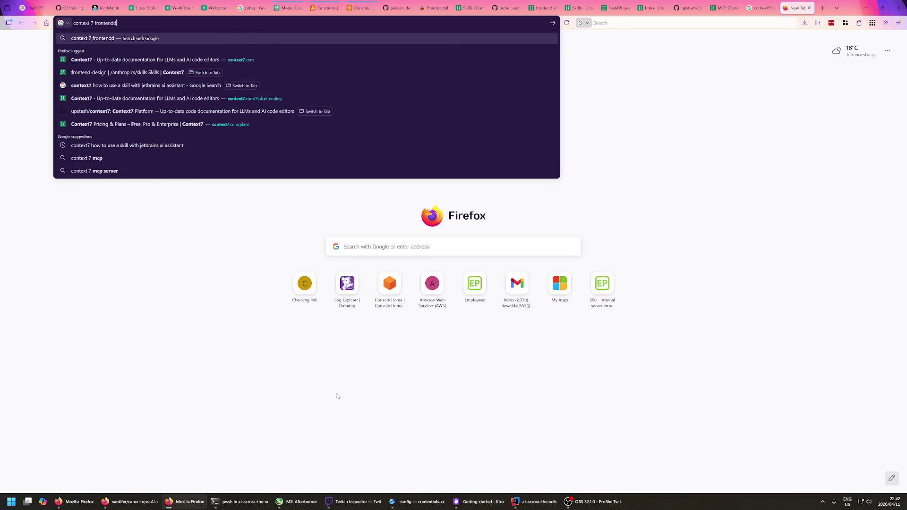
type("-design")
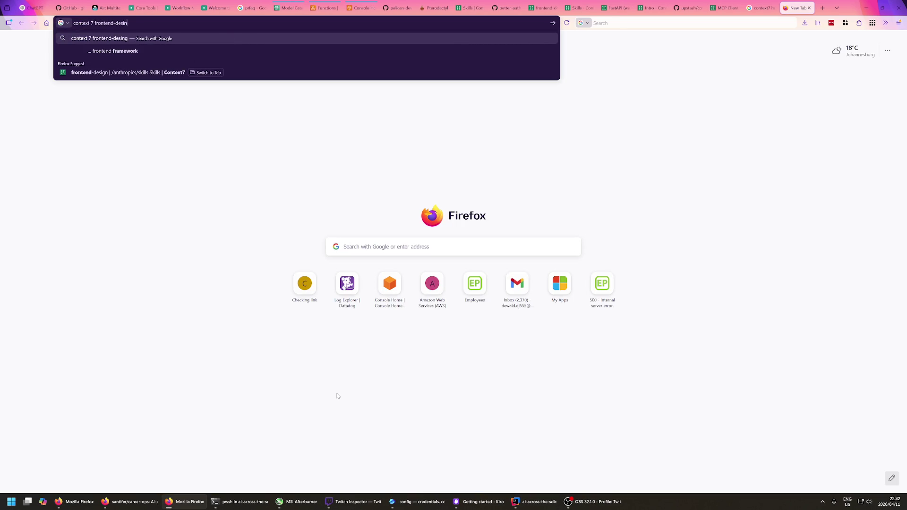
Step: Search Google with the pasted LICENSE.txt install error and read the AI Overview
key("ctrl+v")
key("Return")
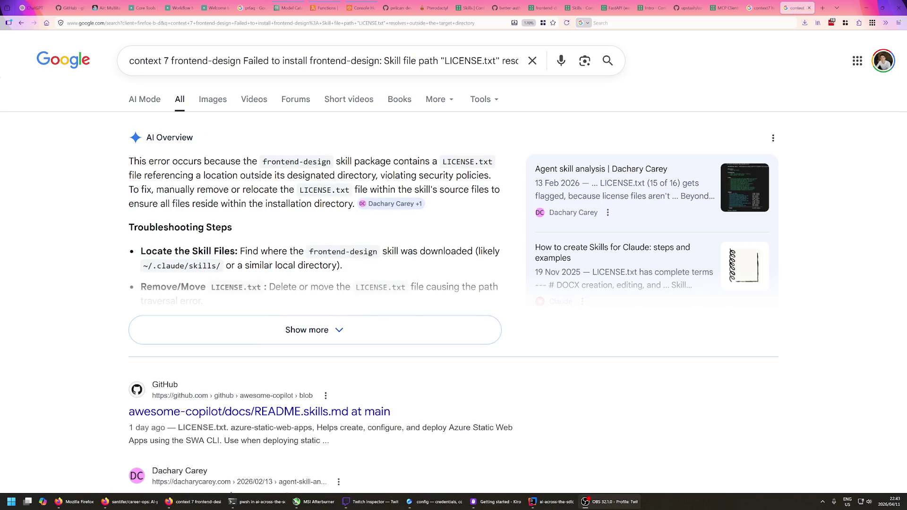
key("alt+Tab")
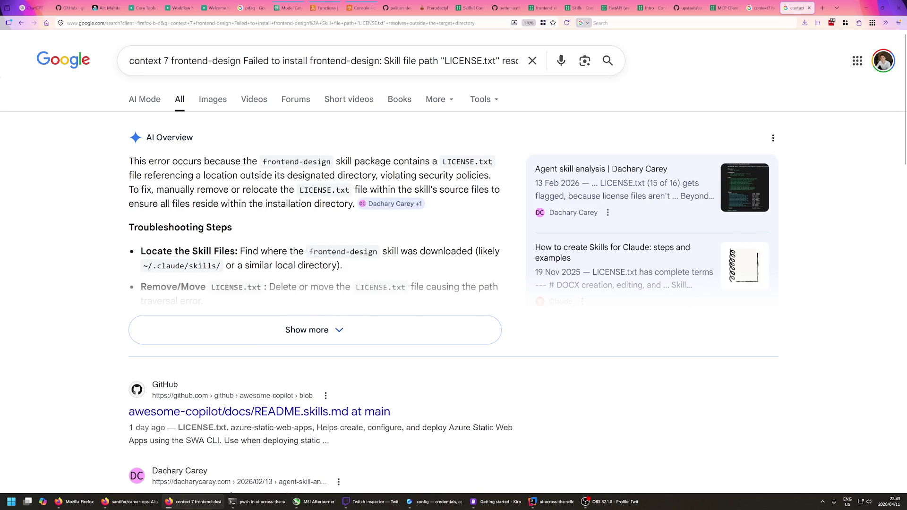
double_click(458, 162)
double_click(357, 175)
double_click(280, 176)
left_click(280, 176)
Step: Expand the AI Overview to read its Remove/Move and Re-install troubleshooting steps
left_click(278, 330)
double_click(244, 251)
left_click(244, 251)
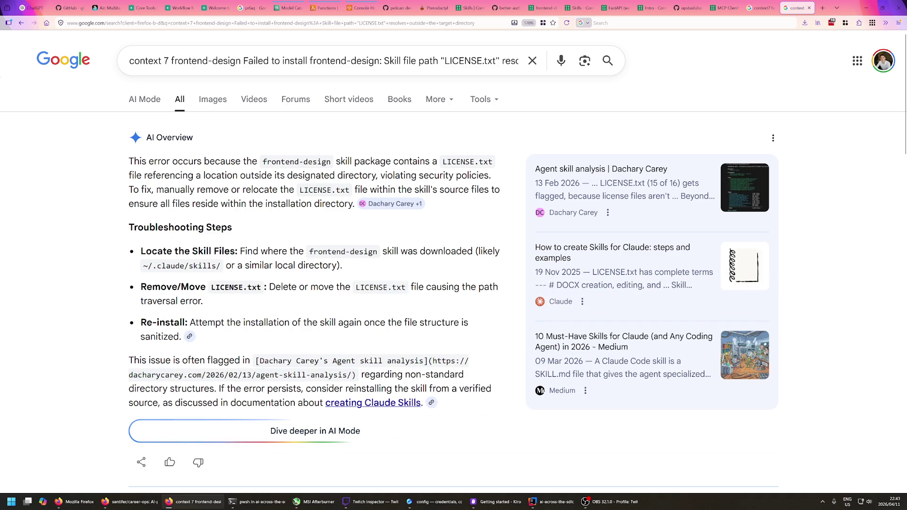
double_click(322, 287)
triple_click(317, 318)
left_click(358, 303)
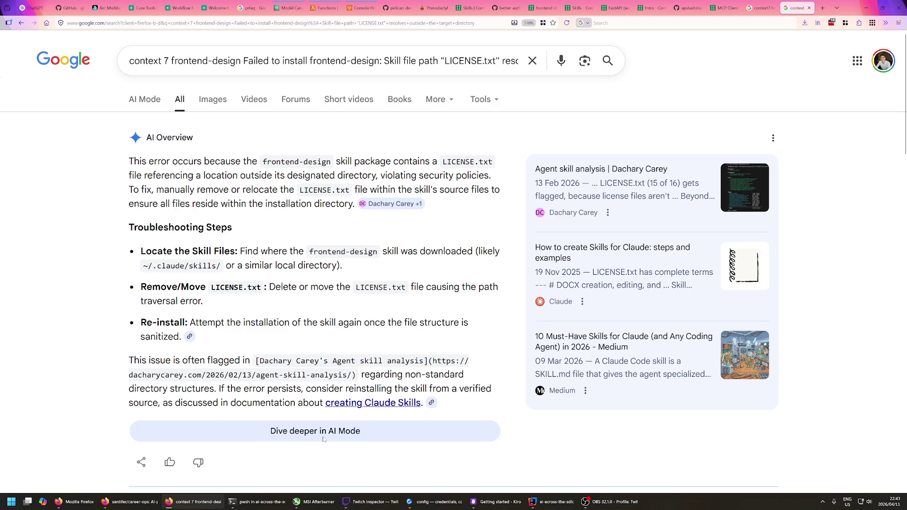
left_click(280, 508)
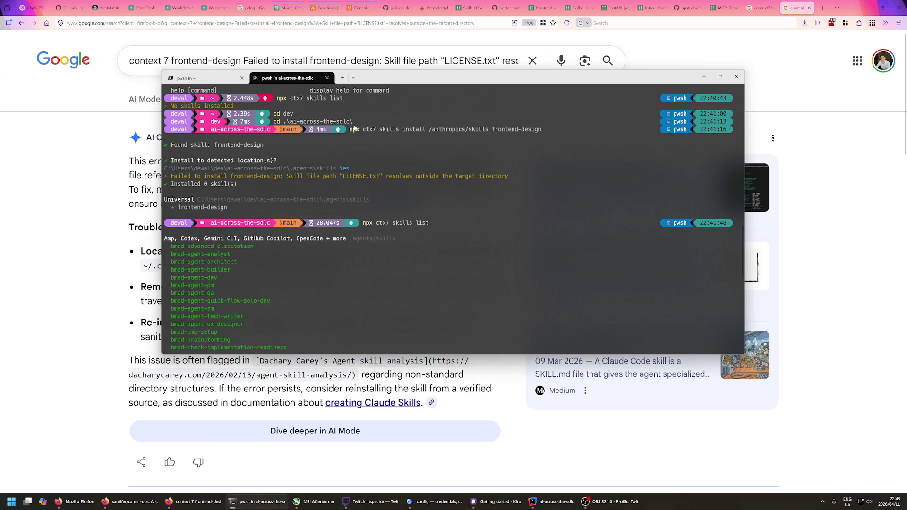
Step: Run 'ls .claude' in a new PowerShell tab to check the home directory
key("ctrl+shift+t")
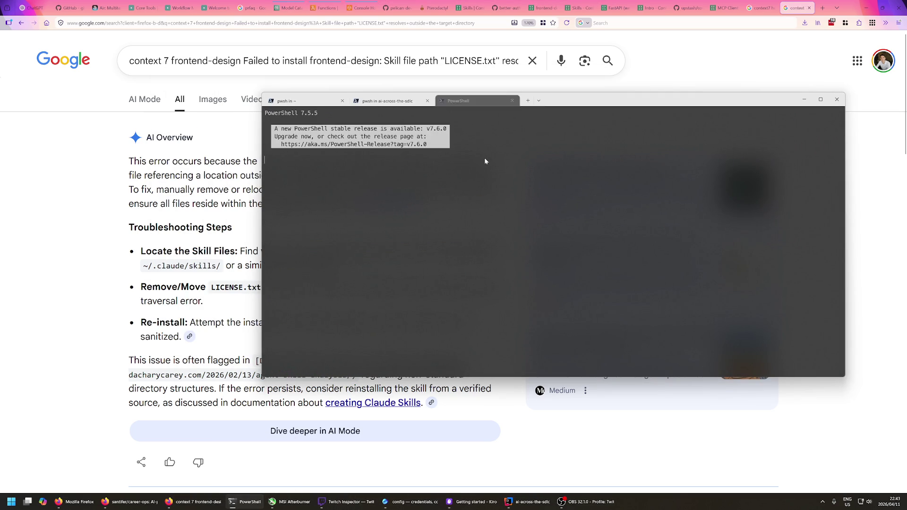
type("ls .cl")
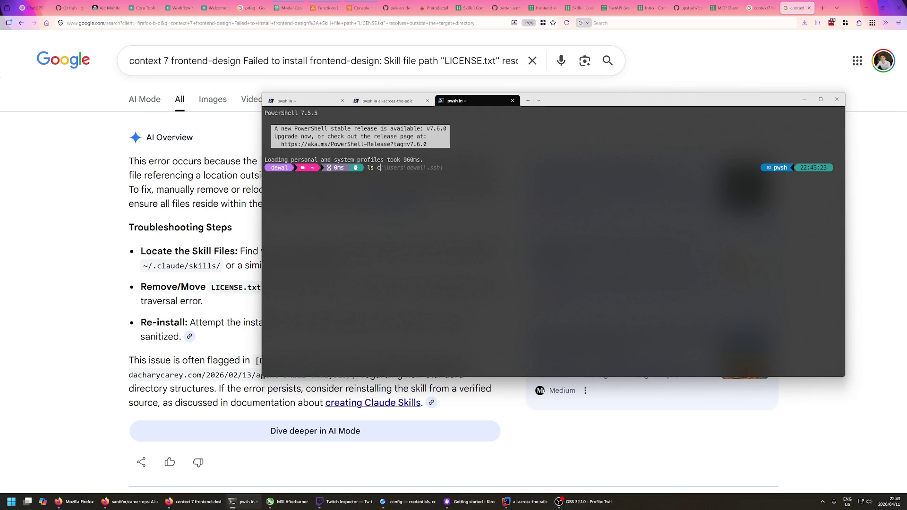
type("aude")
key("Return")
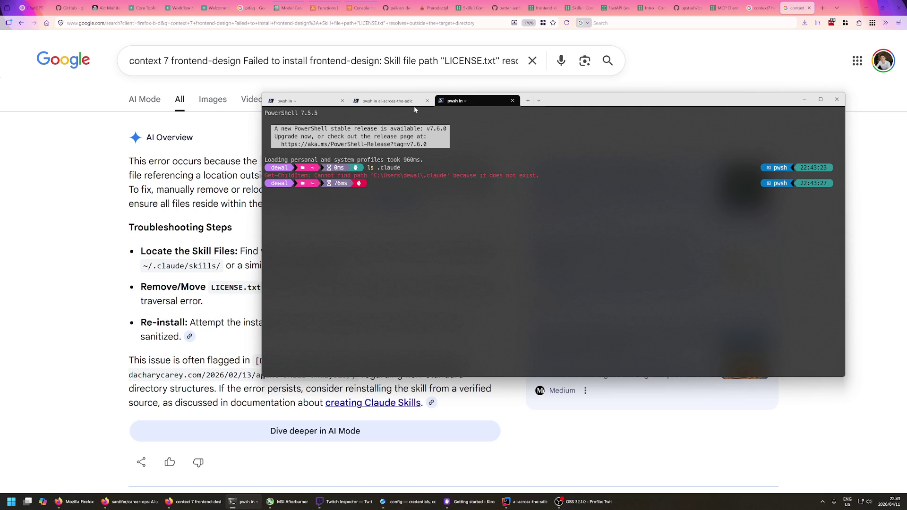
Step: Review the .agents\skills install location in the ai-across-the-sdlc tab's ctx7 output
left_click(406, 102)
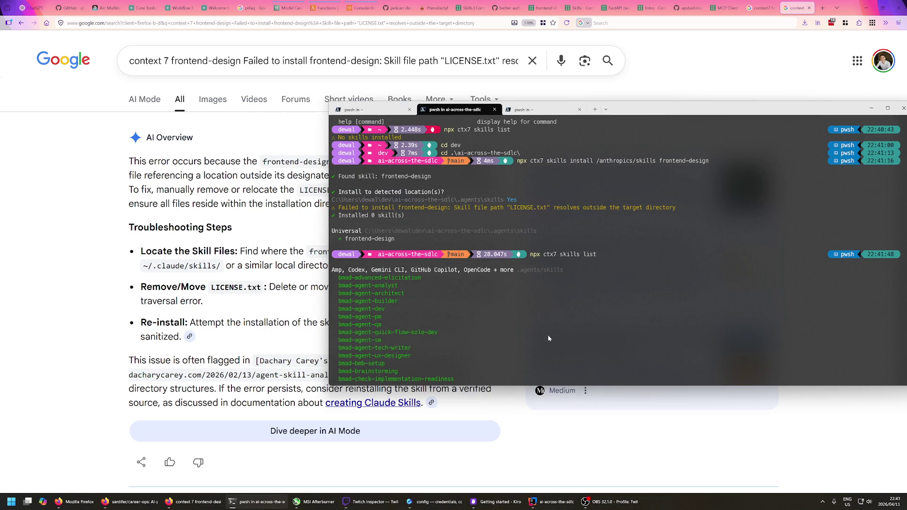
left_click_drag(375, 201, 471, 206)
left_click(502, 206)
double_click(471, 200)
left_click(439, 221)
scroll(603, 308, "down", 1)
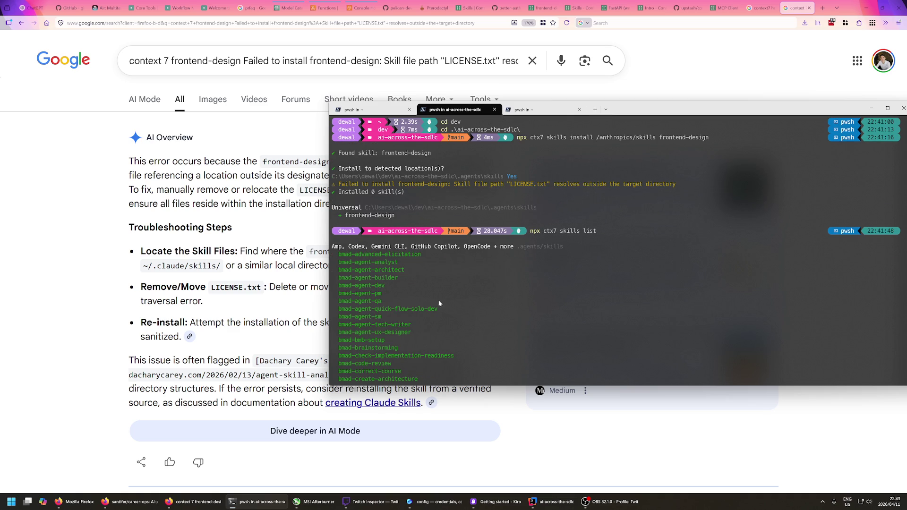
left_click(225, 331)
Step: Close the error-results tab, leaving the context7 JetBrains AI Assistant search
scroll(120, 278, "down", 5)
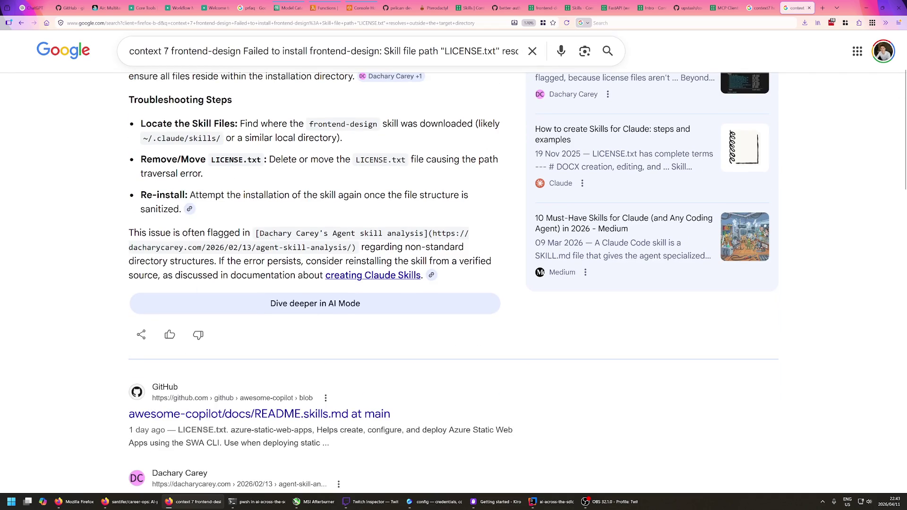
scroll(121, 277, "down", 2)
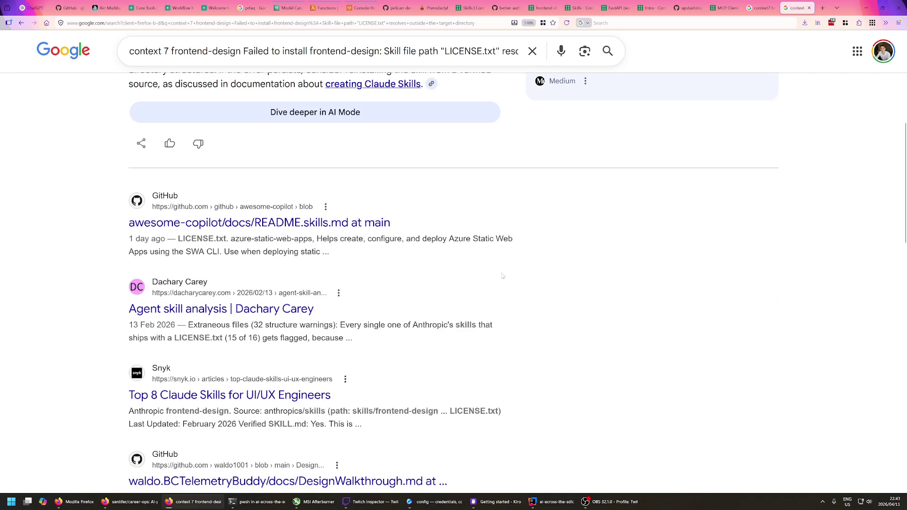
scroll(452, 278, "up", 4)
key("alt+Tab")
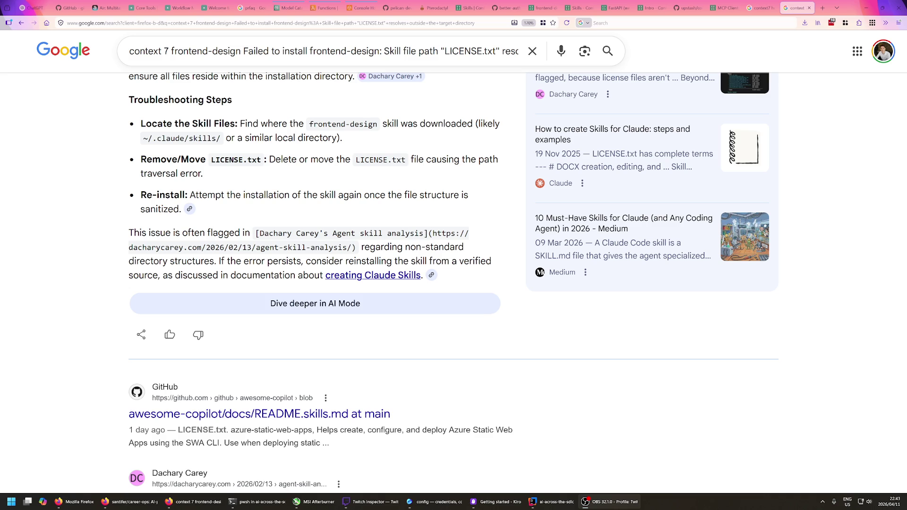
scroll(620, 237, "up", 1)
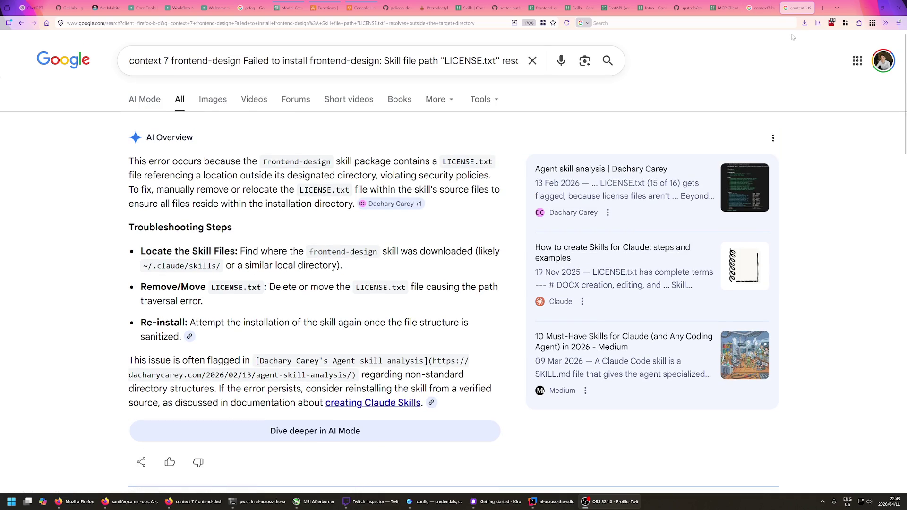
left_click(509, 118)
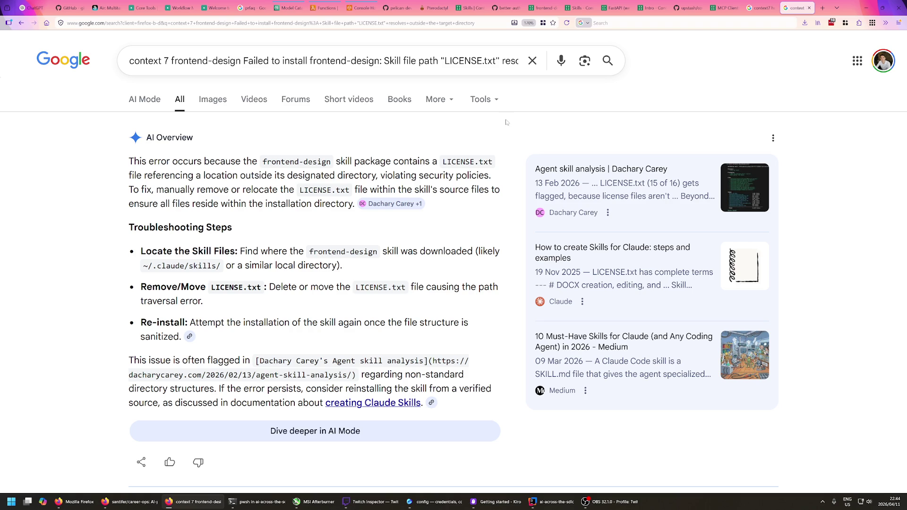
left_click(808, 8)
scroll(802, 202, "up", 8)
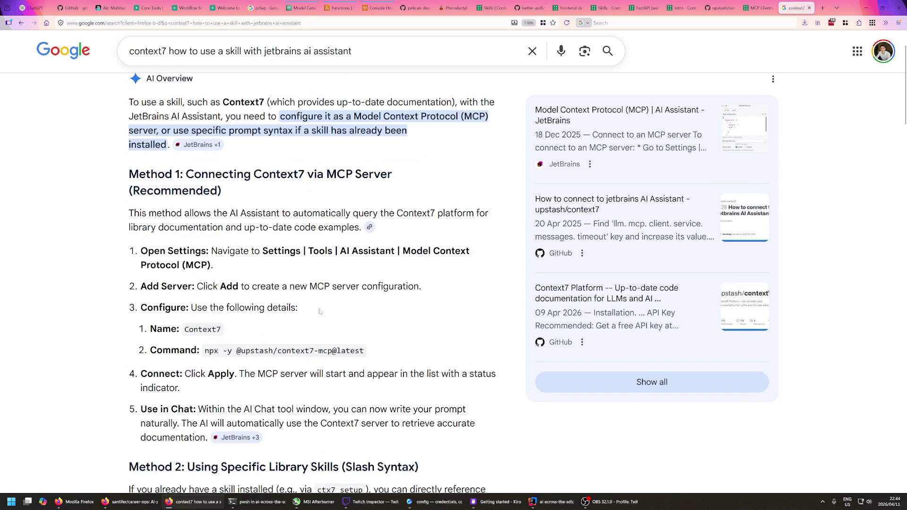
scroll(400, 314, "up", 1)
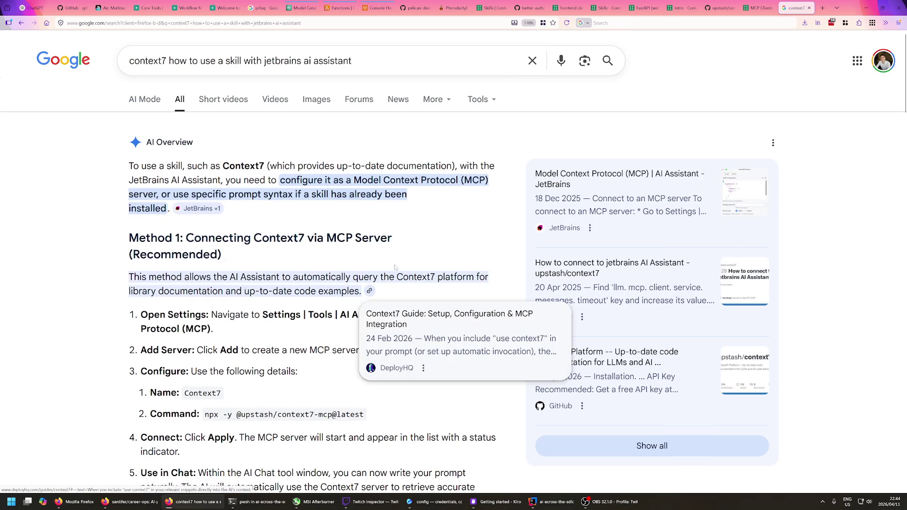
left_click(552, 502)
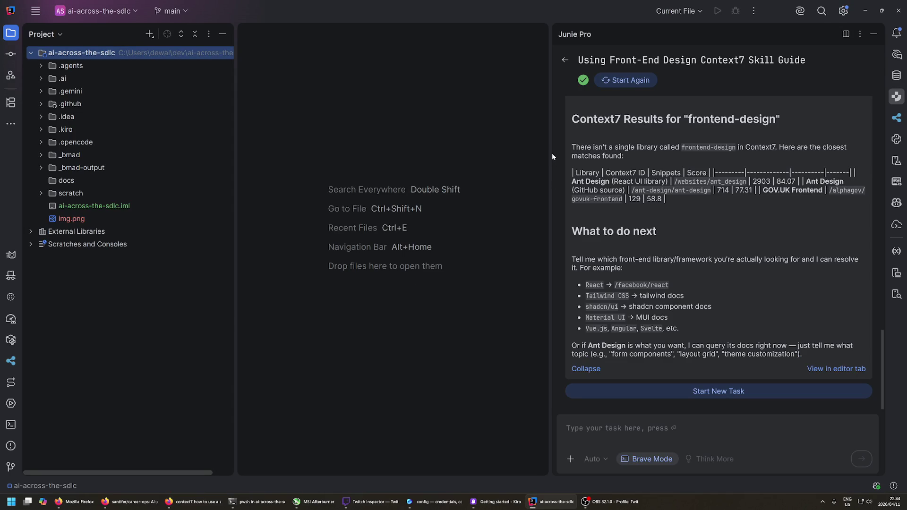
Step: Narrow the Junie panel and review Junie's Models settings before returning to README.md
left_click_drag(550, 153, 621, 153)
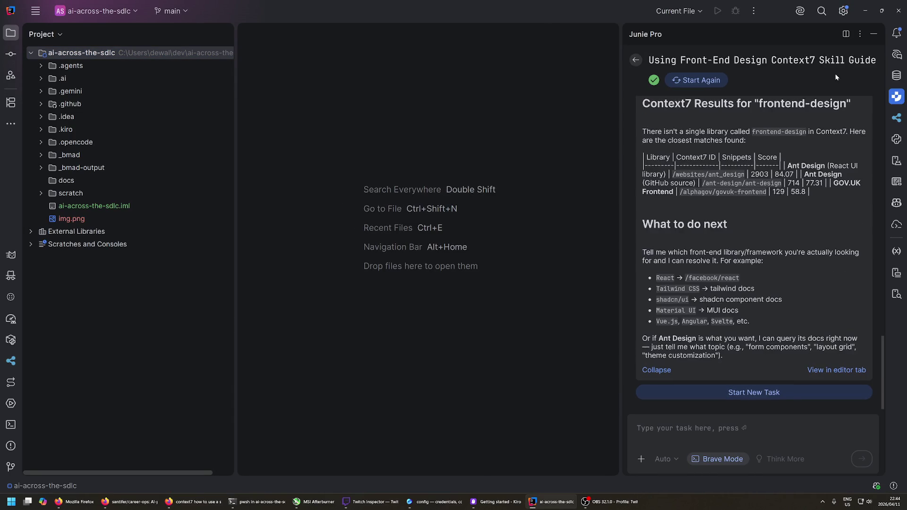
left_click(860, 34)
left_click(861, 51)
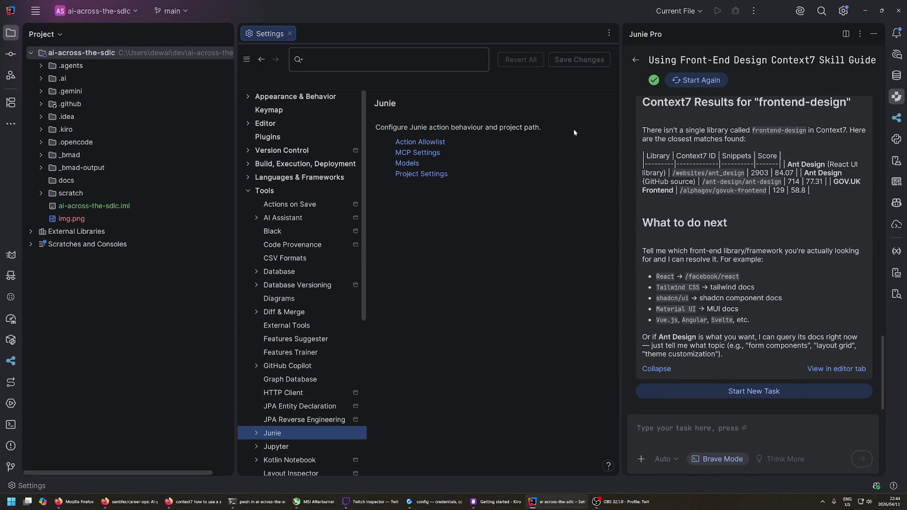
left_click(413, 163)
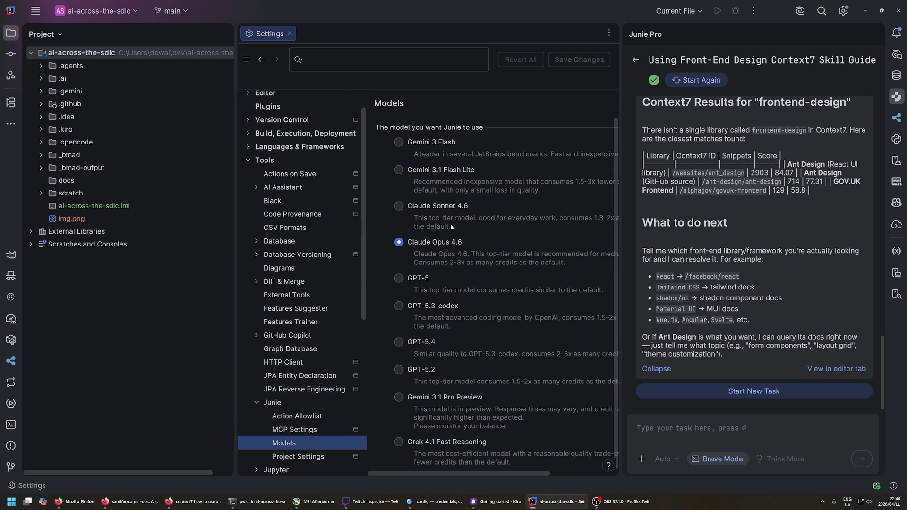
left_click(144, 274)
left_click(289, 34)
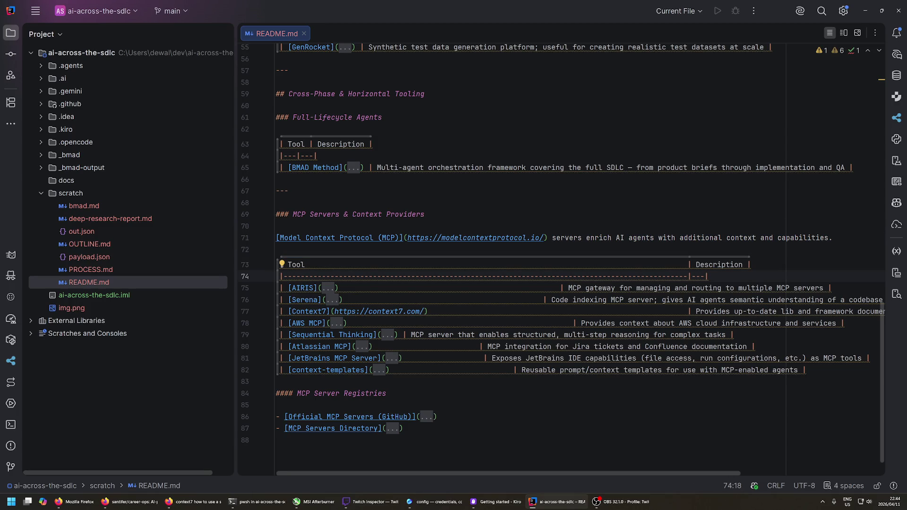
Step: Browse the README's MCP table rows: Context7, AWS MCP, Atlassian, Serena and BMAD Method
left_click_drag(406, 311, 263, 315)
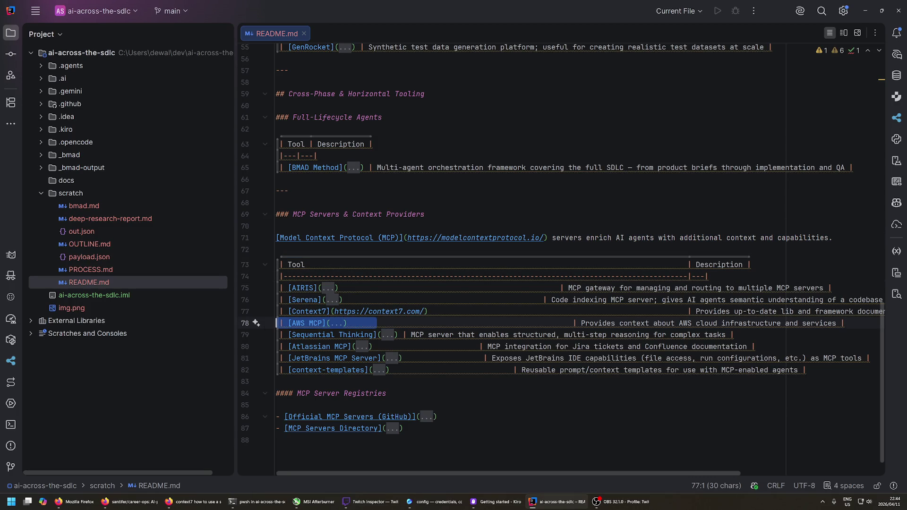
left_click(398, 323)
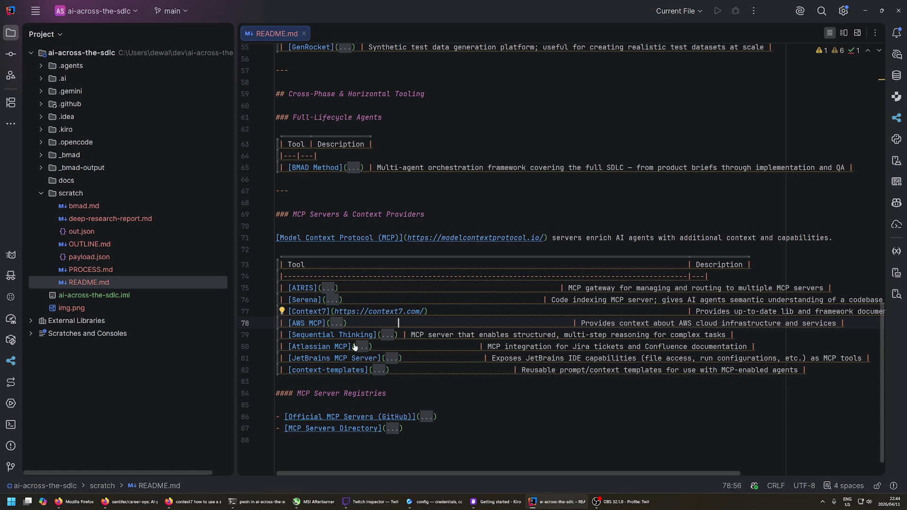
left_click_drag(388, 346, 277, 346)
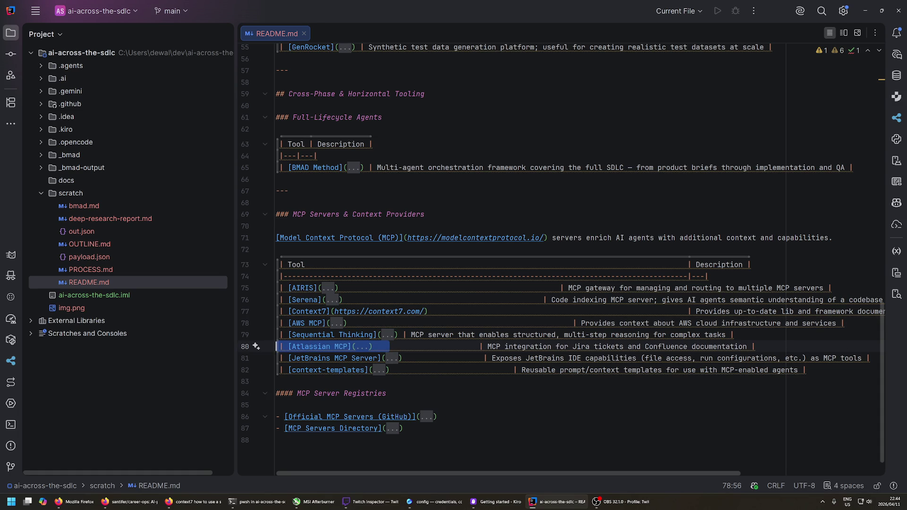
left_click(369, 287)
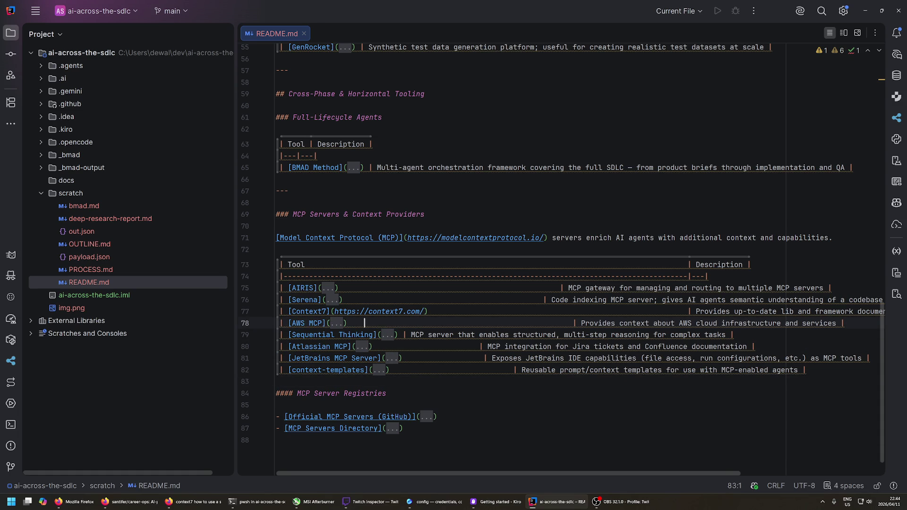
left_click(313, 299)
left_click(343, 299)
scroll(562, 259, "up", 6)
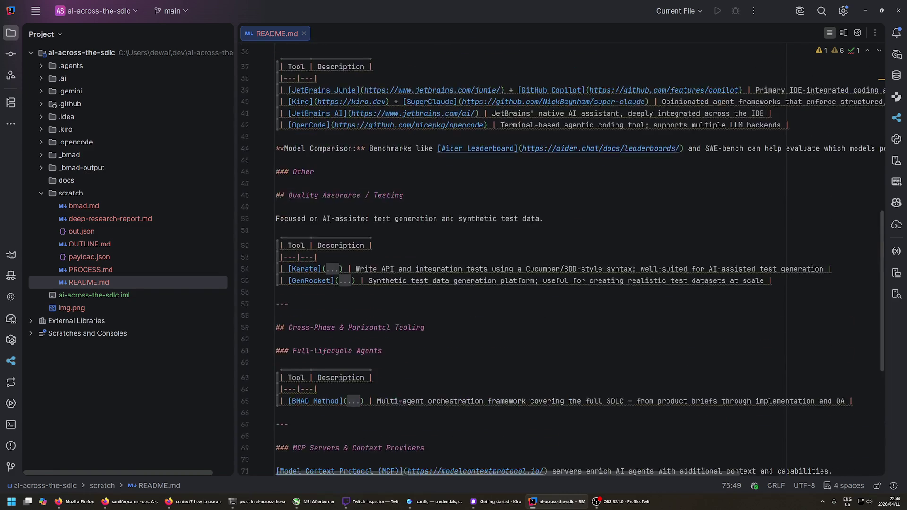
scroll(562, 259, "down", 2)
left_click_drag(288, 331, 322, 307)
left_click(288, 331)
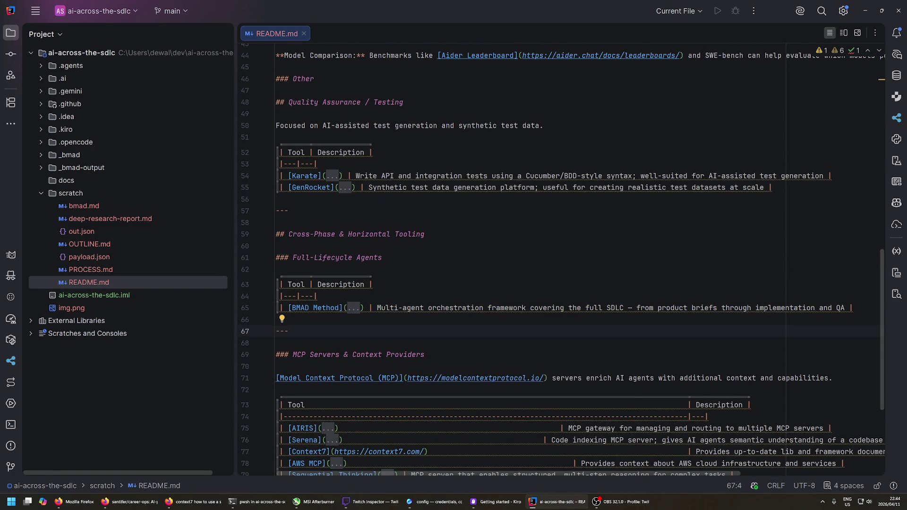
Step: Select the stitch.withgoogle.com URL on line 29 of the Design table
scroll(562, 259, "up", 5)
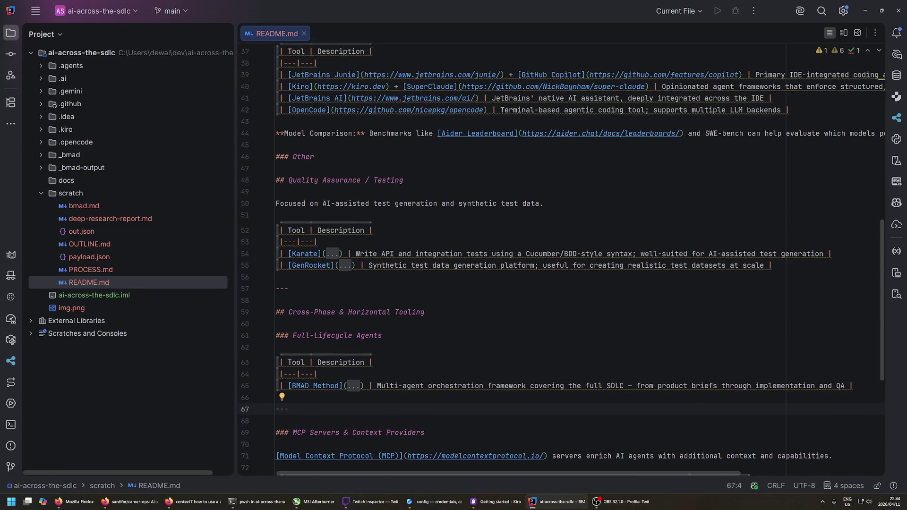
left_click(276, 312)
scroll(562, 260, "up", 4)
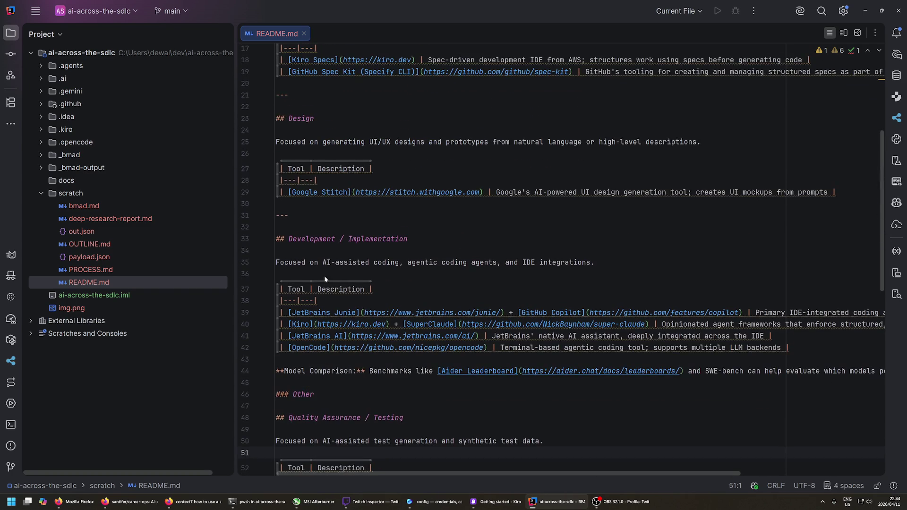
double_click(430, 324)
left_click(449, 324)
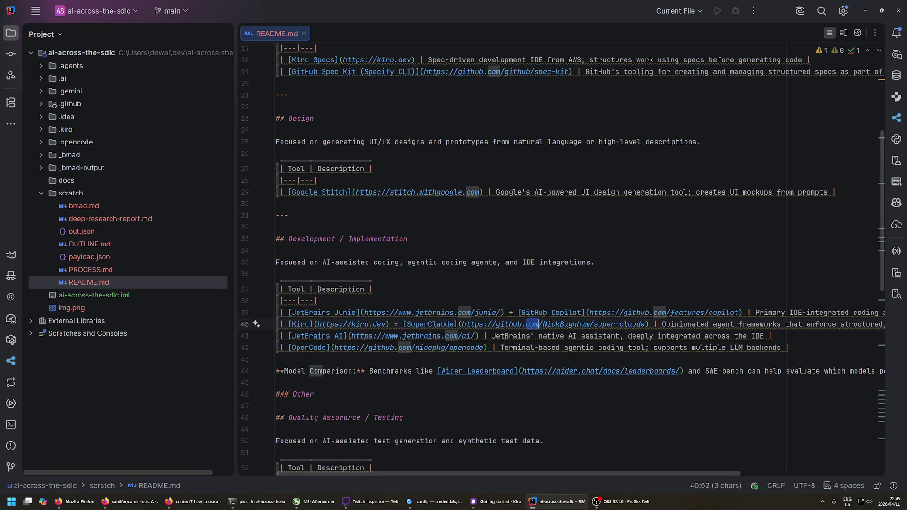
double_click(450, 324)
left_click(318, 300)
scroll(318, 302, "up", 4)
left_click(318, 320)
left_click_drag(480, 332, 355, 332)
key("ctrl+c")
left_click(194, 502)
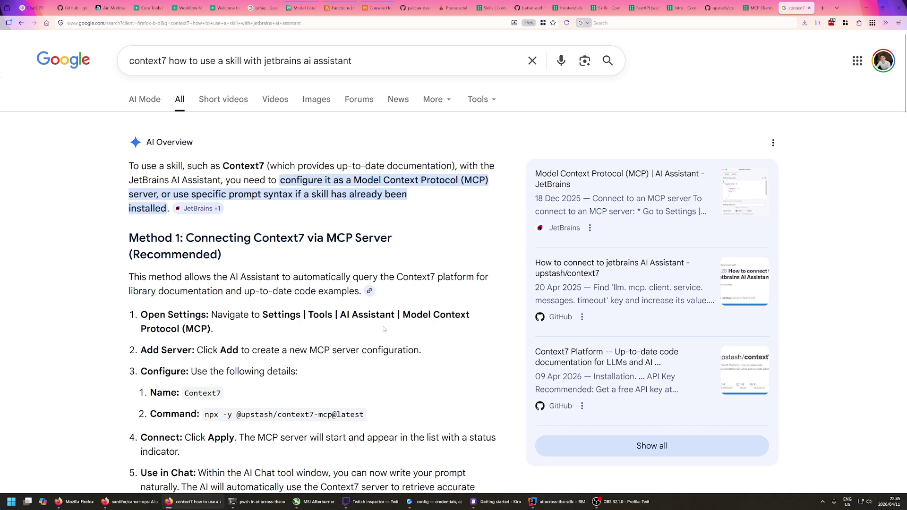
Step: Load the copied Google Stitch URL in a new tab and view its model list
key("ctrl+t")
key("ctrl+v")
key("Return")
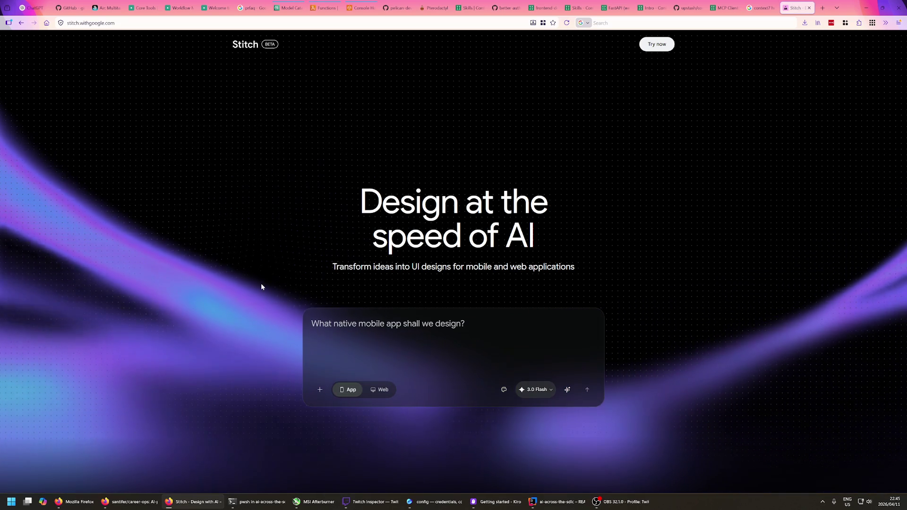
left_click(549, 391)
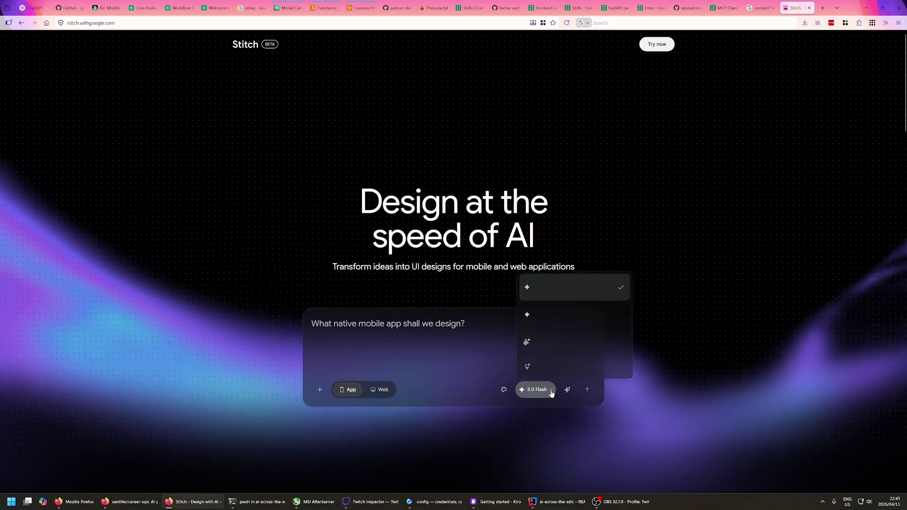
left_click(675, 210)
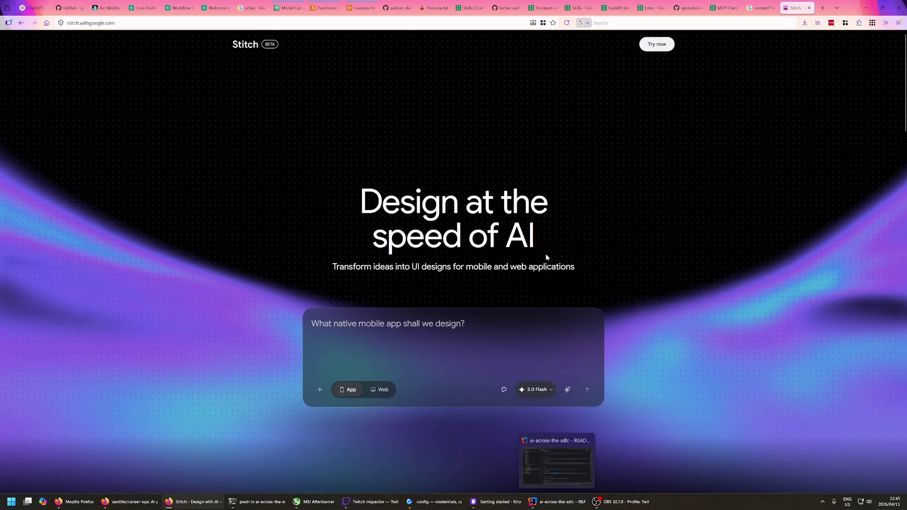
left_click(557, 502)
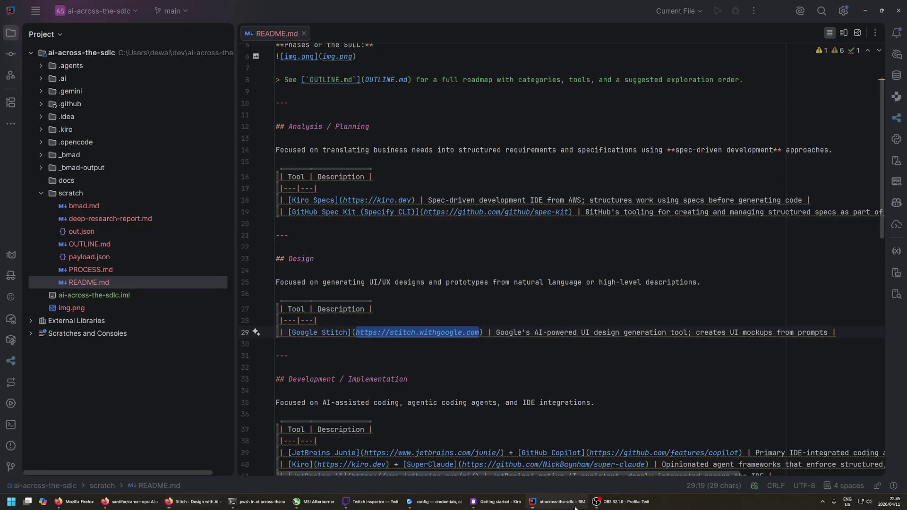
Step: Unfold the AIRIS link in the MCP Servers table and select its GitHub URL
scroll(566, 260, "down", 10)
left_click(318, 327)
scroll(355, 283, "down", 7)
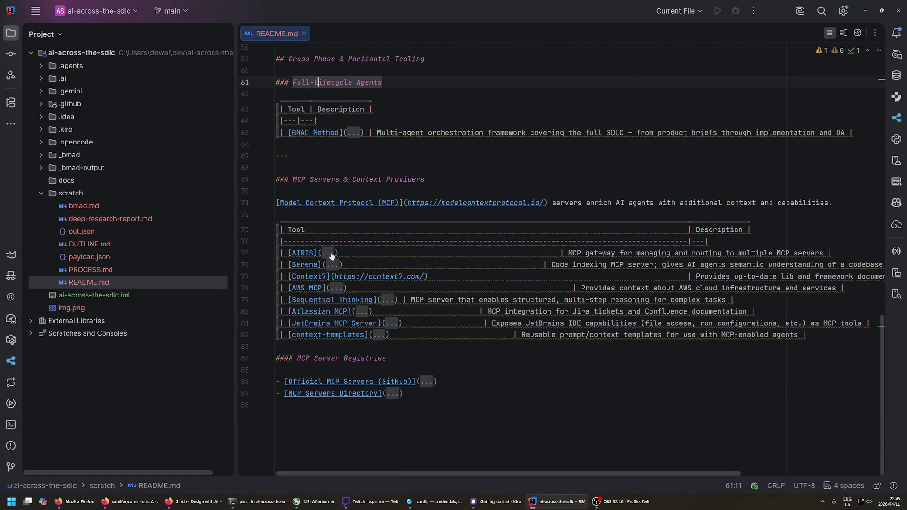
left_click(355, 253)
left_click(327, 253)
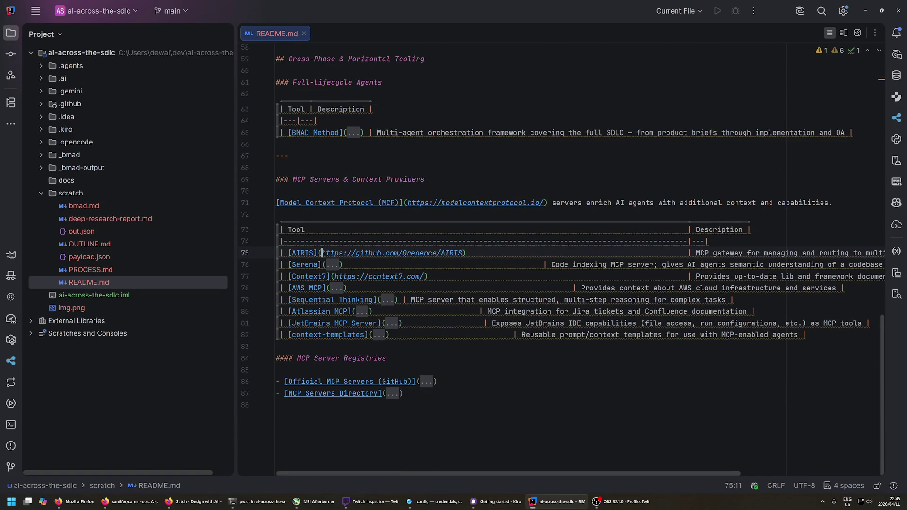
left_click(483, 229)
left_click(463, 252)
left_click_drag(463, 252, 322, 253)
Step: Copy the AIRIS GitHub URL and load it in a new Firefox tab
key("ctrl+c")
left_click(194, 501)
key("ctrl+t")
key("ctrl+v")
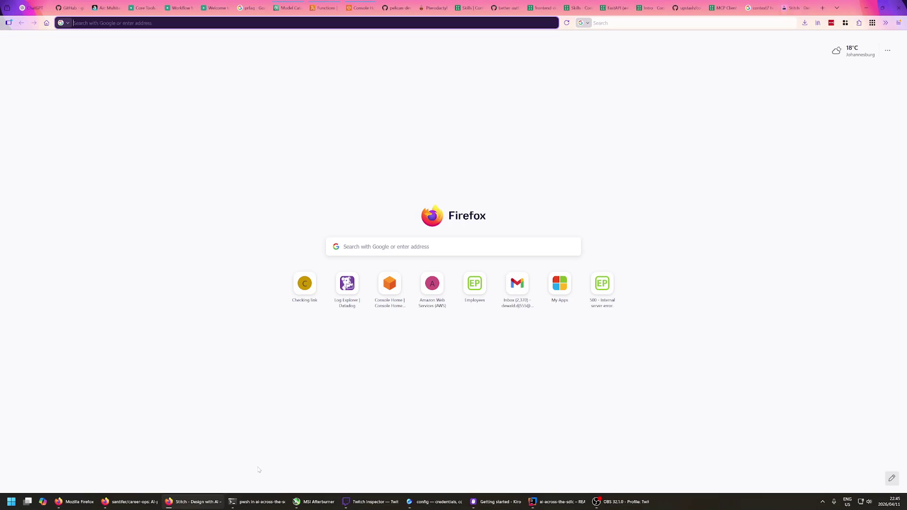
key("Return")
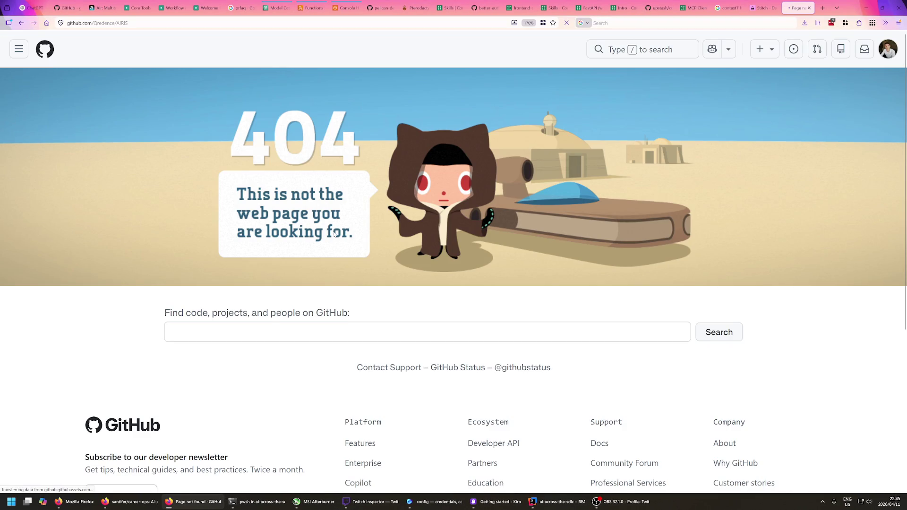
Step: Check the AIRIS address on GitHub's 404 page and go back to the new tab
left_click(138, 23)
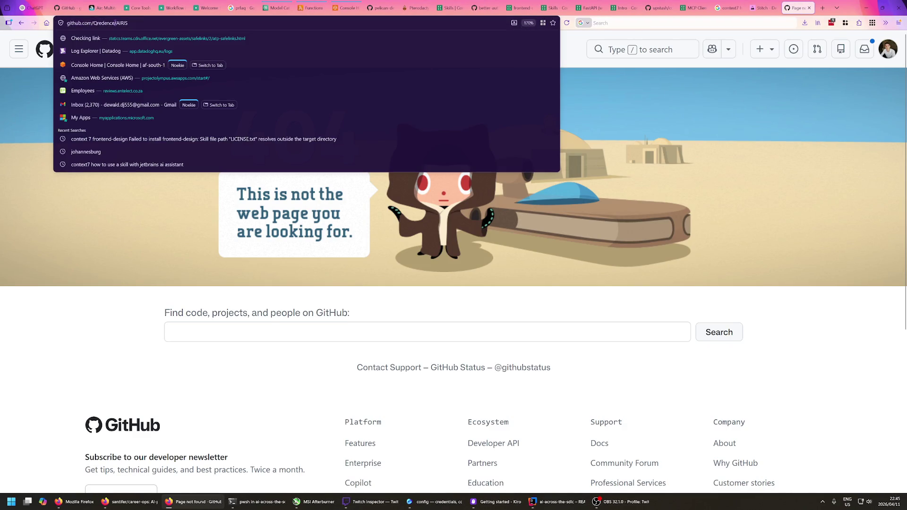
double_click(138, 23)
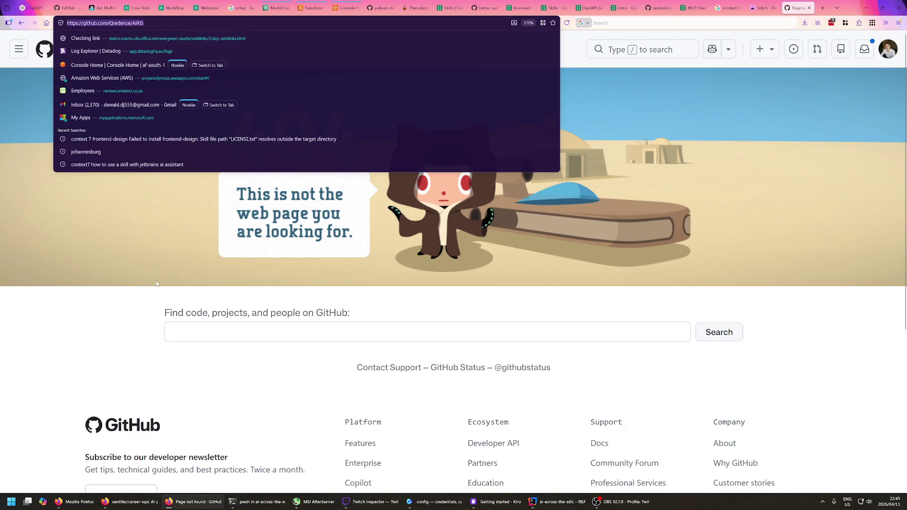
left_click(147, 187)
left_click(22, 23)
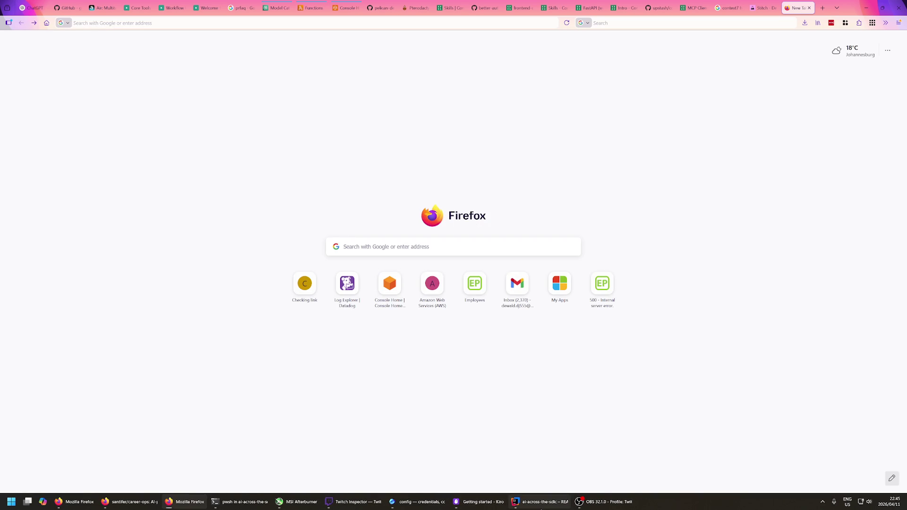
left_click(540, 502)
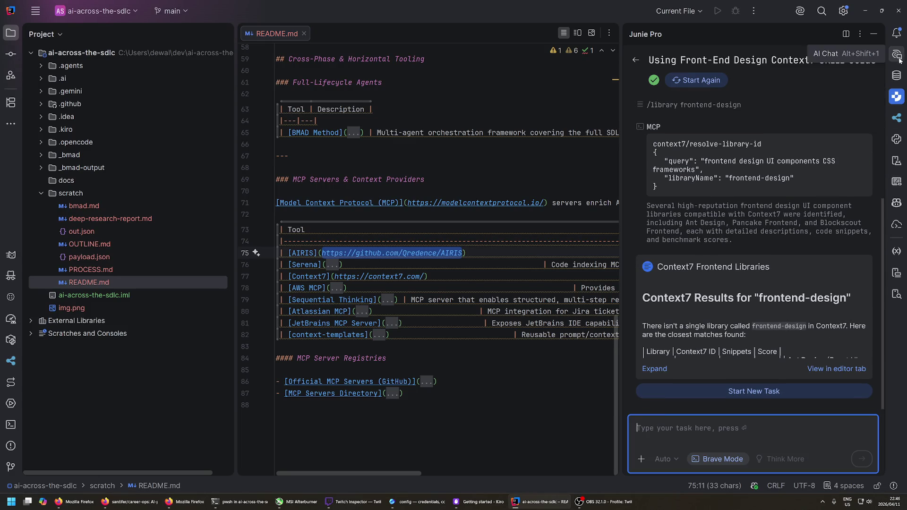
Step: Inspect the aws-mcp, awslabs.lambda-tool-mcp-server and context7 entries in Junie's MCP Settings
left_click(857, 36)
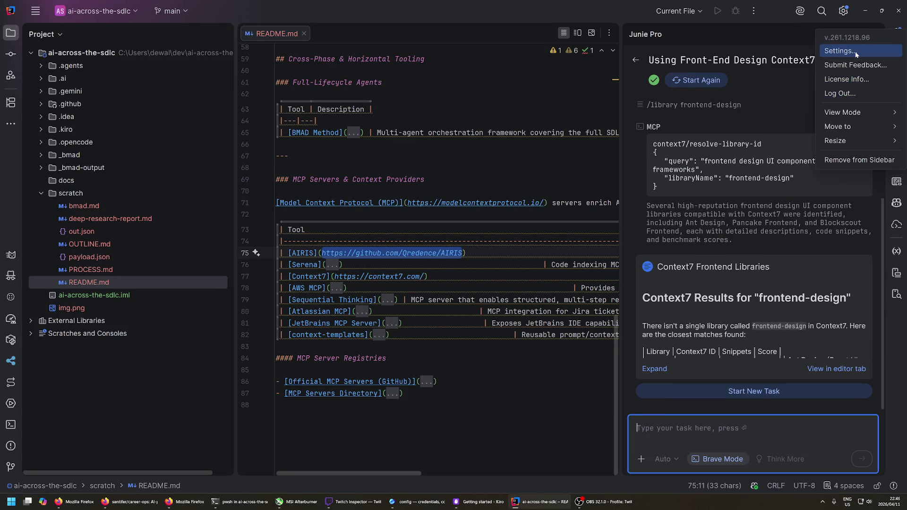
left_click(843, 50)
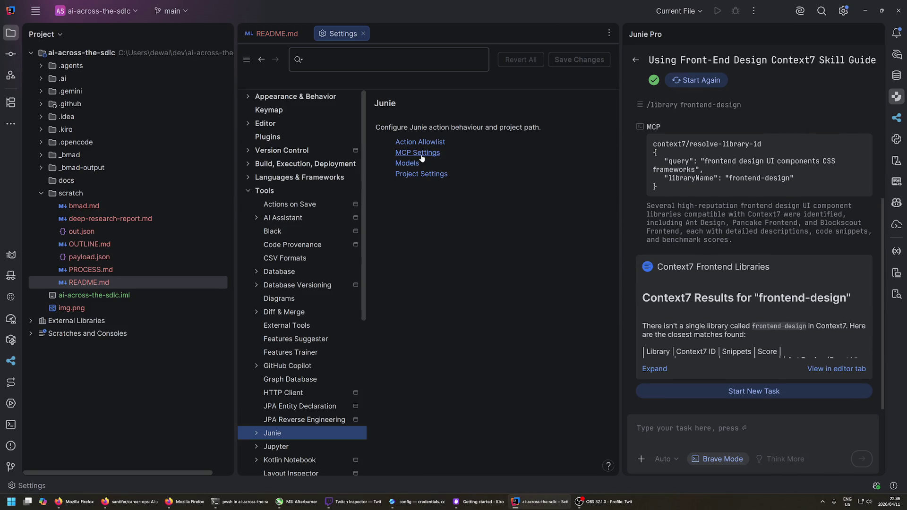
left_click(419, 153)
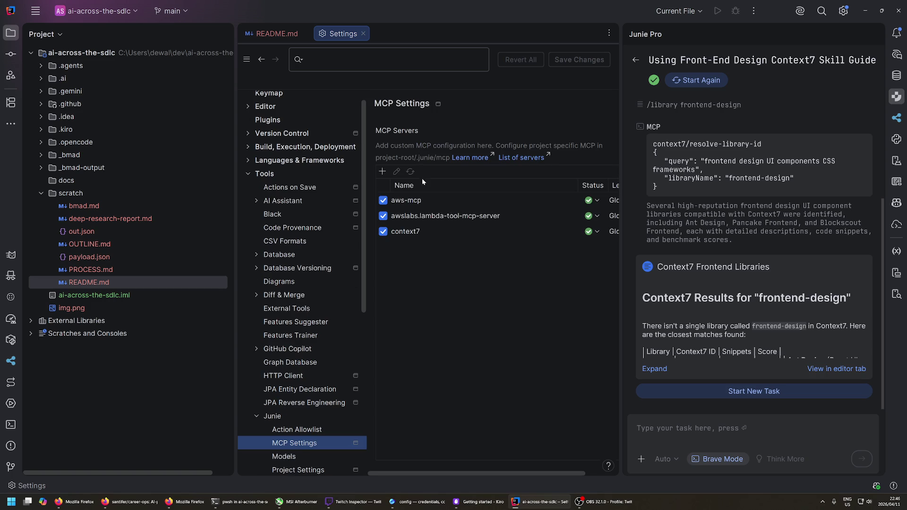
key("alt+1")
double_click(196, 202)
left_click(204, 215)
double_click(213, 199)
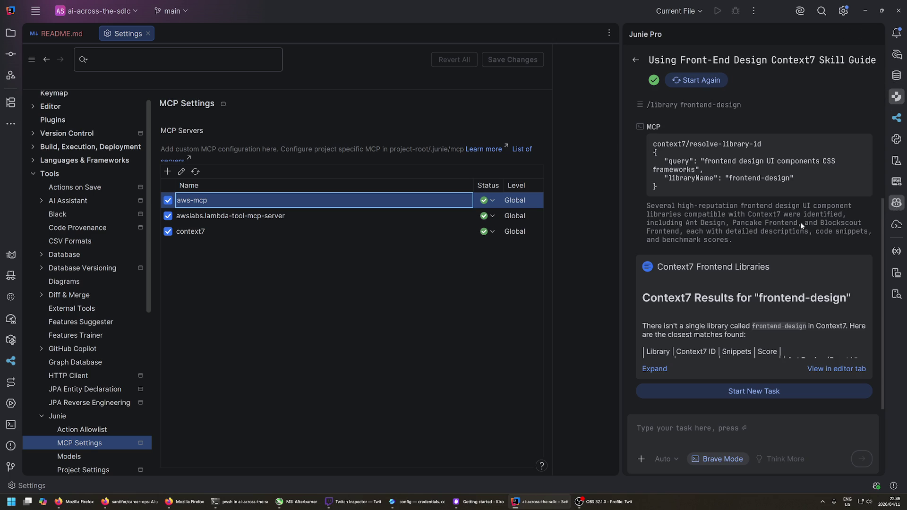
double_click(220, 232)
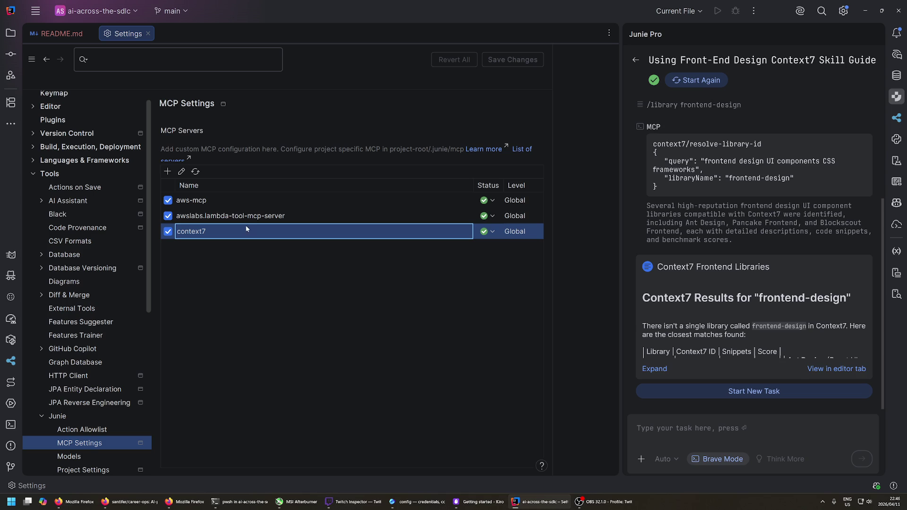
Step: Click through the MCP server rows, landing on awslabs.lambda-tool-mcp-server
left_click(209, 200)
left_click(206, 230)
left_click(207, 216)
left_click(206, 200)
left_click(204, 216)
left_click(194, 233)
left_click(196, 203)
left_click(202, 217)
left_click(198, 202)
left_click(204, 220)
Step: Review the context7 and aws-mcp server entries, then bring README.md into the editor
left_click(202, 202)
left_click(203, 216)
left_click(202, 203)
left_click(208, 232)
left_click(202, 202)
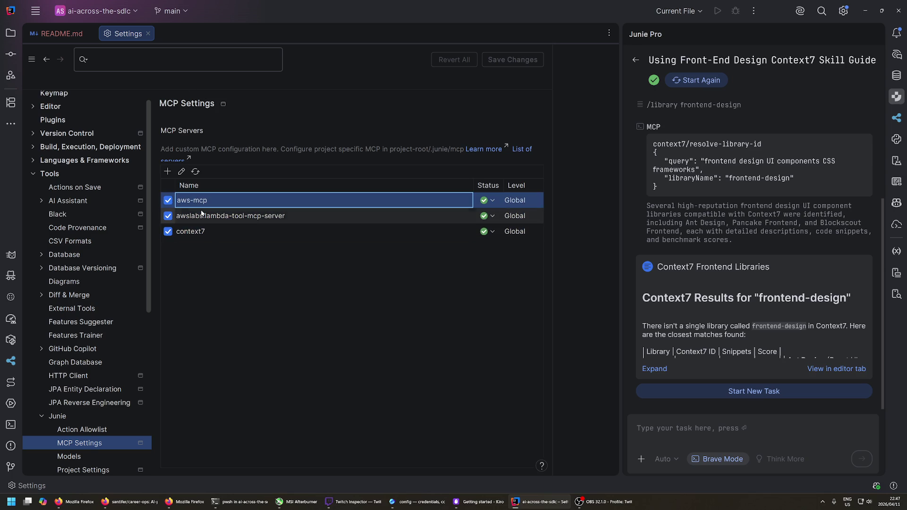
left_click(208, 231)
left_click(205, 216)
left_click(208, 232)
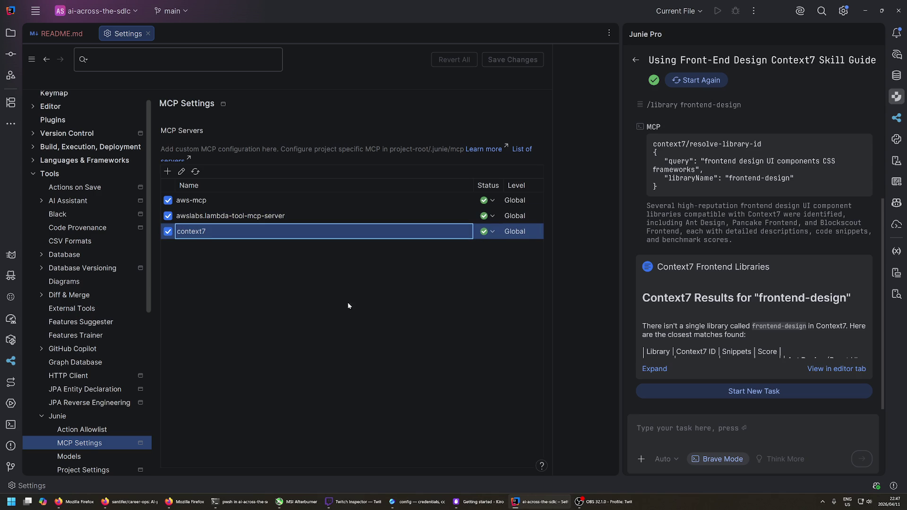
left_click(62, 33)
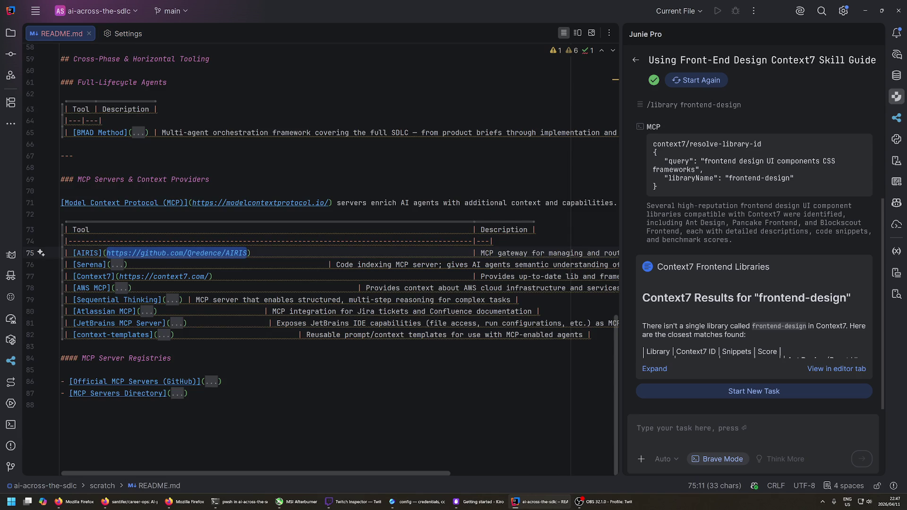
Step: Copy the word AIRIS from the AIRIS row's GitHub URL on line 75 of README.md
left_click(268, 264)
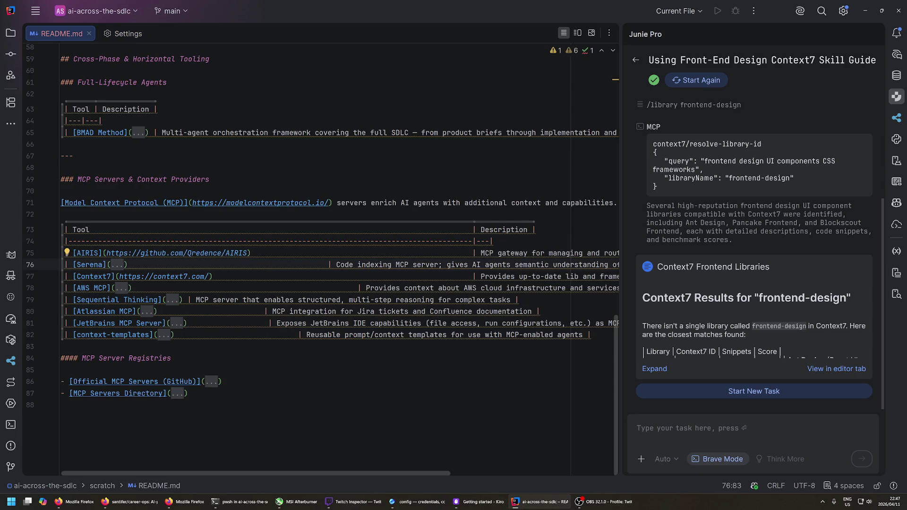
left_click(115, 240)
double_click(234, 253)
right_click(235, 253)
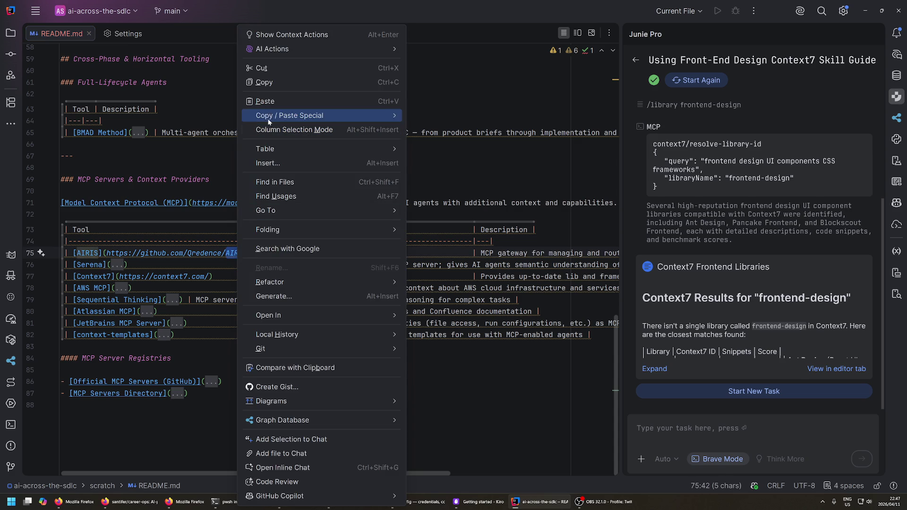
left_click(264, 82)
left_click(255, 253)
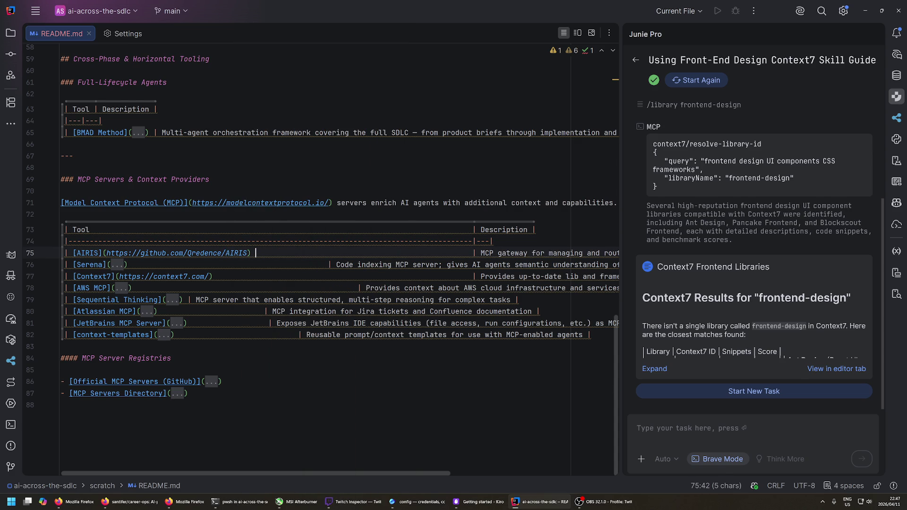
left_click(251, 241)
left_click_drag(247, 253, 99, 252)
left_click(69, 253)
Step: Search Google for 'AIRIS' from the Firefox address bar
left_click(185, 500)
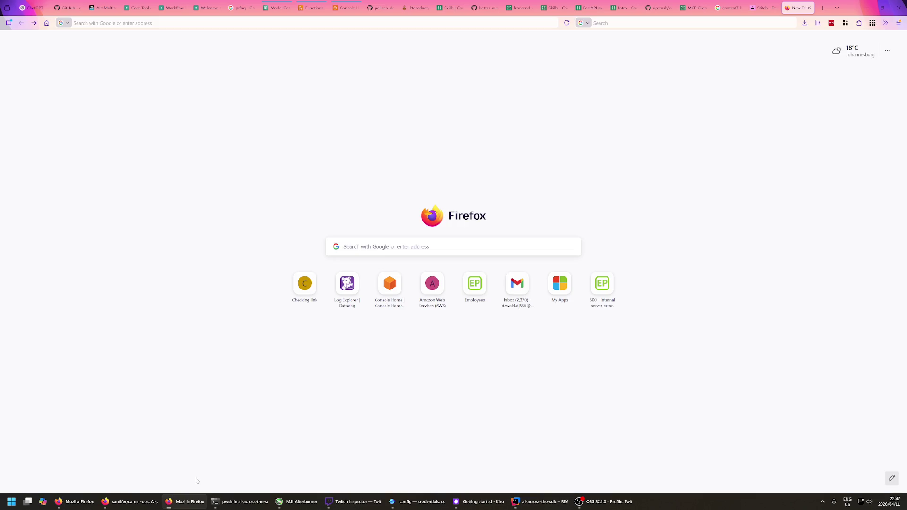
left_click(142, 23)
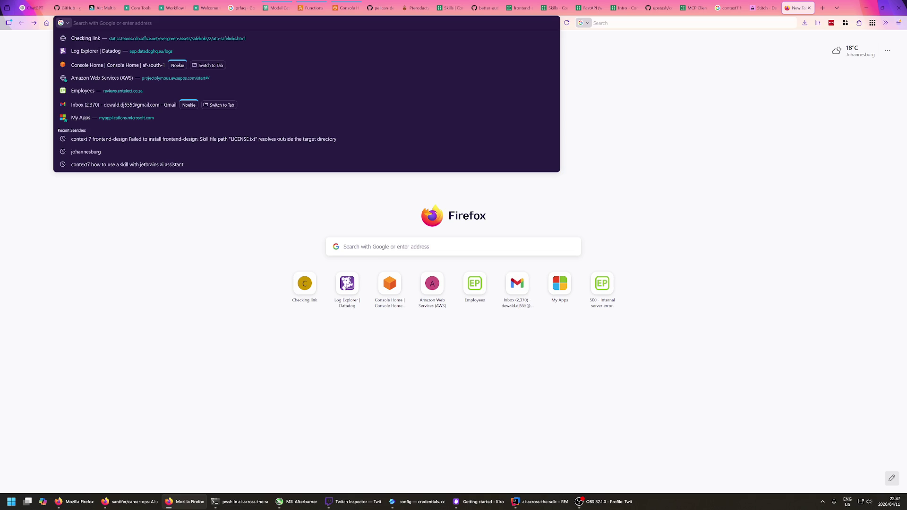
type("AIRIS")
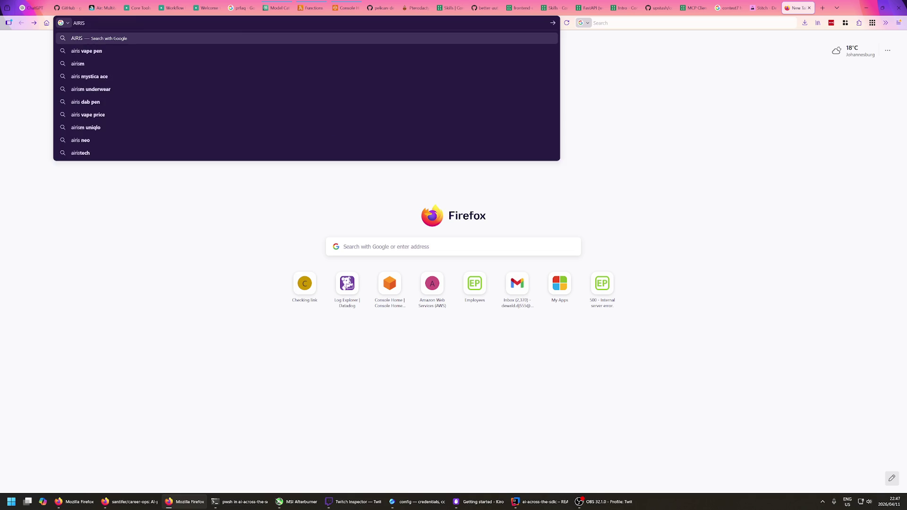
key("Return")
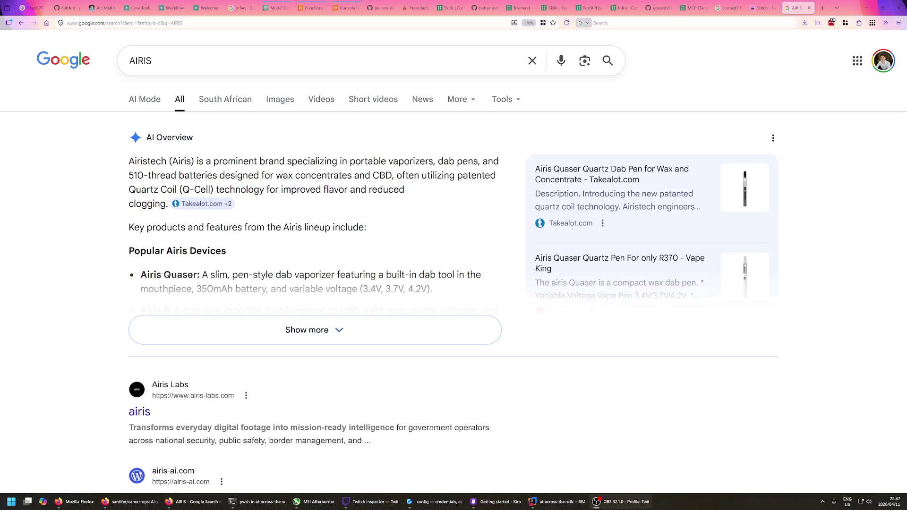
Step: Refine the Google query to 'AIRIS gateway' and go back to the Stitch tab
left_click(831, 168)
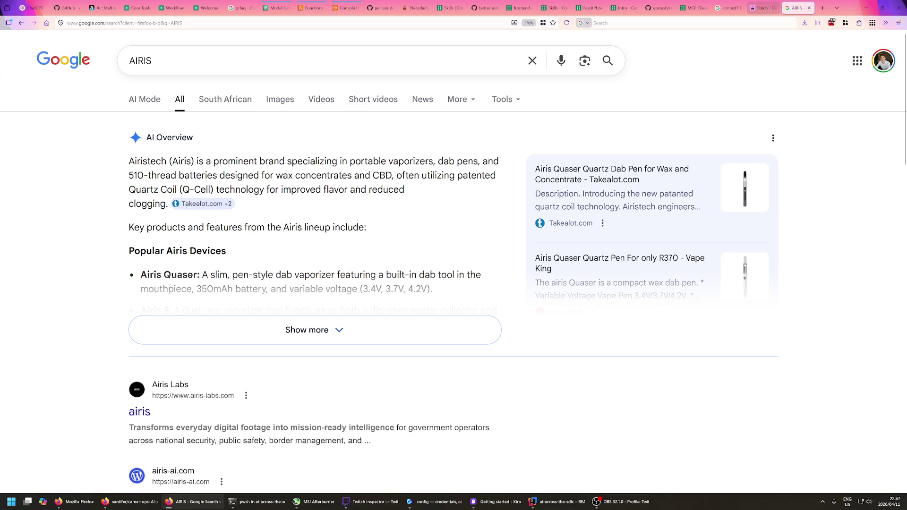
scroll(302, 233, "down", 3)
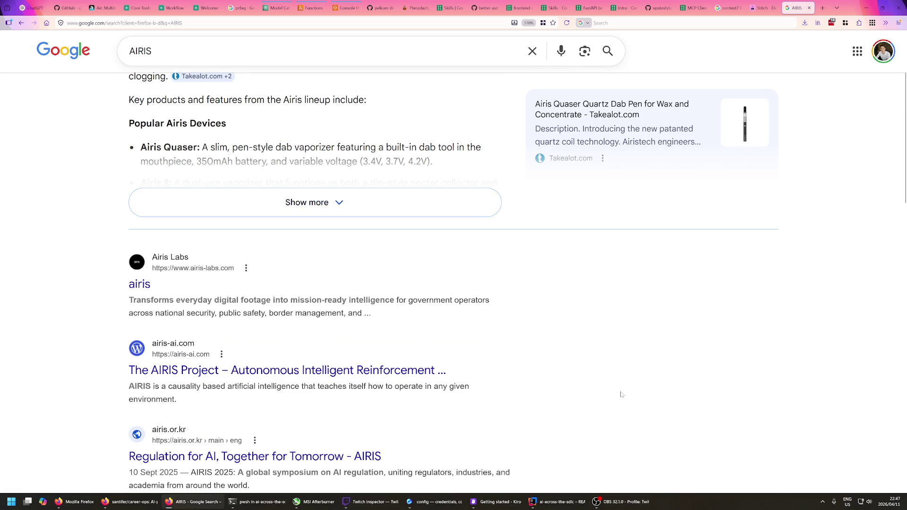
scroll(566, 347, "up", 3)
left_click(302, 61)
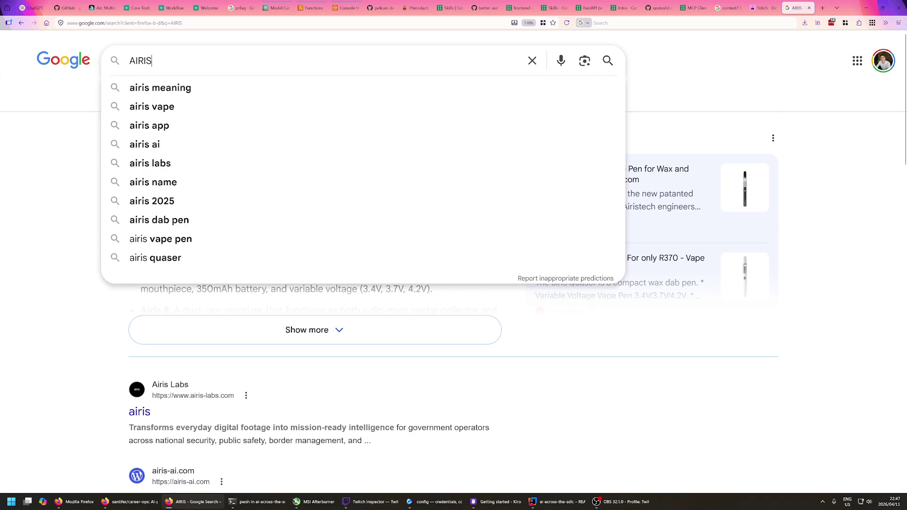
type("gateway")
key("Return")
left_click(761, 7)
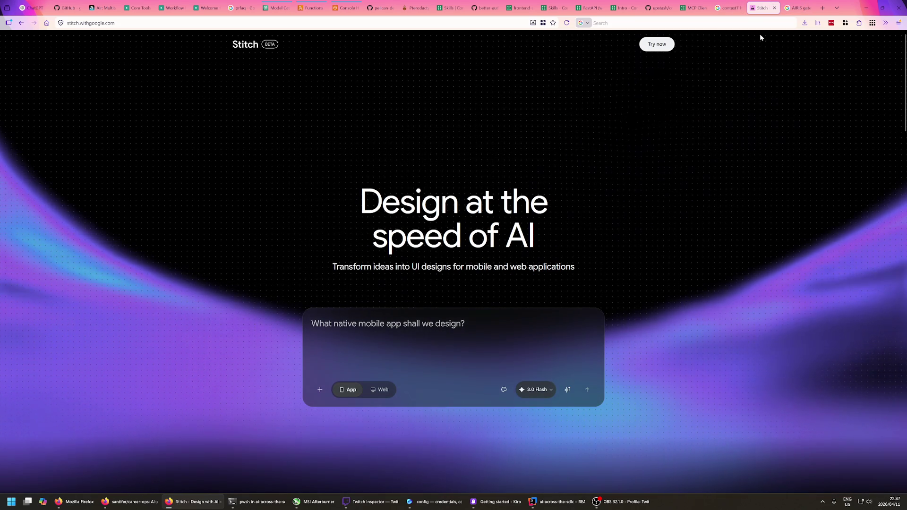
Step: Start typing 'twit' in a new tab's address bar, dismiss the suggestions, and glance at Stitch
left_click(825, 9)
type("twitch.tv/")
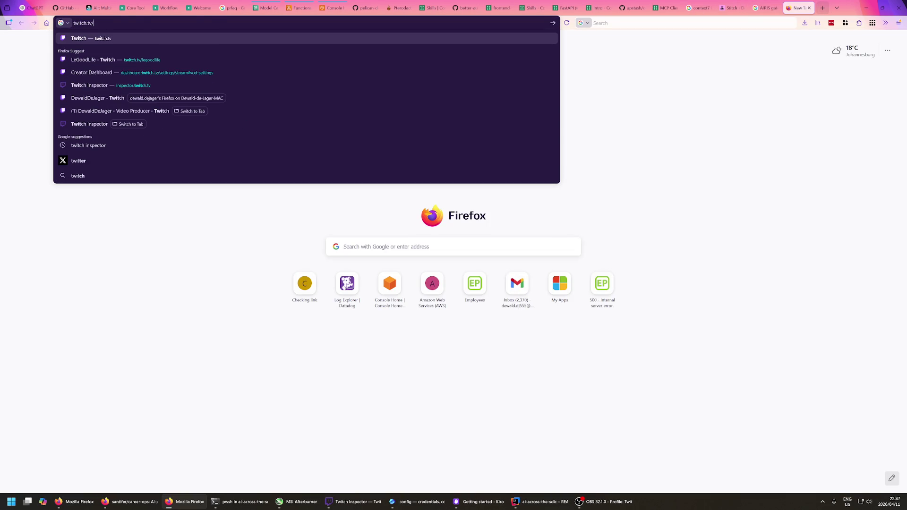
key("Down")
key("Down")
key("Up")
key("Up")
key("Up")
key("Escape")
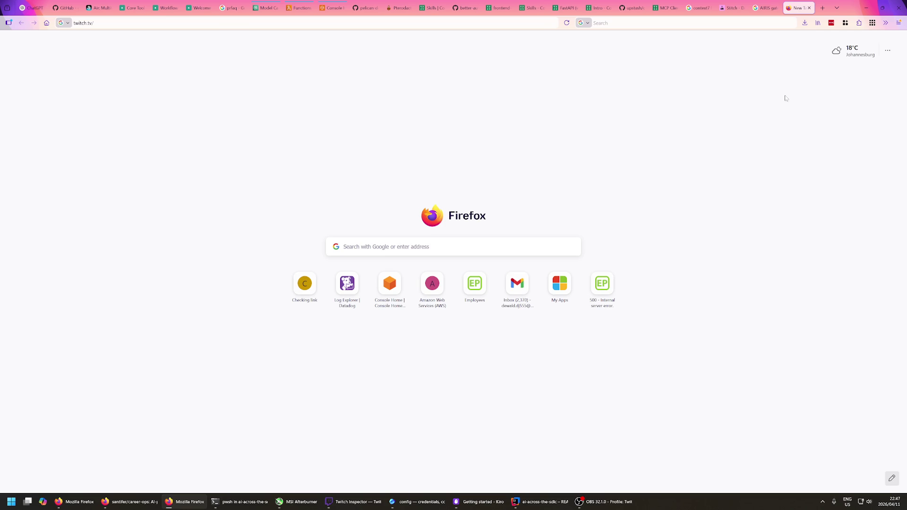
left_click(711, 6)
left_click(730, 7)
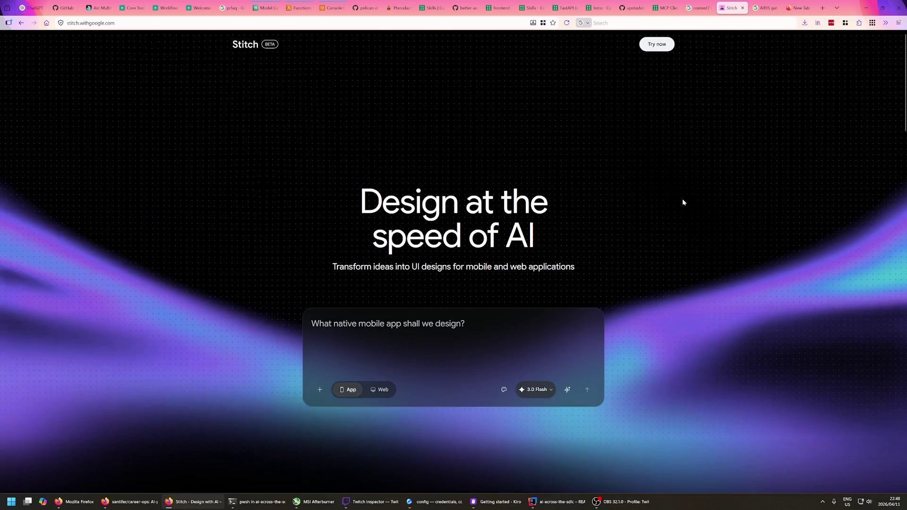
Step: Complete the Twitch channel address in the new tab and open the channel page
left_click(798, 7)
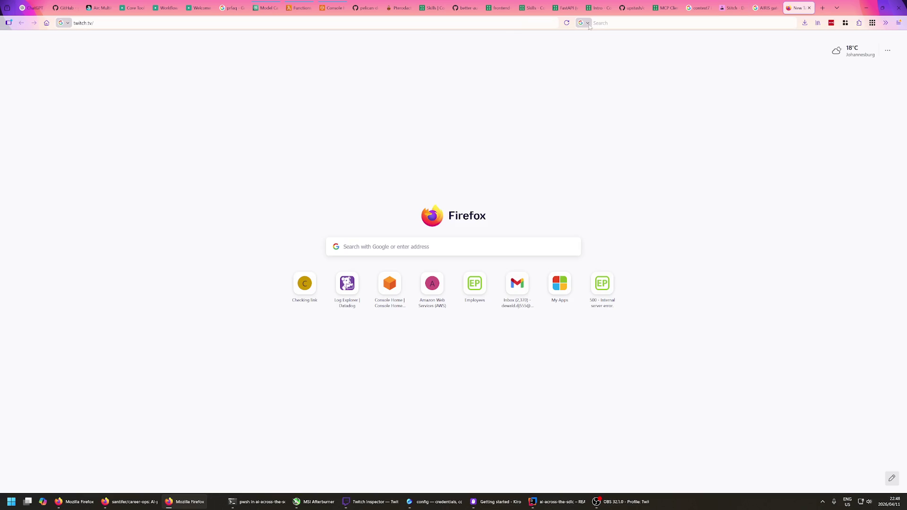
left_click(415, 23)
key("End")
type("dew")
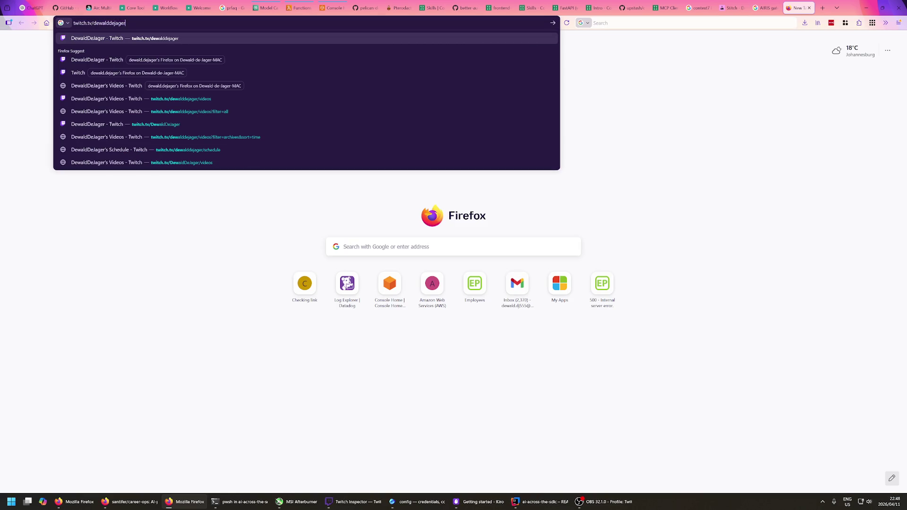
key("Return")
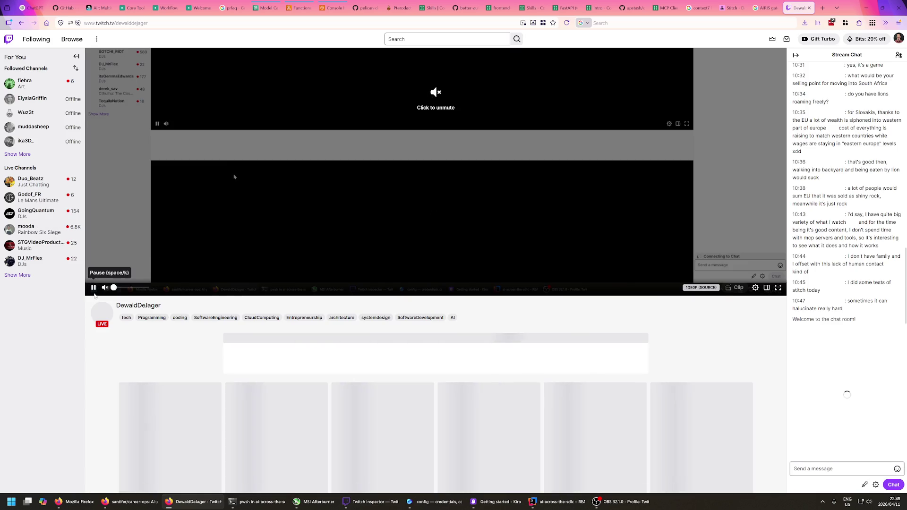
Step: Pause the Twitch stream, scroll the channel page, and close the Twitch tab
left_click(93, 287)
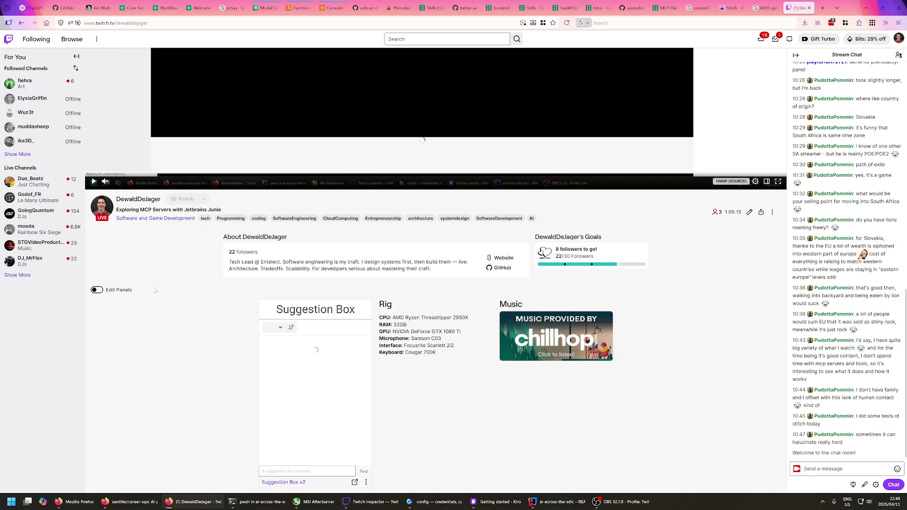
scroll(205, 278, "down", 3)
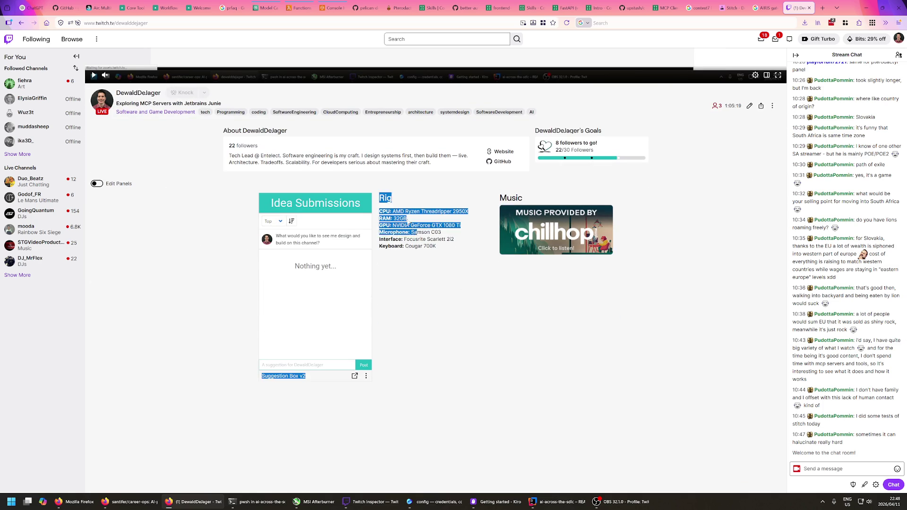
scroll(264, 262, "up", 2)
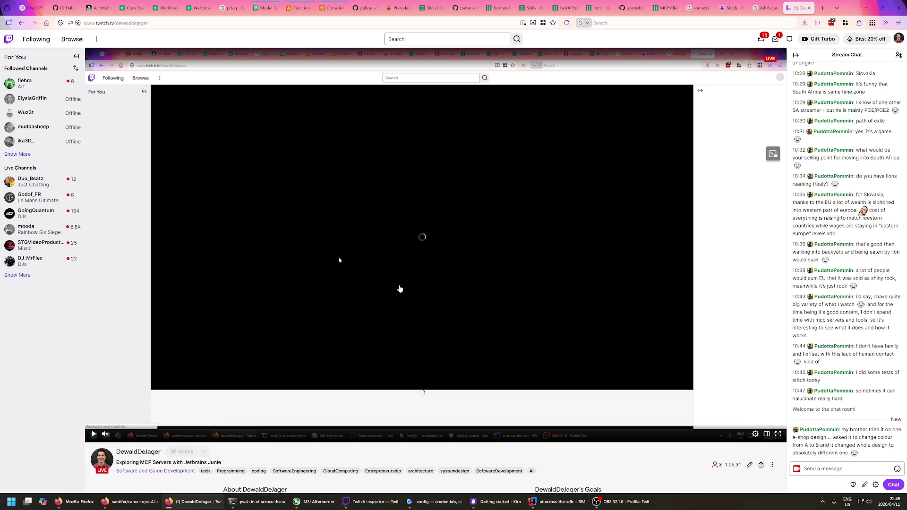
left_click(808, 8)
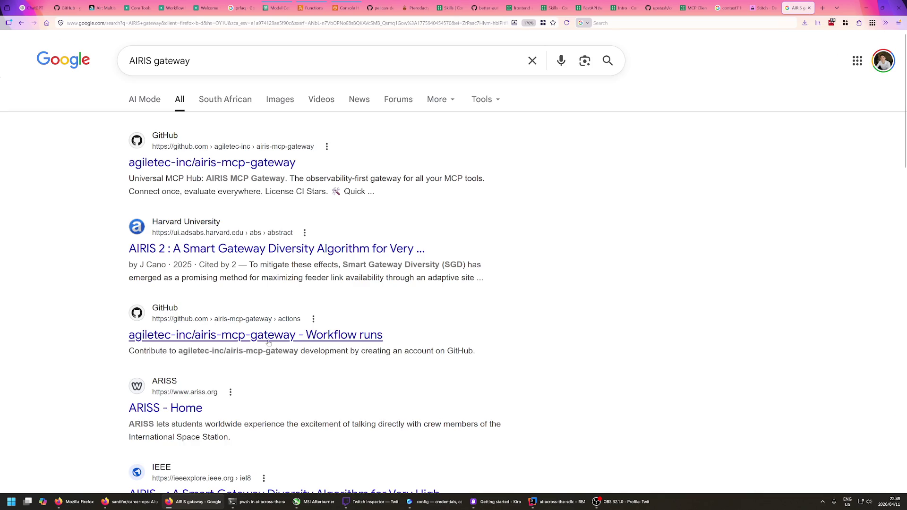
Step: Open the agiletec-inc/airis-mcp-gateway result in a background tab and cycle through the Context7 tabs to Stitch
right_click(231, 165)
left_click(246, 171)
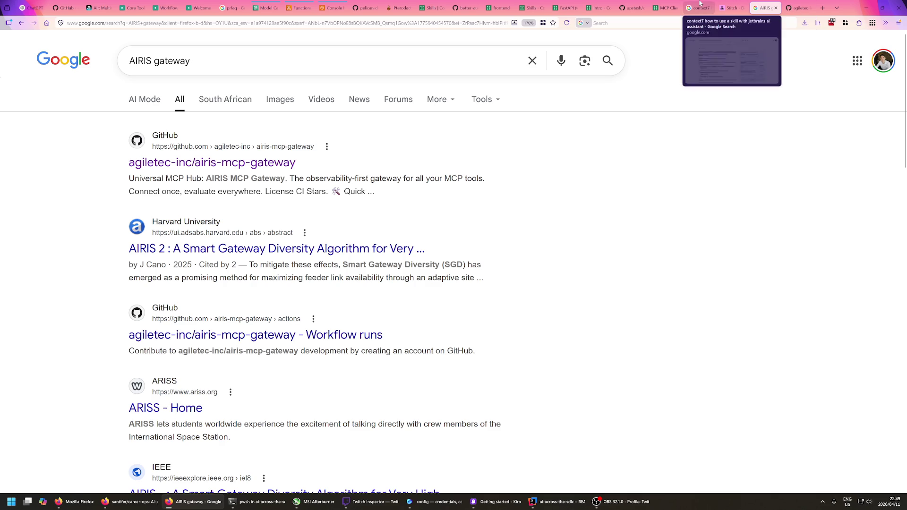
left_click(668, 2)
left_click(643, 4)
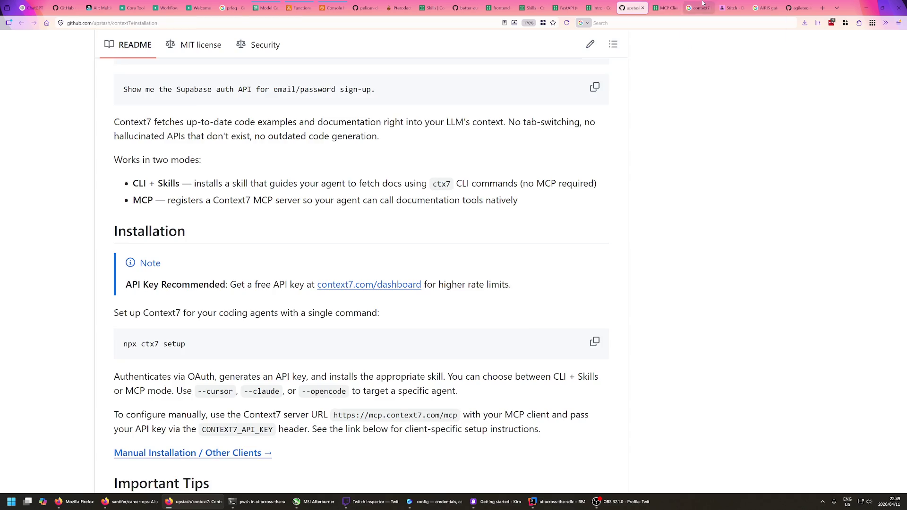
left_click(698, 6)
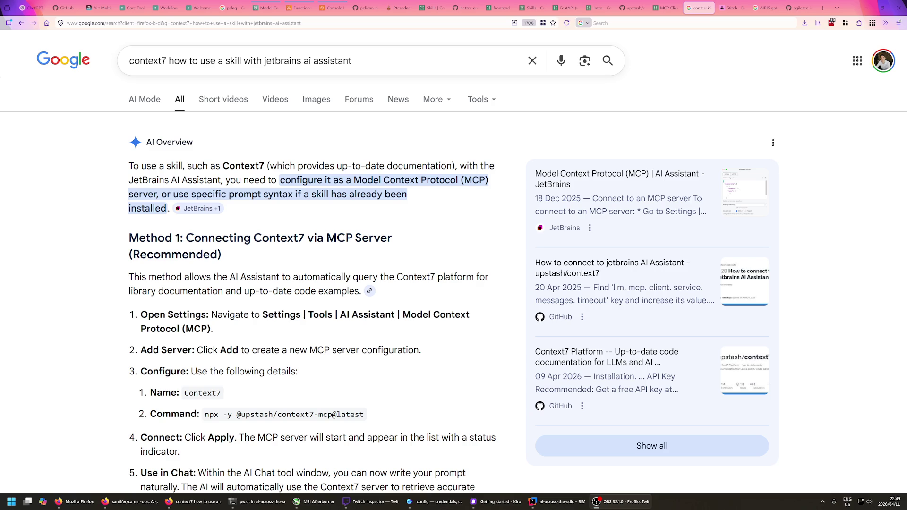
key("ctrl+Tab")
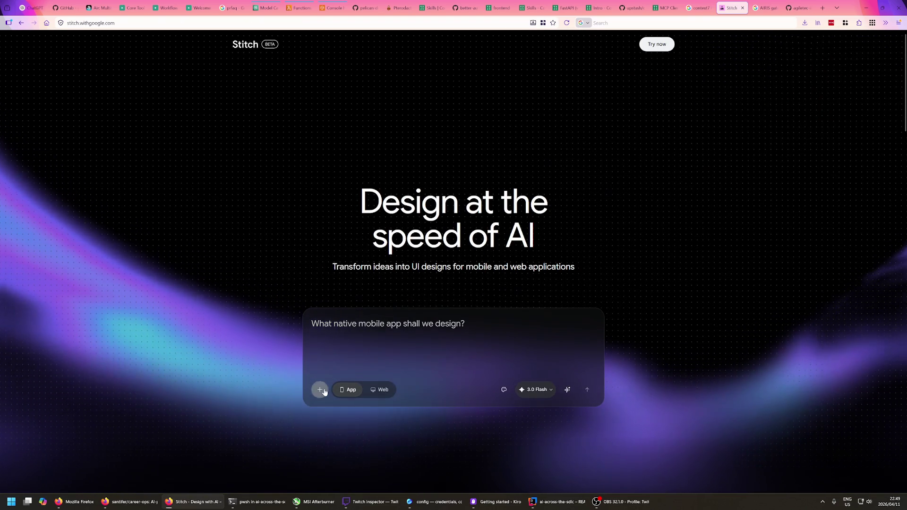
Step: Target web in the Stitch prompt and switch the generation mode from 3.0 Flash to Ideate
left_click(320, 390)
left_click(338, 347)
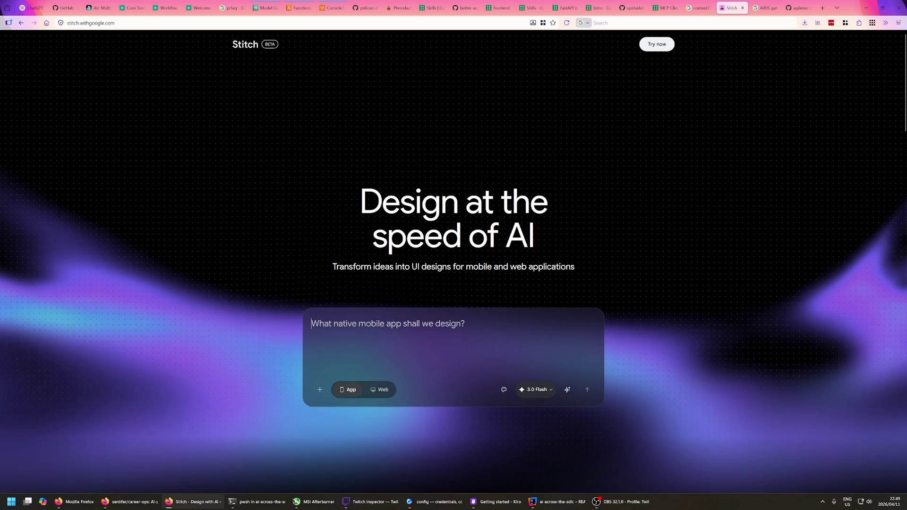
left_click(320, 390)
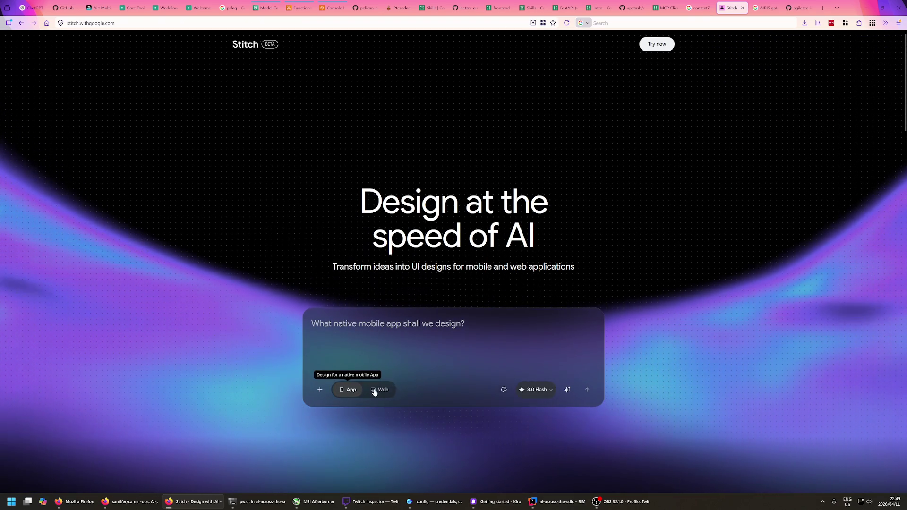
left_click(381, 390)
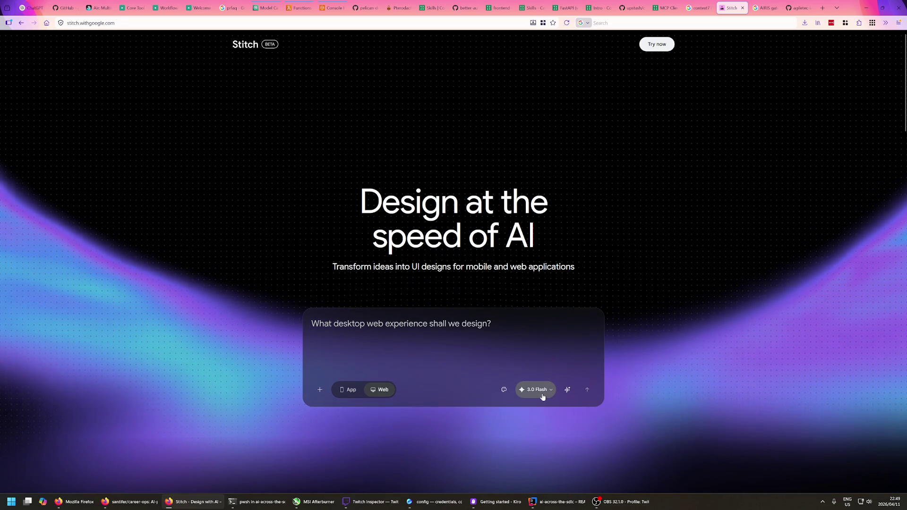
left_click(542, 397)
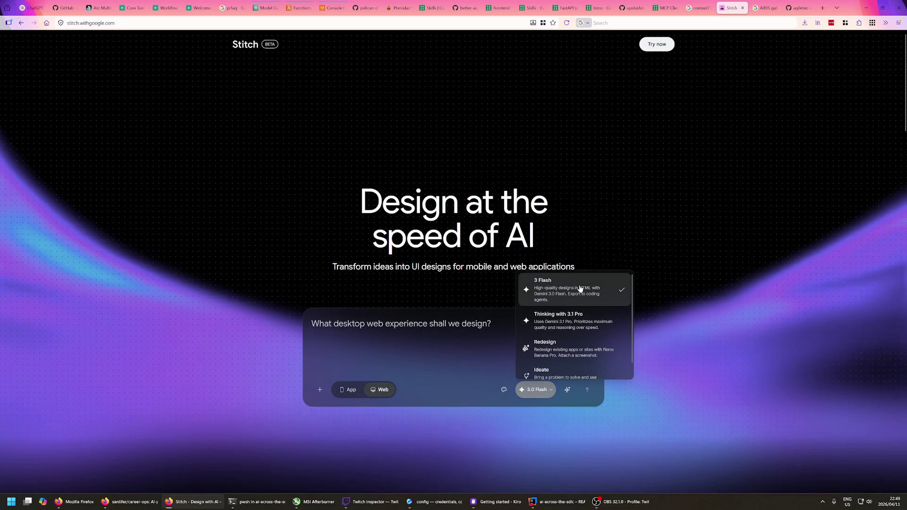
scroll(577, 322, "down", 1)
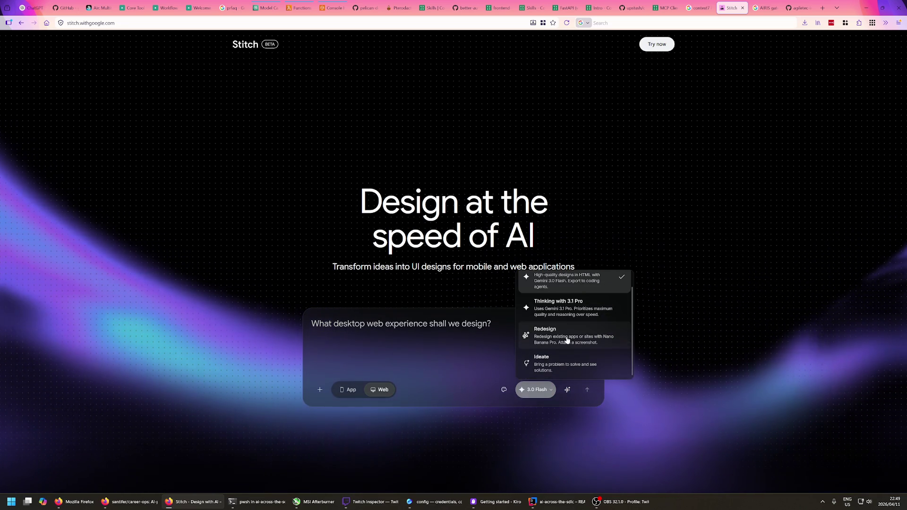
left_click(562, 364)
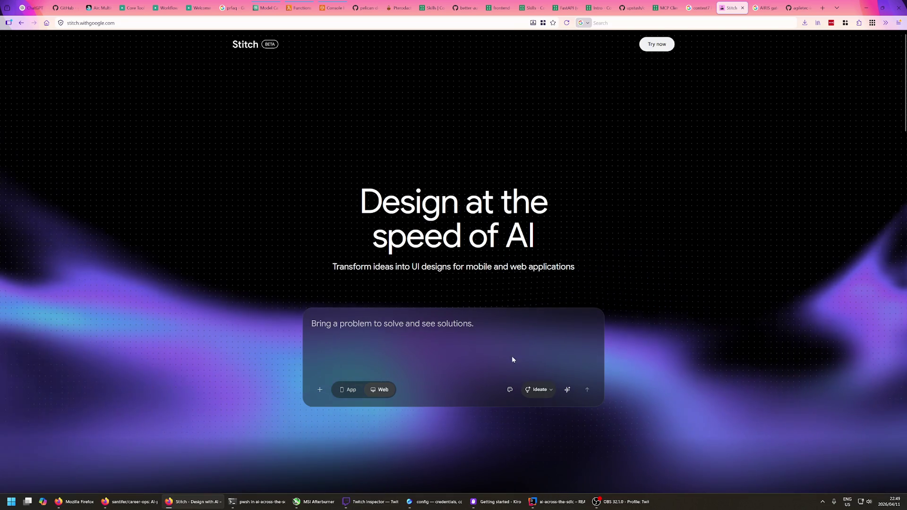
left_click(539, 389)
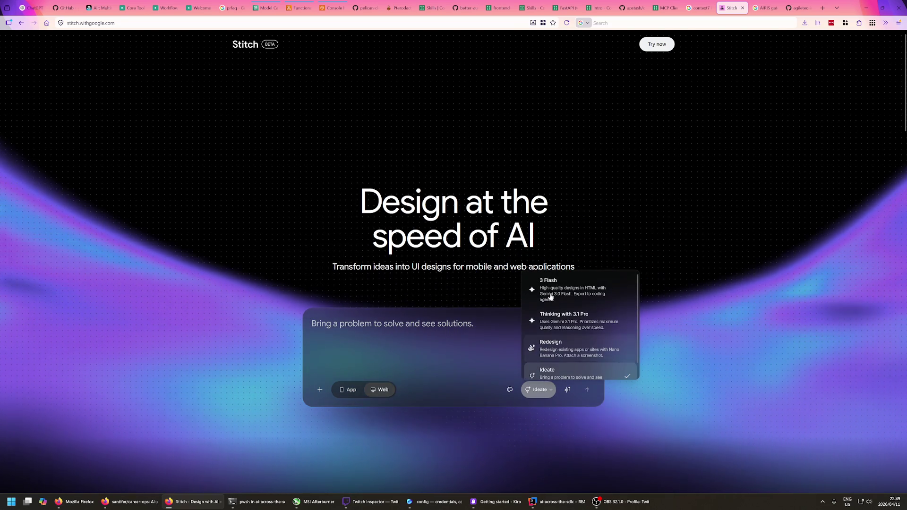
left_click(392, 326)
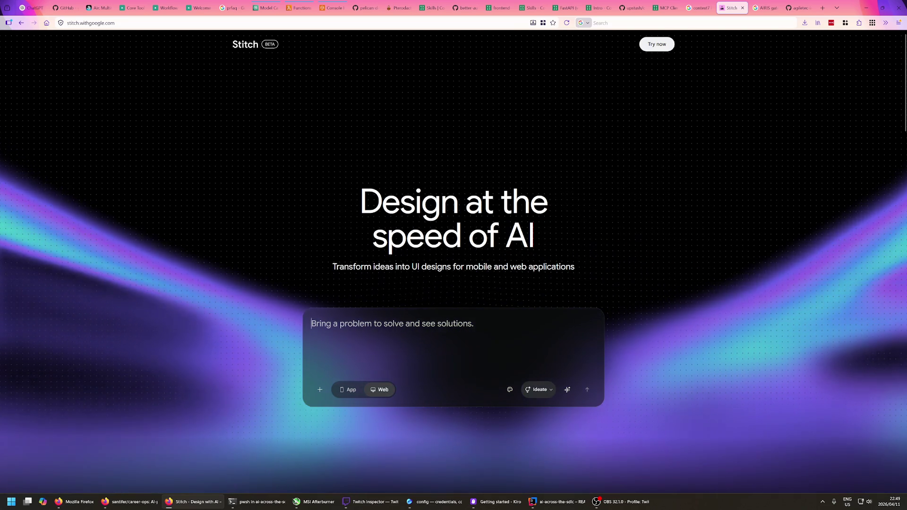
Step: Write the prompt asking for design ideas for Twitch starting-soon, be-right-back and thank-you scenes
type("I")
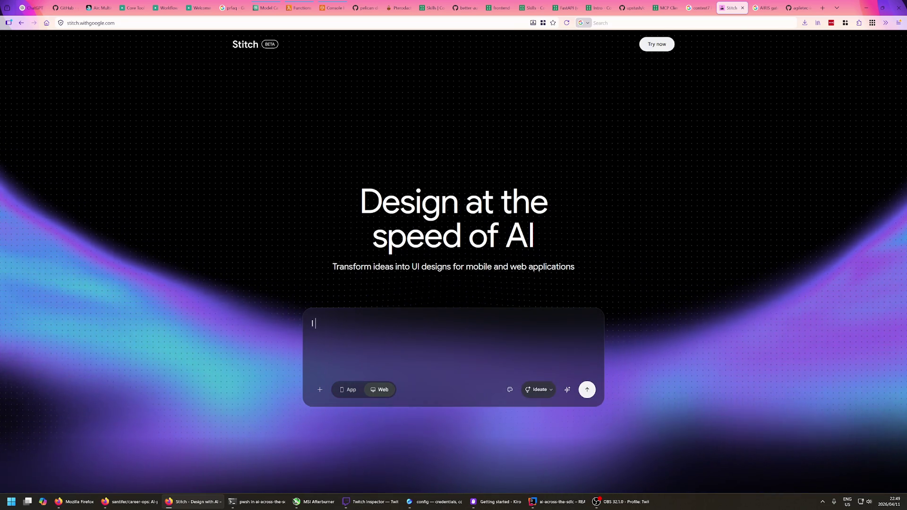
type(" have started ")
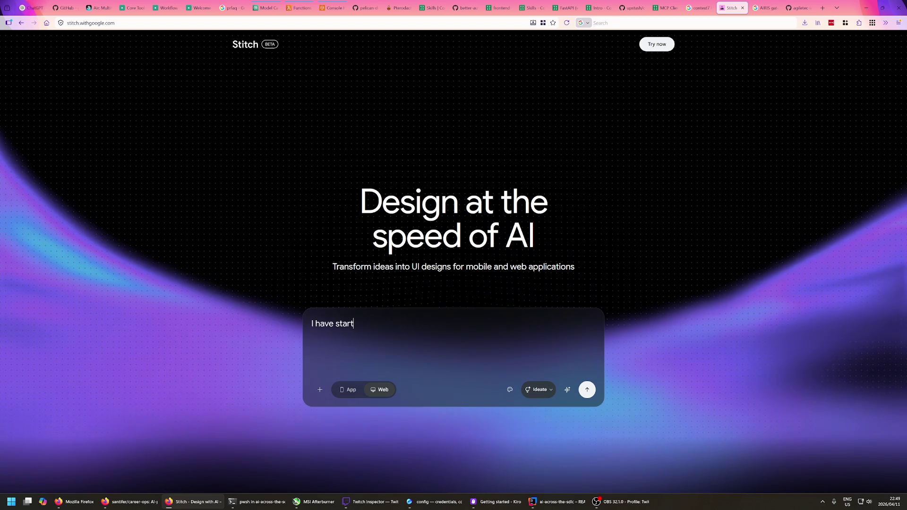
type("streami")
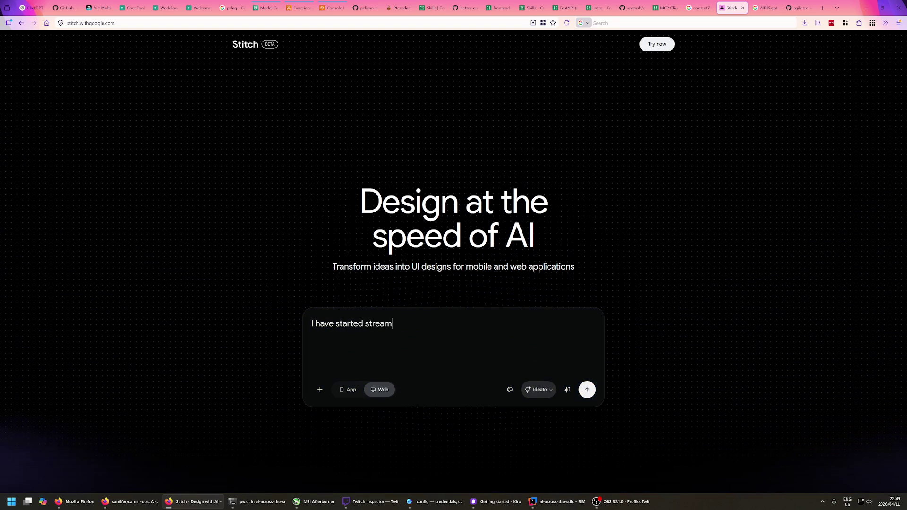
type("ng on Twitch and I do ")
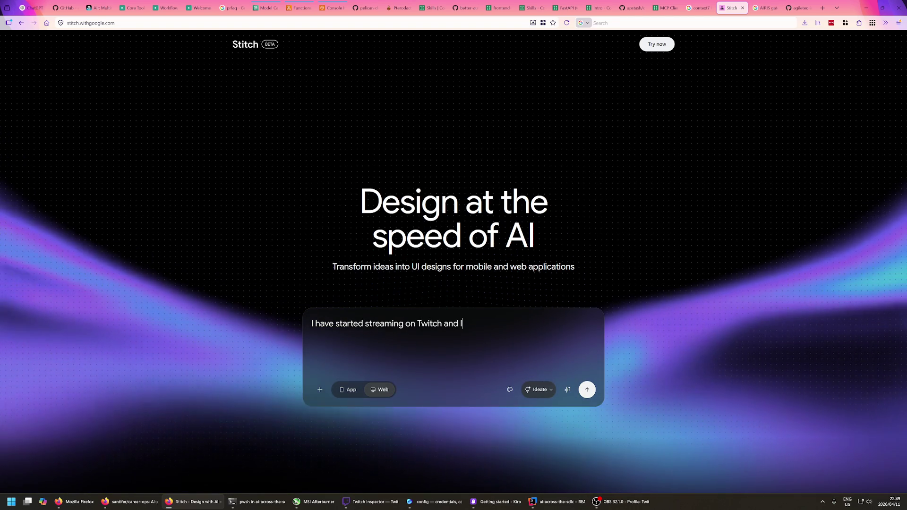
type("not have designs")
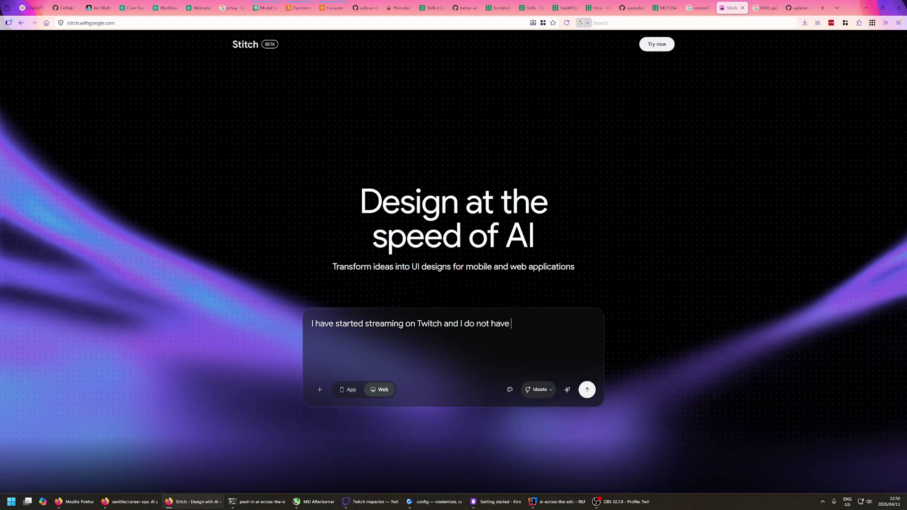
type(" for s")
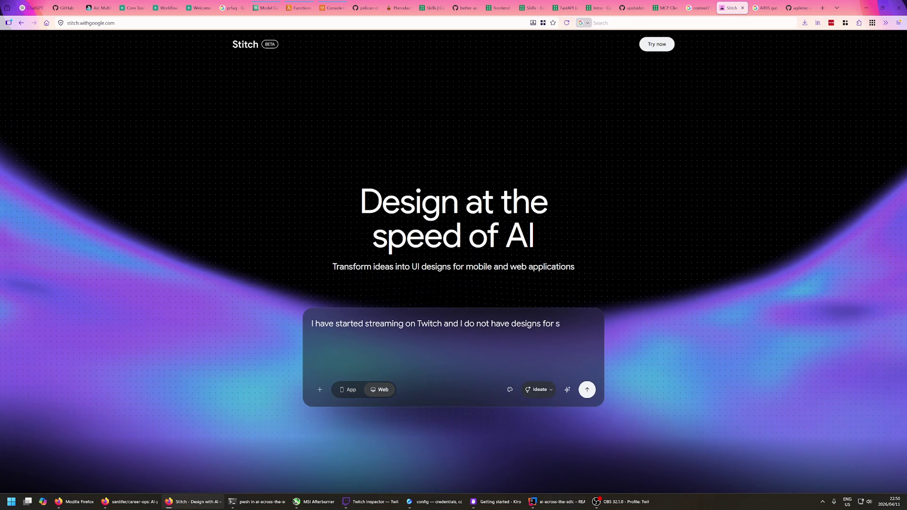
type("cenes to t")
key("BackSpace")
type("sh")
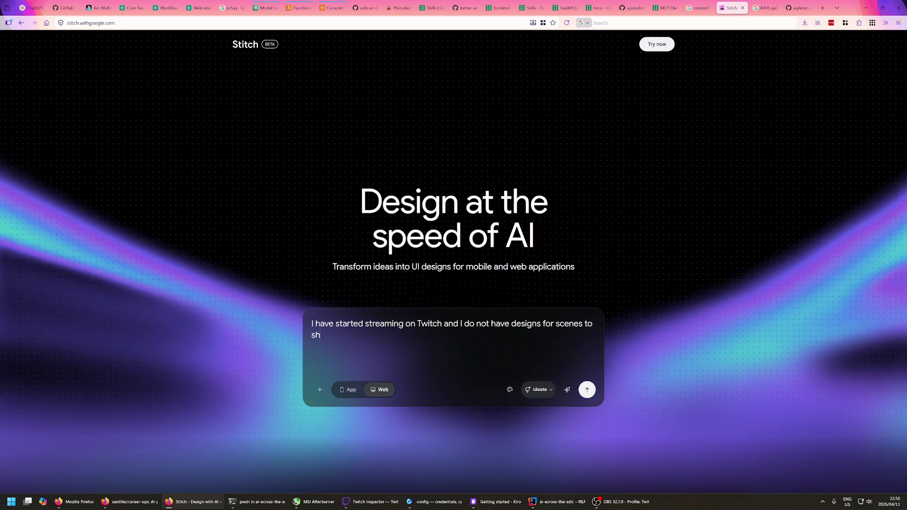
type("vi")
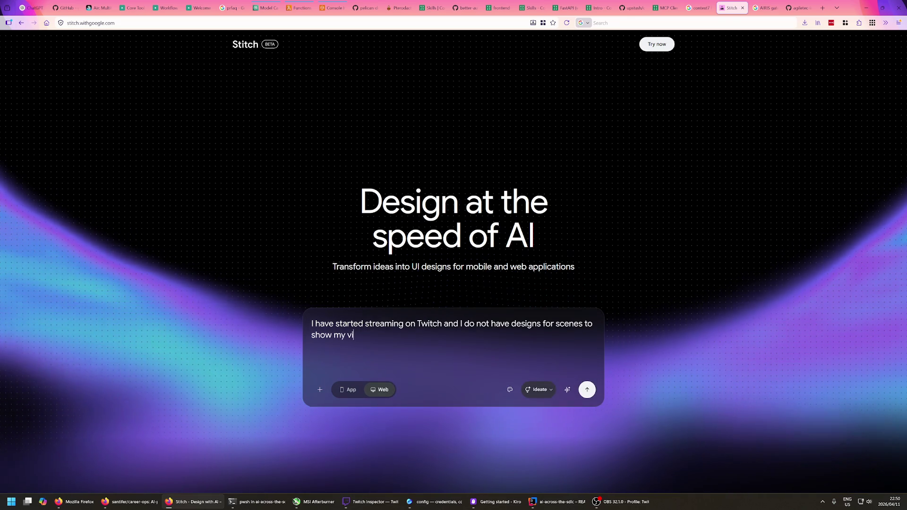
type("ers that I am")
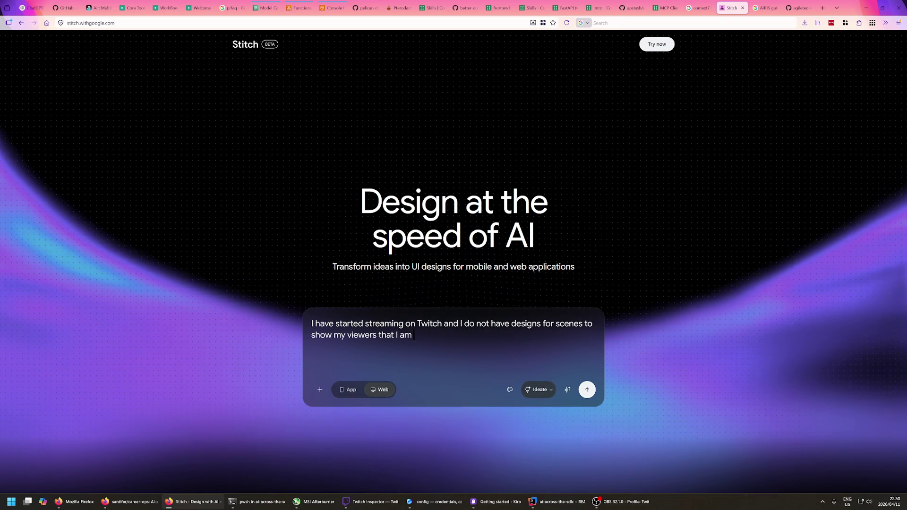
type("going to start")
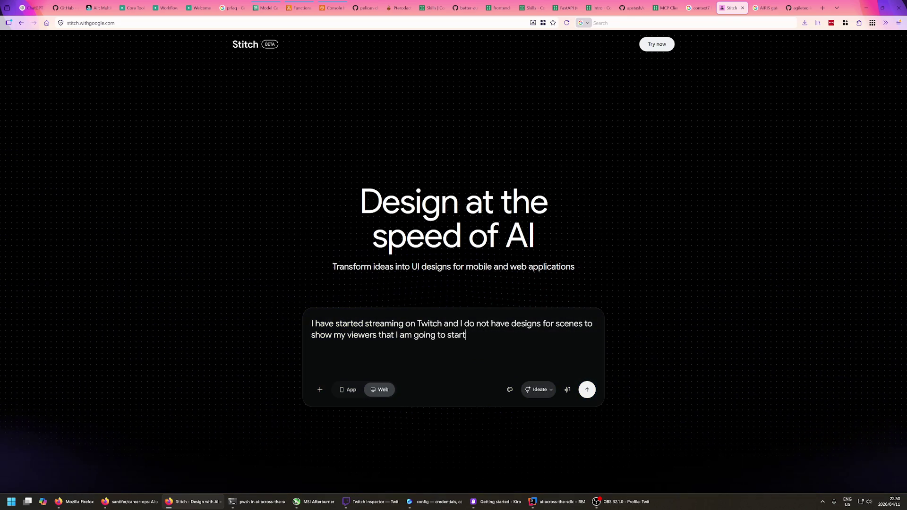
type("stream,")
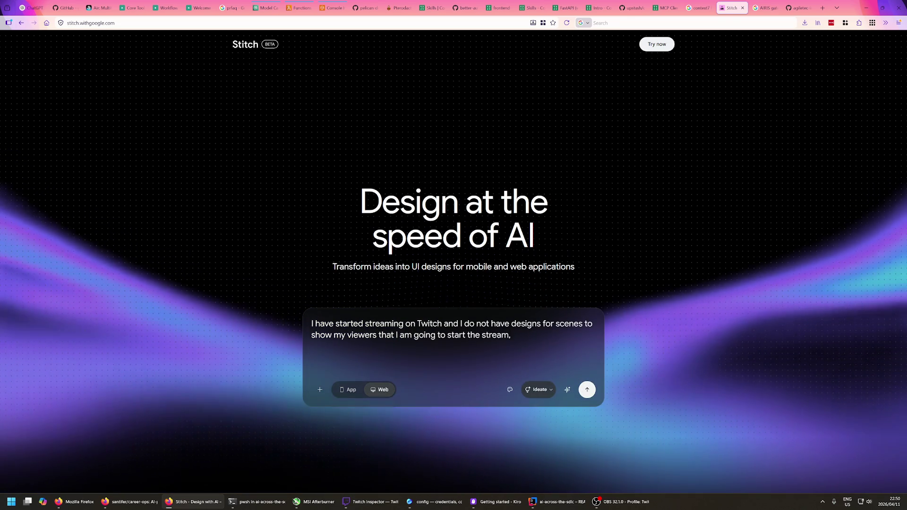
type("n, that I'll be right back")
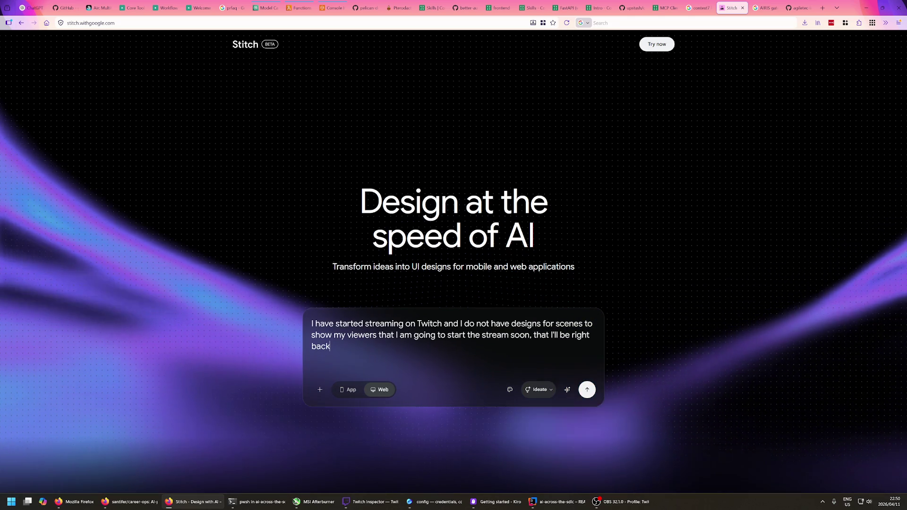
type("or to say tha")
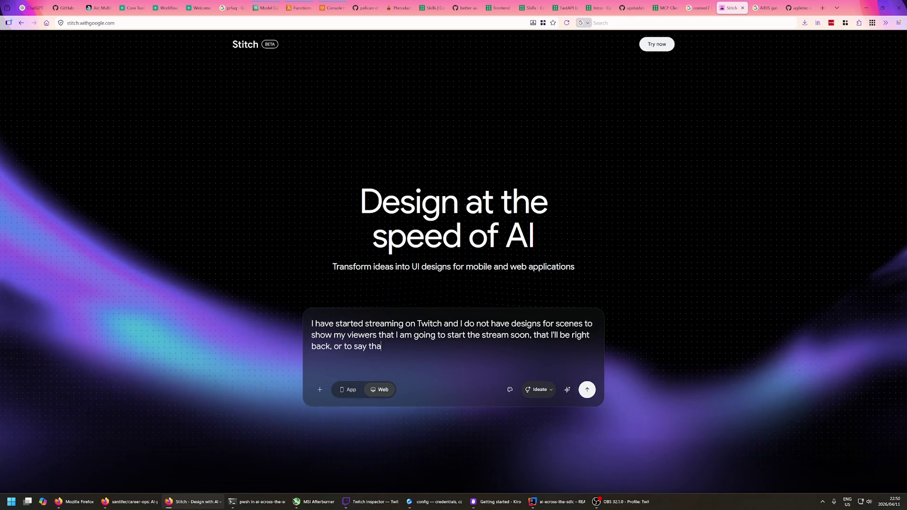
key("BackSpace")
key("BackSpace")
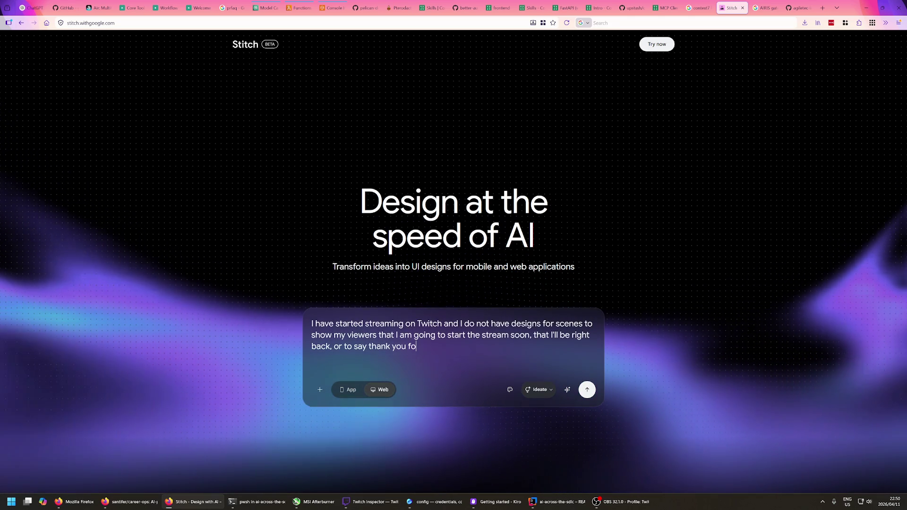
type("ing a stream. ")
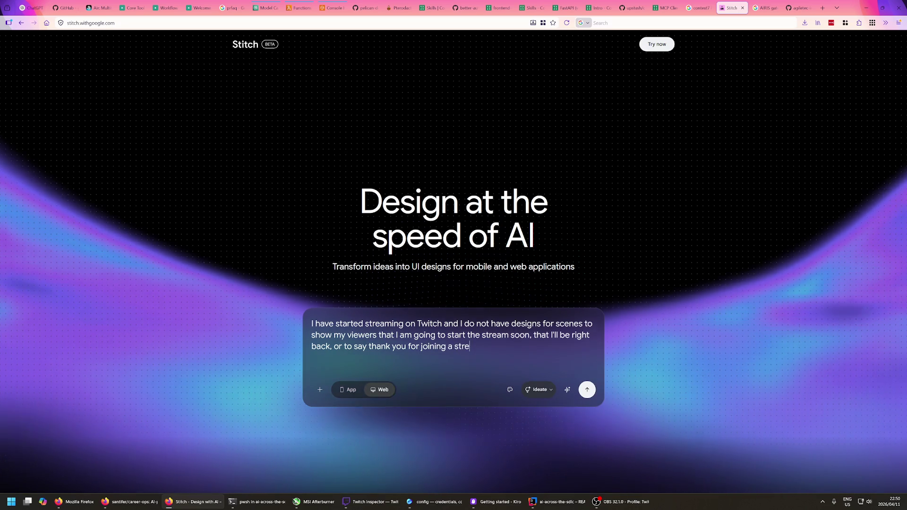
type("Can y")
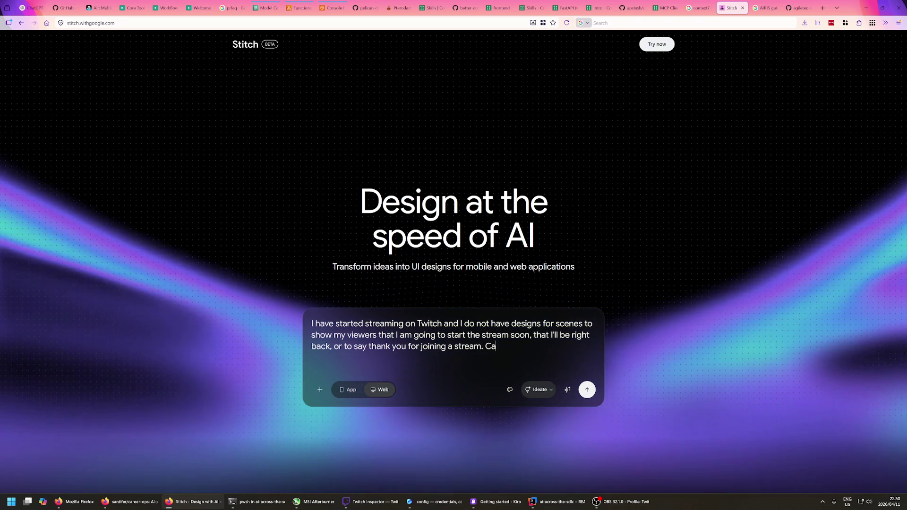
type("ou help me come up with ide")
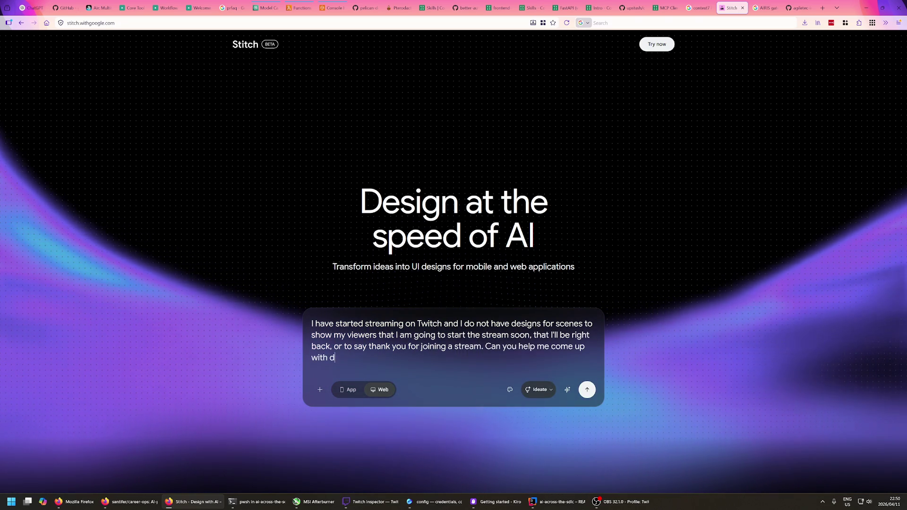
type("as fo")
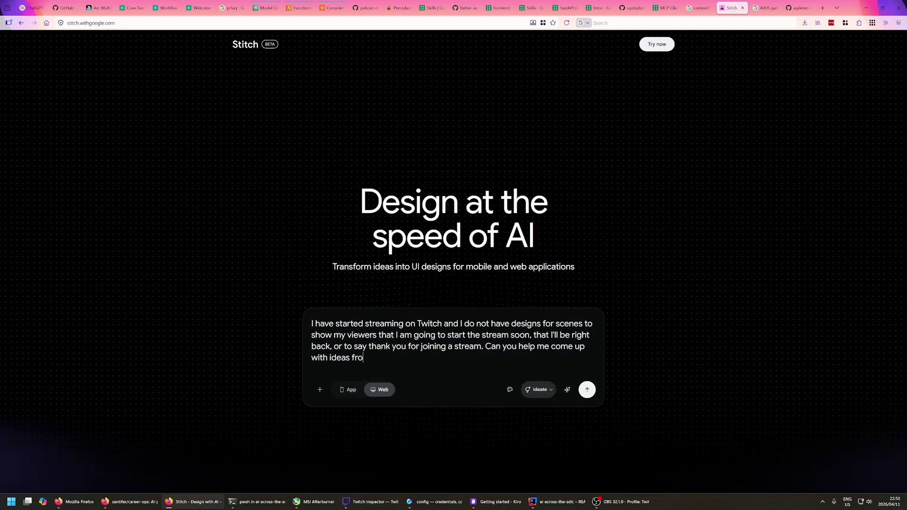
type("r designs for these")
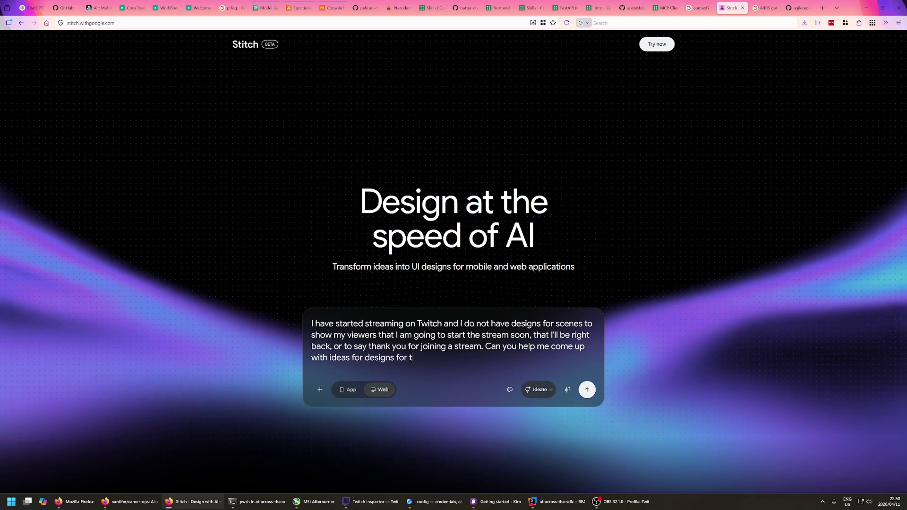
type(" scenes?")
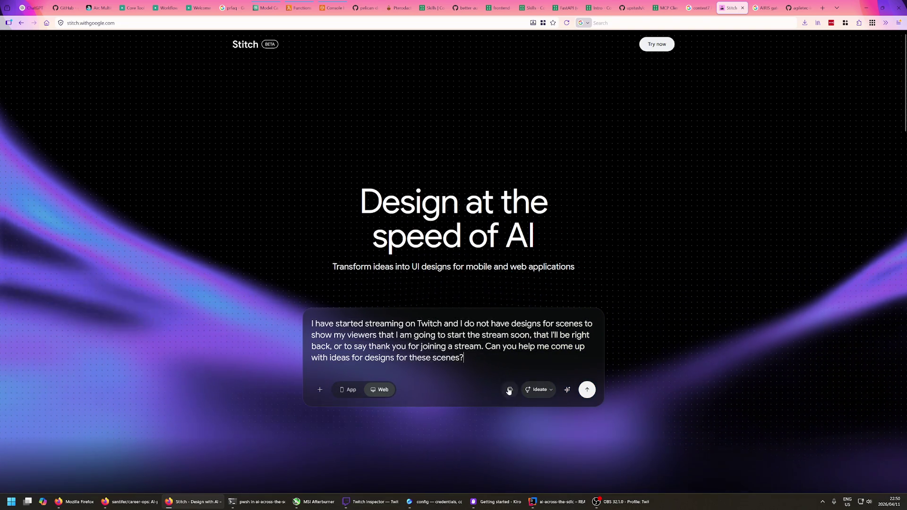
left_click(510, 389)
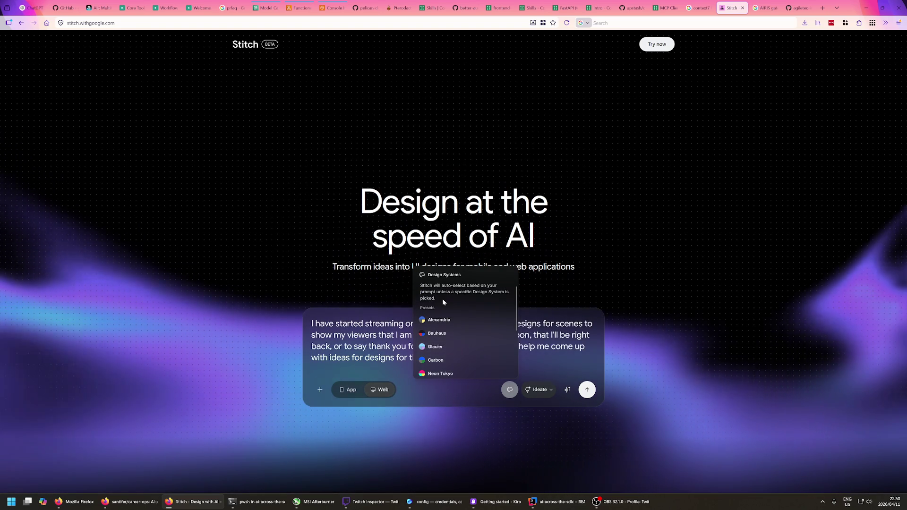
Step: Close the Design Systems presets without choosing one and launch Live Mode with the prompt
scroll(450, 324, "down", 2)
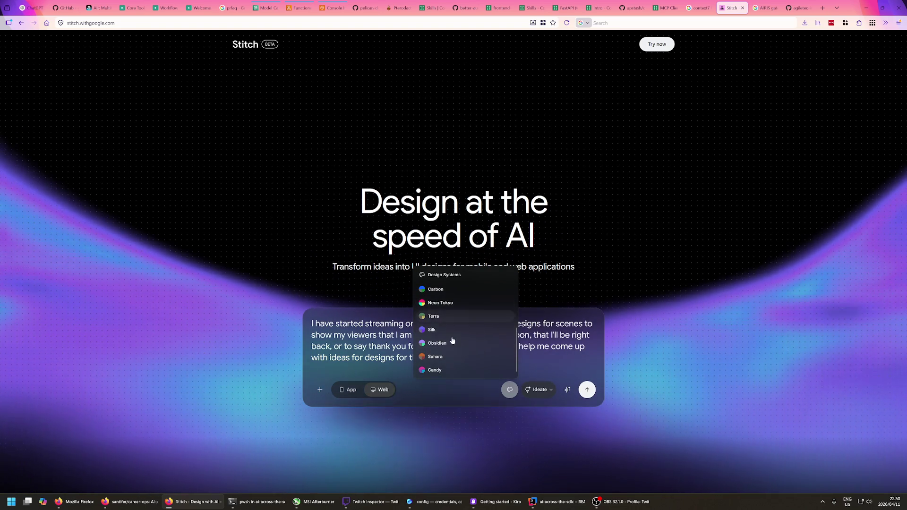
scroll(457, 366, "up", 2)
left_click(468, 409)
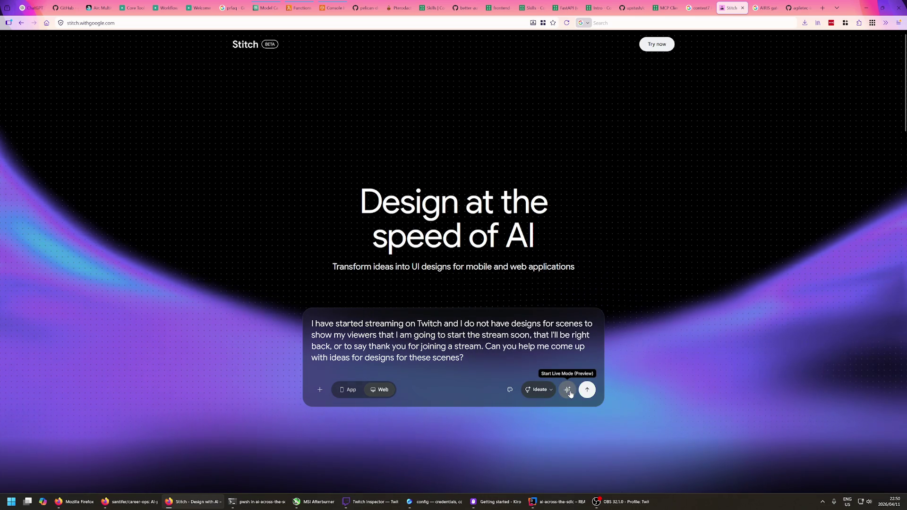
left_click(568, 392)
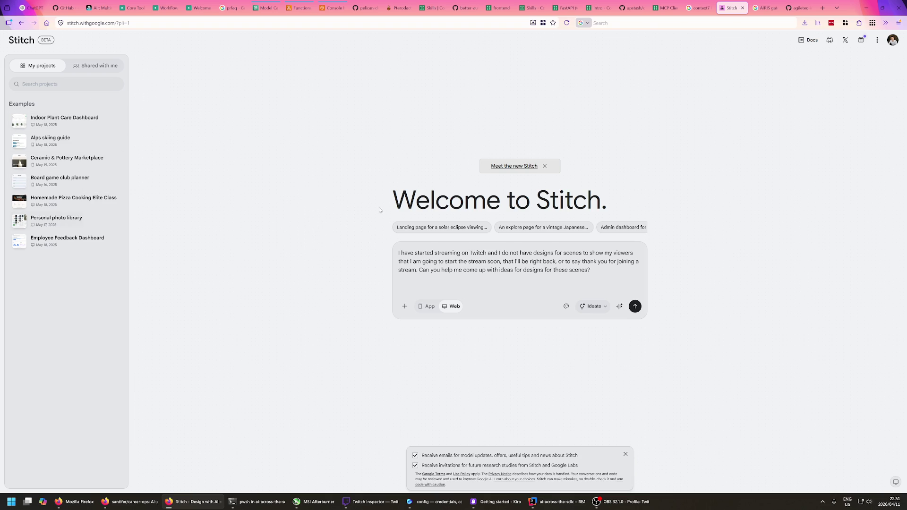
Step: Dismiss the email and research consent notice and read the reply's opening paragraph
left_click(625, 455)
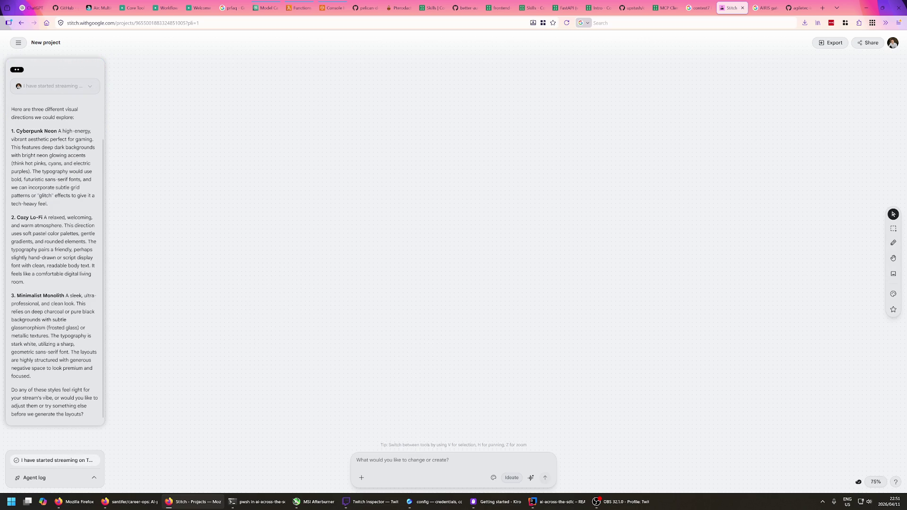
triple_click(48, 117)
left_click(48, 117)
double_click(48, 117)
triple_click(47, 116)
left_click(47, 116)
Step: Expand and collapse the original request, then read the Minimalist Monolith description
left_click(69, 88)
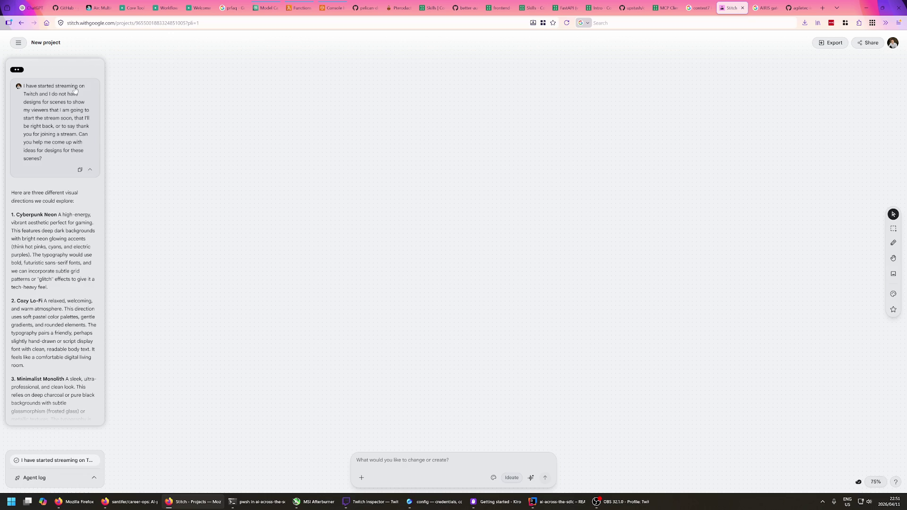
left_click(90, 169)
left_click_drag(47, 351, 93, 368)
left_click(61, 377)
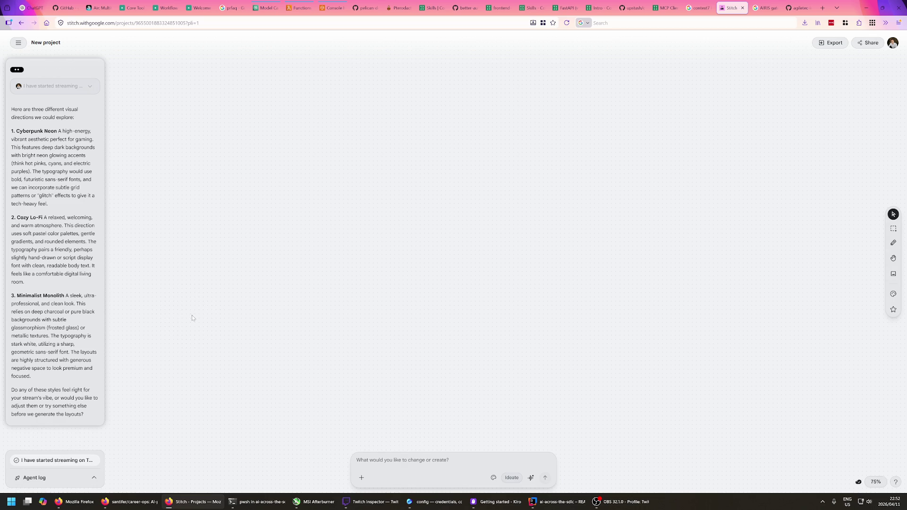
Step: Reply choosing the Minimalist Monolith style for your own software-engineering leader brand and send it
type("I really like the third one, the minimalist as it gives a professional feel and")
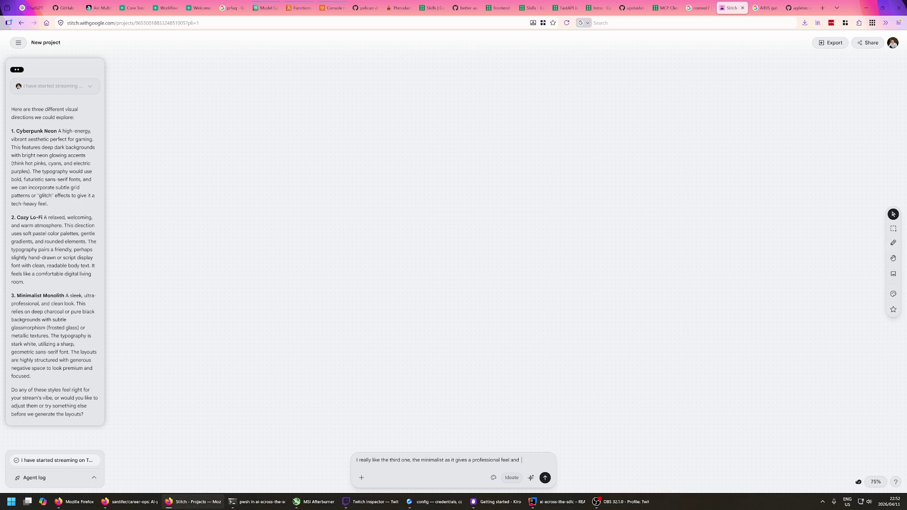
type("anchor my")
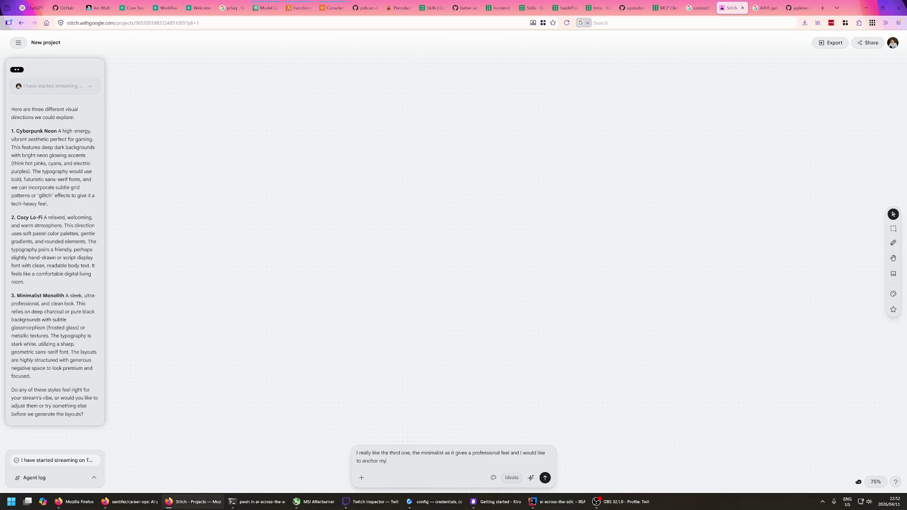
left_click(59, 413)
key("BackSpace")
key("BackSpace")
key("BackSpace")
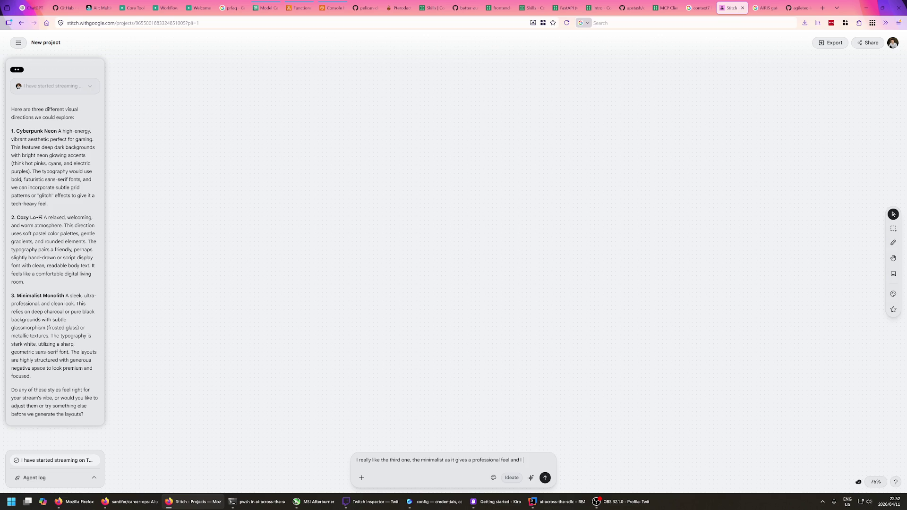
type("ng my w")
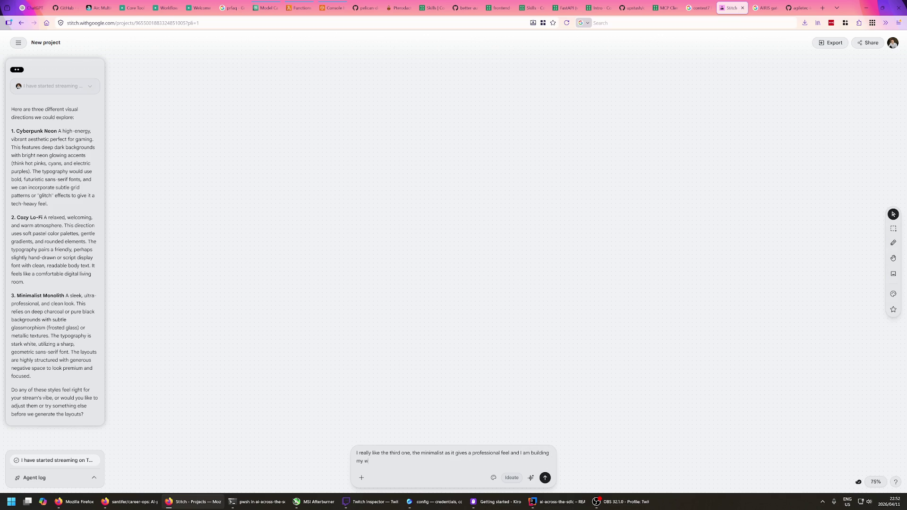
key("BackSpace")
type("own")
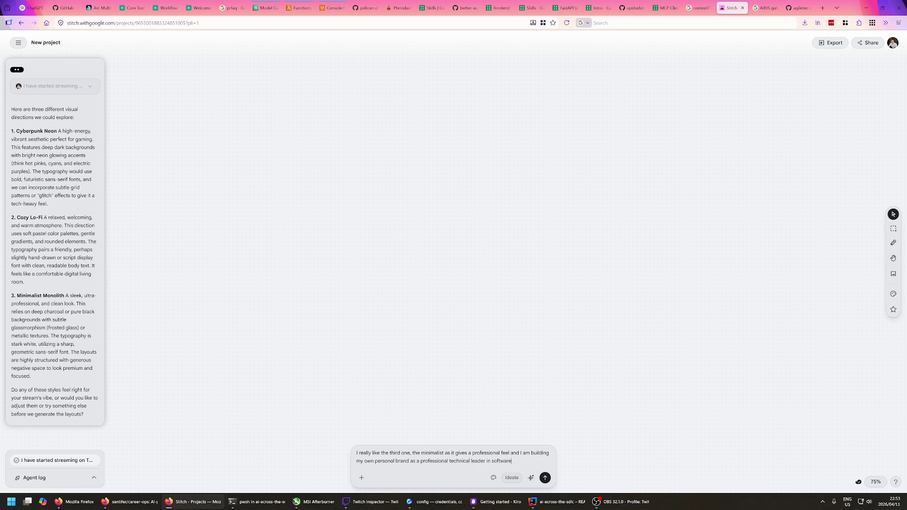
type("ineering.")
key("Return")
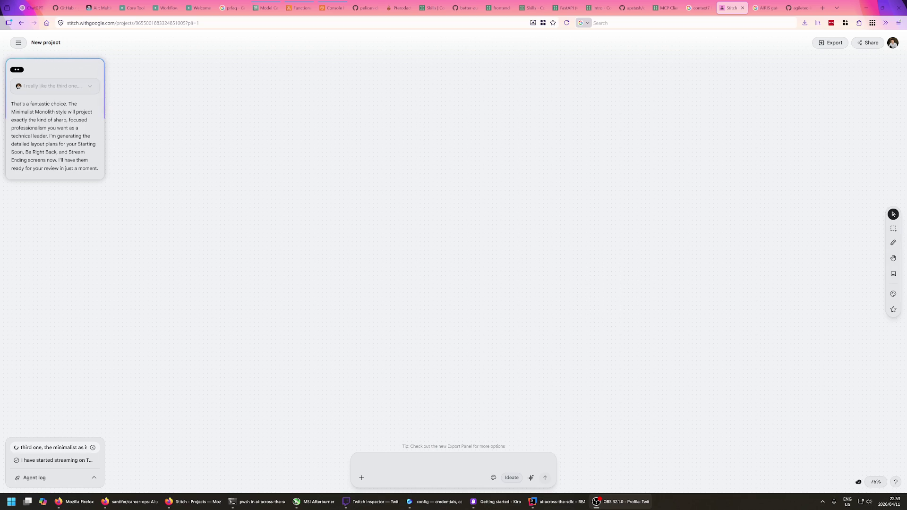
Step: Wait for the Minimalist Technical Leader PRD card to finish generating and select it
key("alt+Tab")
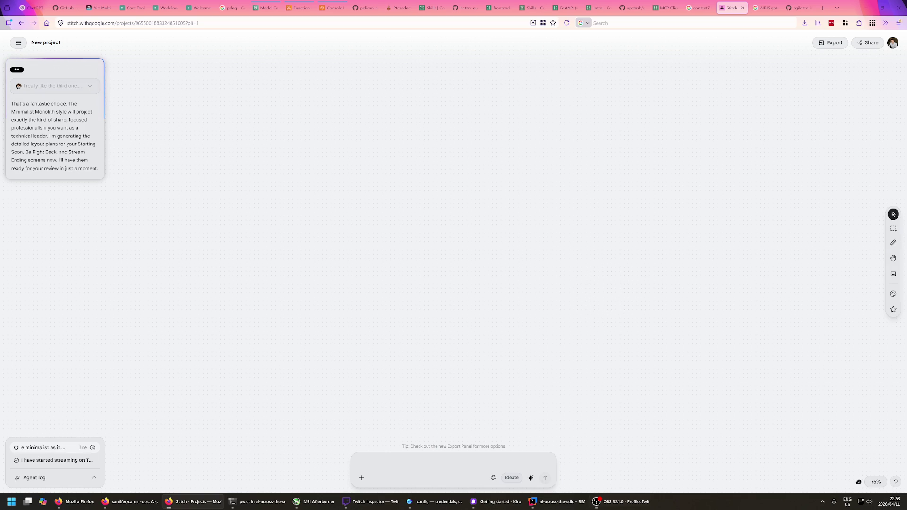
left_click_drag(33, 112, 55, 120)
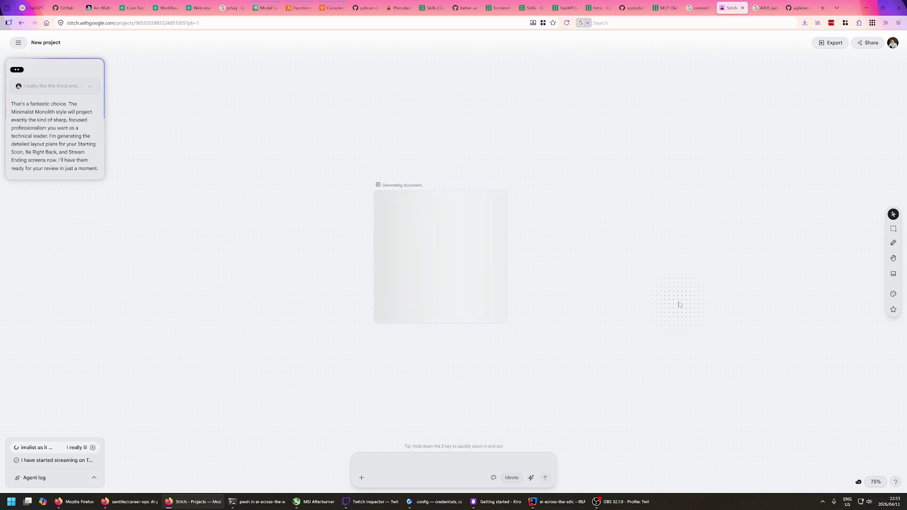
left_click(440, 196)
left_click(317, 241)
left_click(418, 199)
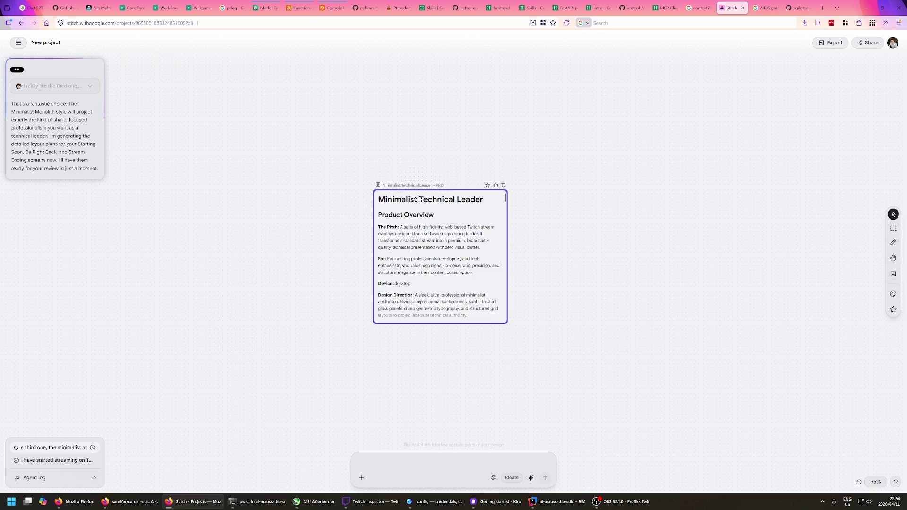
scroll(453, 252, "down", 1)
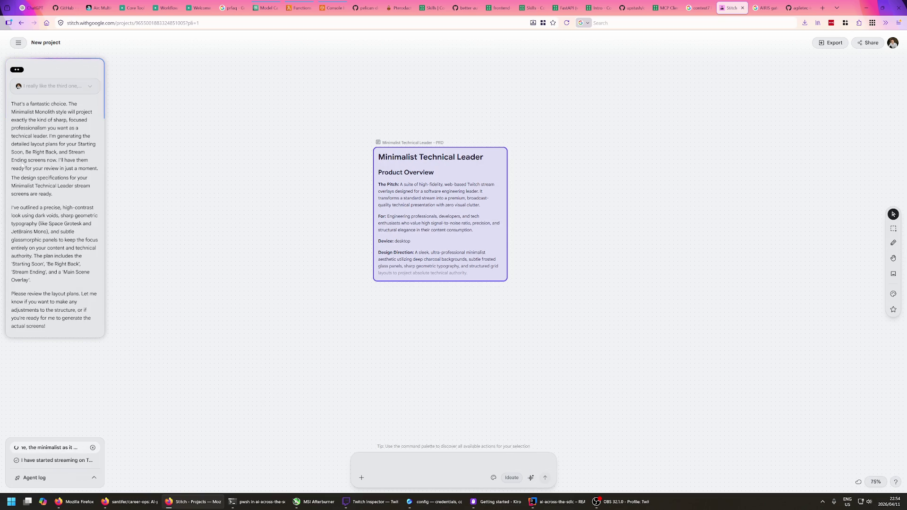
Step: Read the reply's planned scenes and layout review request, then deselect the PRD
left_click_drag(38, 207, 79, 233)
left_click(28, 208)
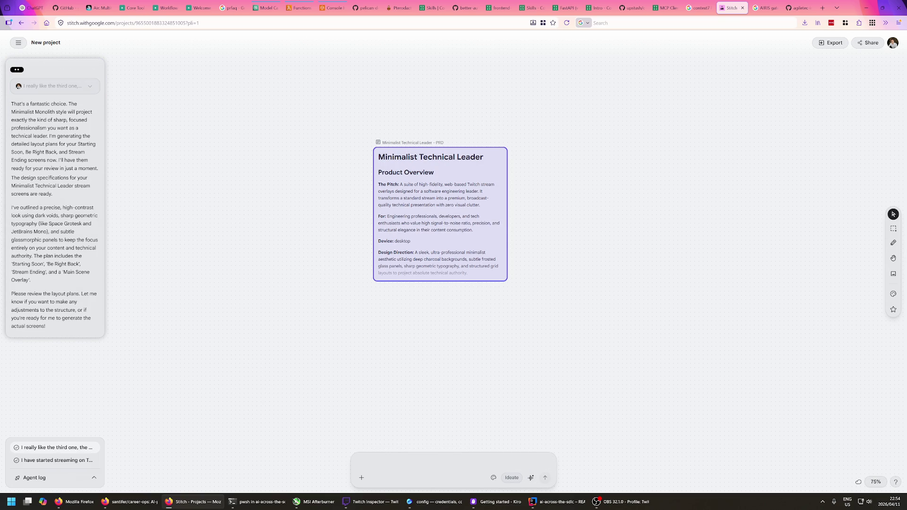
mouse_move(12, 247)
left_mouse_down()
mouse_move(54, 272)
mouse_move(58, 302)
left_mouse_up()
left_click(54, 272)
left_click(58, 302)
left_click_drag(52, 326, 47, 318)
left_click(364, 441)
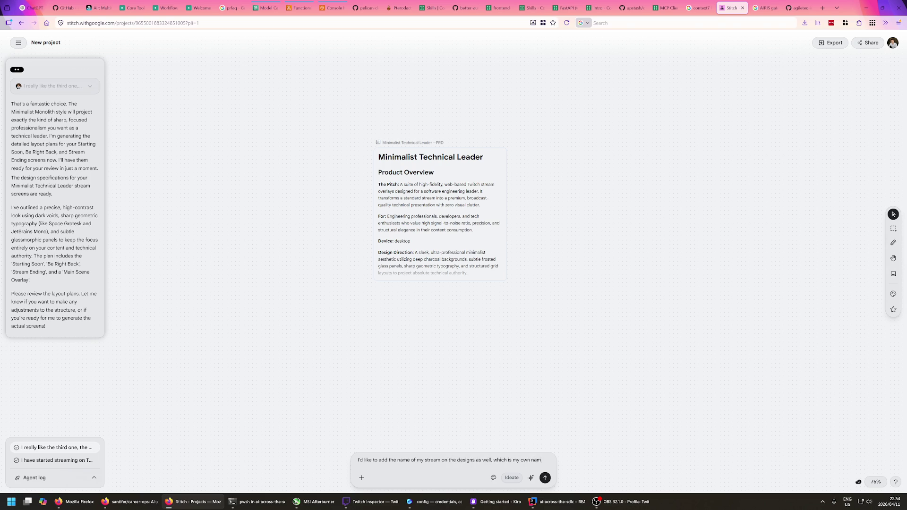
Step: Send the request to use your own name as the stream name in the designs
type("Dewald de Jager")
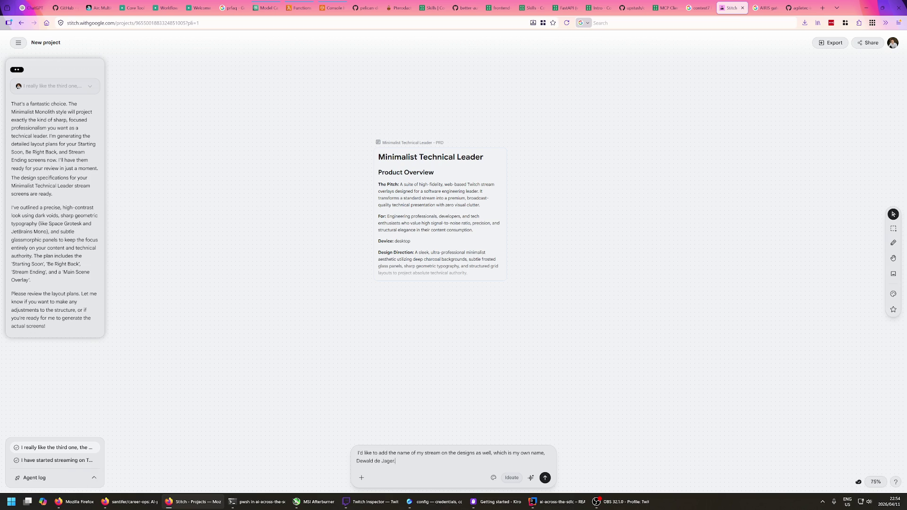
key("Return")
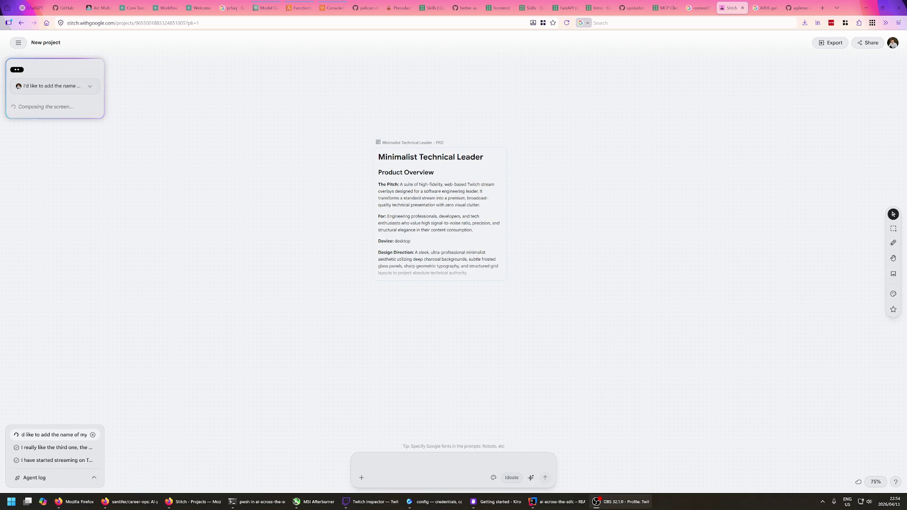
key("ctrl+Page_Up")
key("ctrl+Page_Up")
key("ctrl+Page_Up")
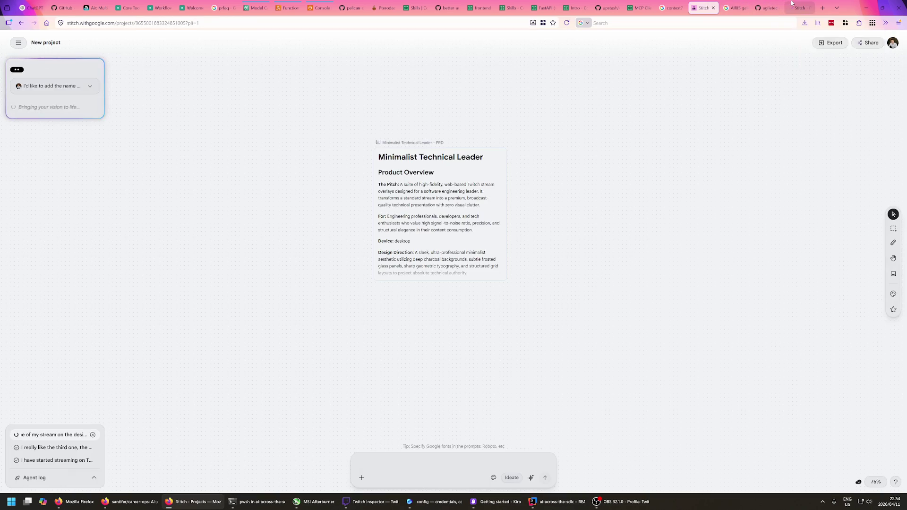
left_click_drag(799, 8, 735, 8)
key("ctrl+Page_Up")
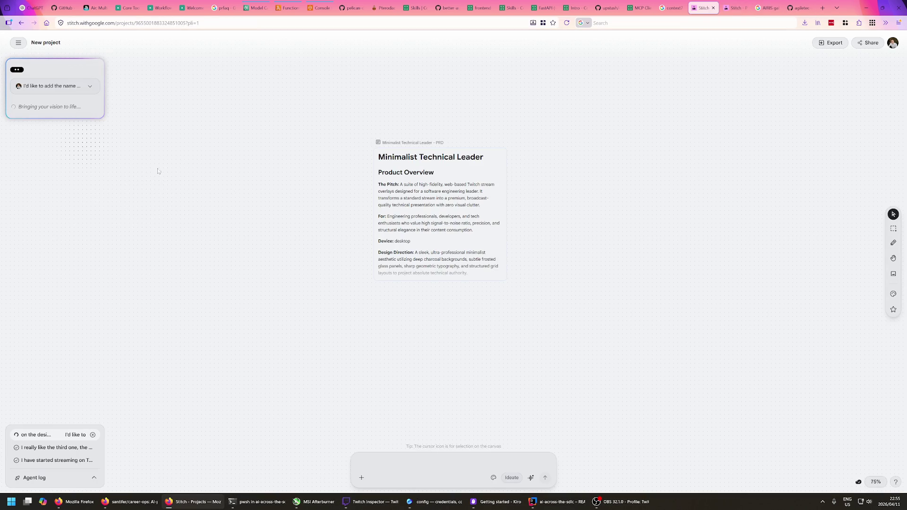
left_click(728, 3)
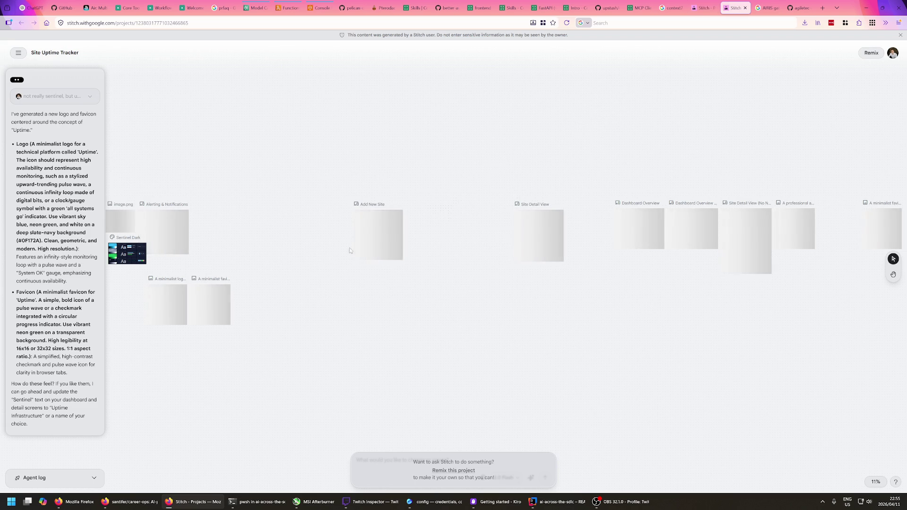
scroll(283, 288, "up", 1)
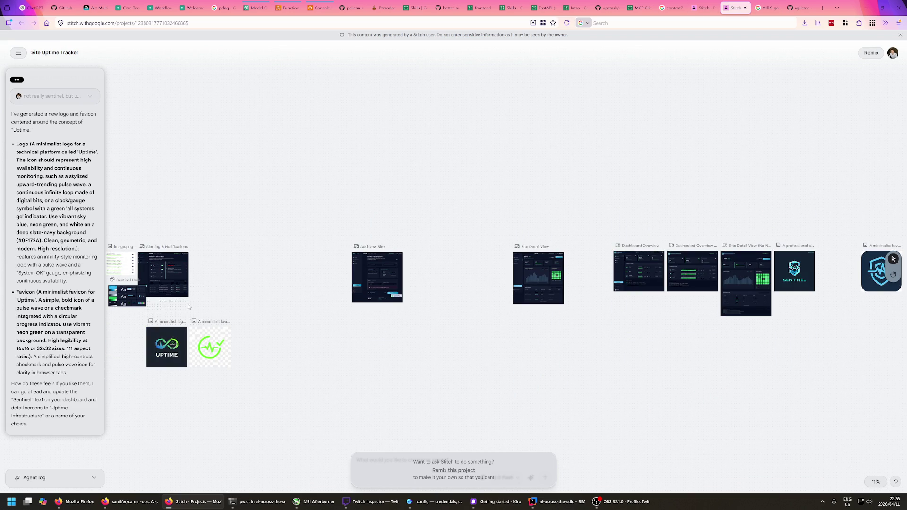
scroll(182, 306, "up", 10)
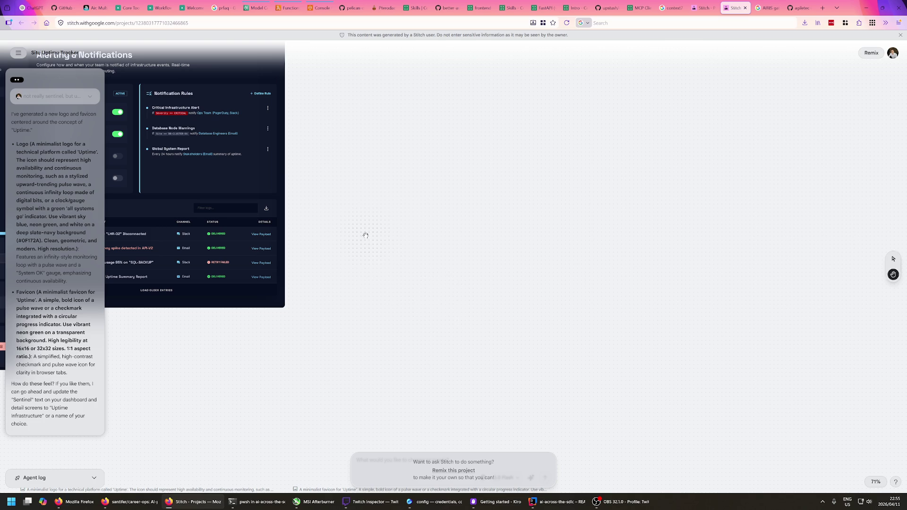
left_click_drag(419, 194, 698, 324)
scroll(698, 324, "left", 5)
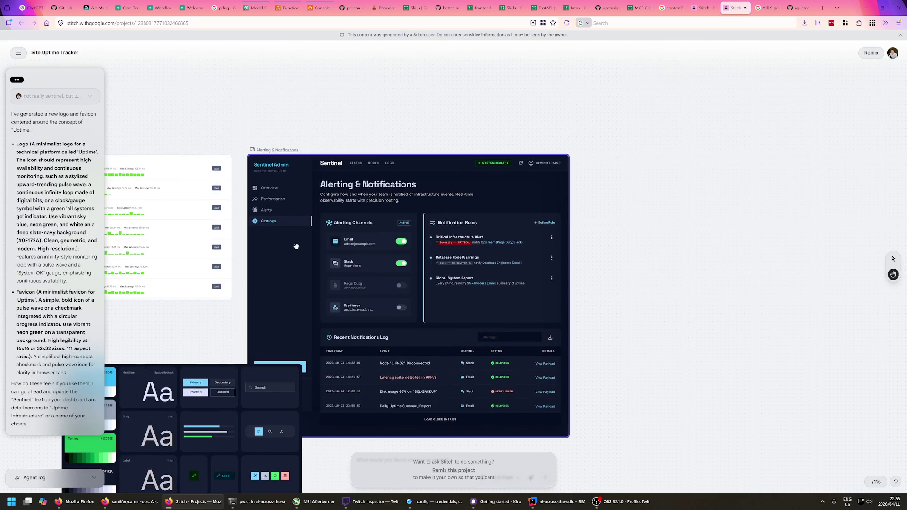
key("v")
scroll(463, 213, "down", 1)
scroll(463, 213, "up", 2)
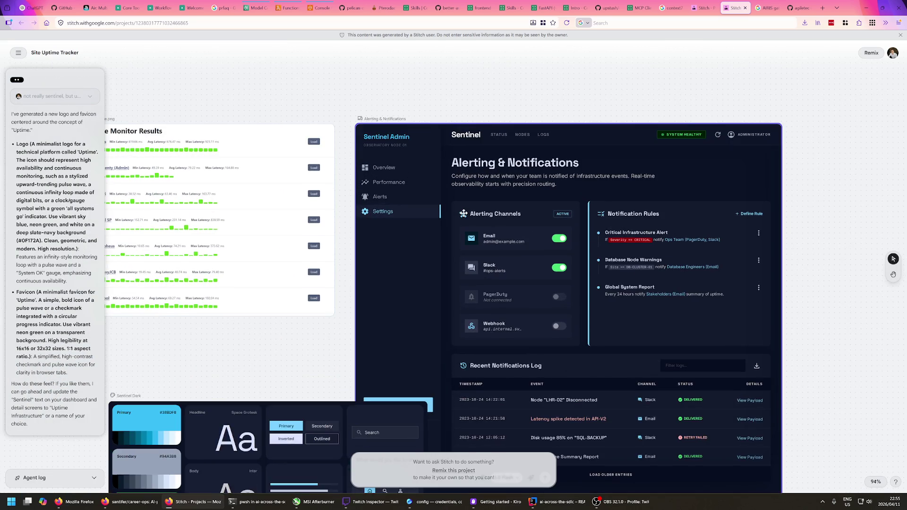
key("h")
scroll(602, 359, "down", 5)
scroll(601, 359, "left", 3)
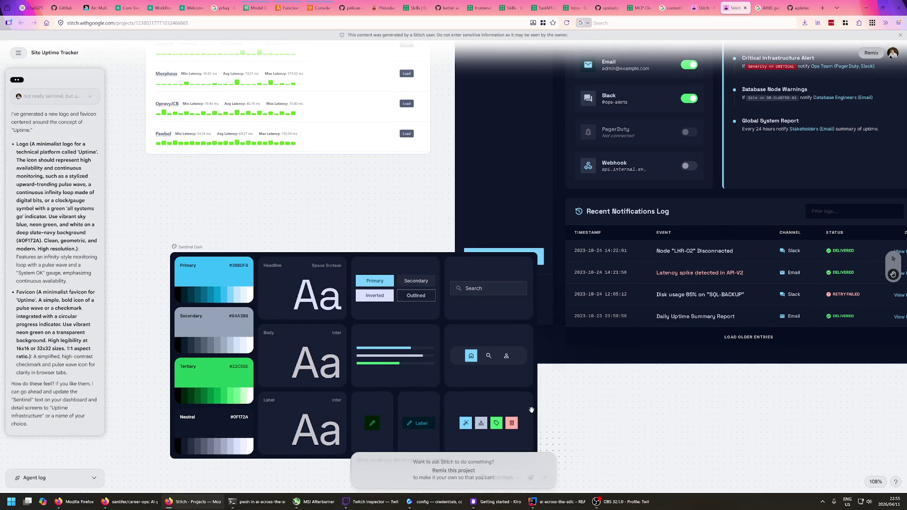
scroll(343, 321, "up", 2)
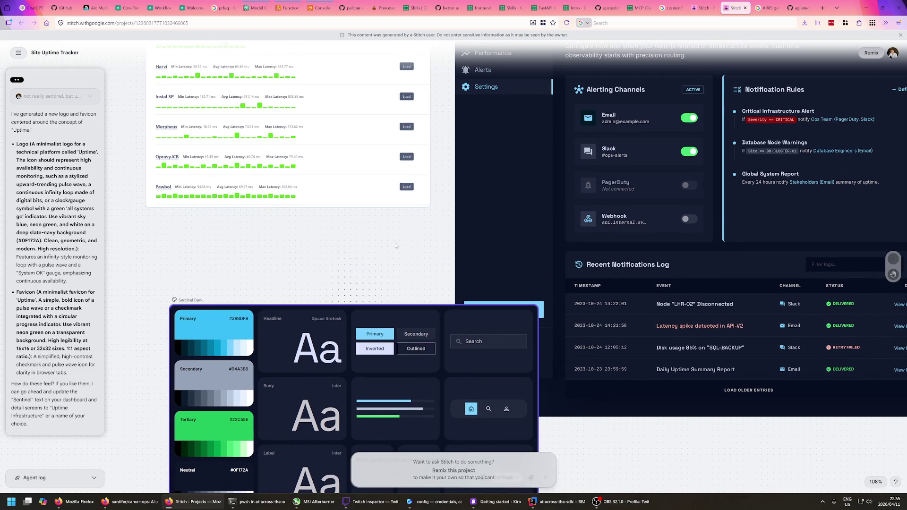
scroll(426, 315, "up", 3)
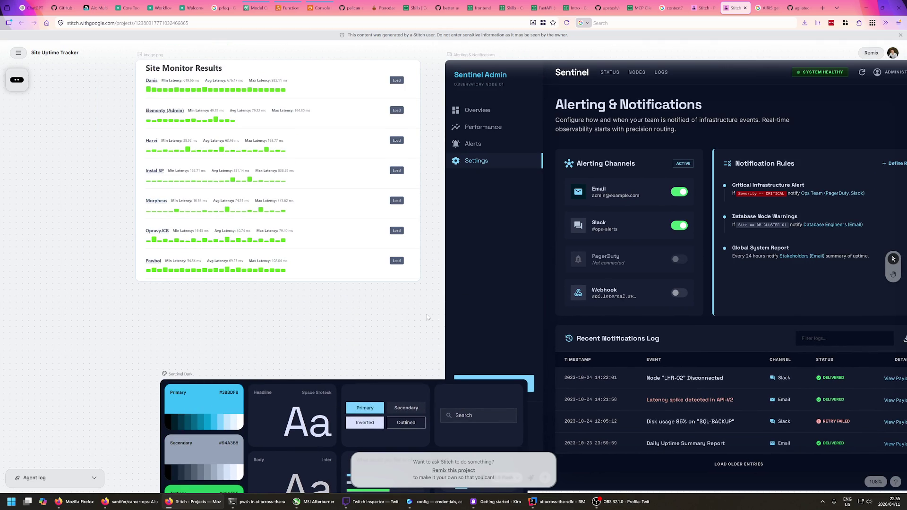
scroll(426, 313, "down", 5)
scroll(218, 217, "right", 8)
scroll(219, 217, "down", 3)
scroll(218, 216, "down", 2)
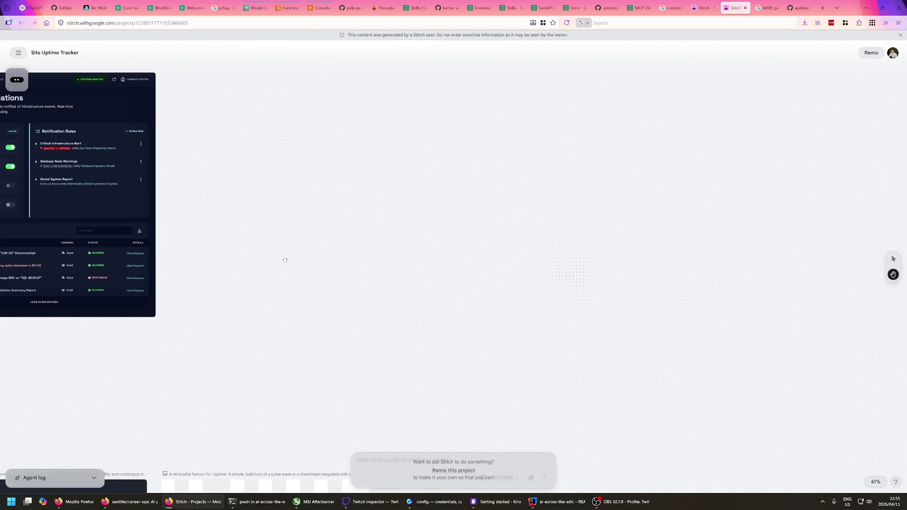
scroll(283, 260, "right", 10)
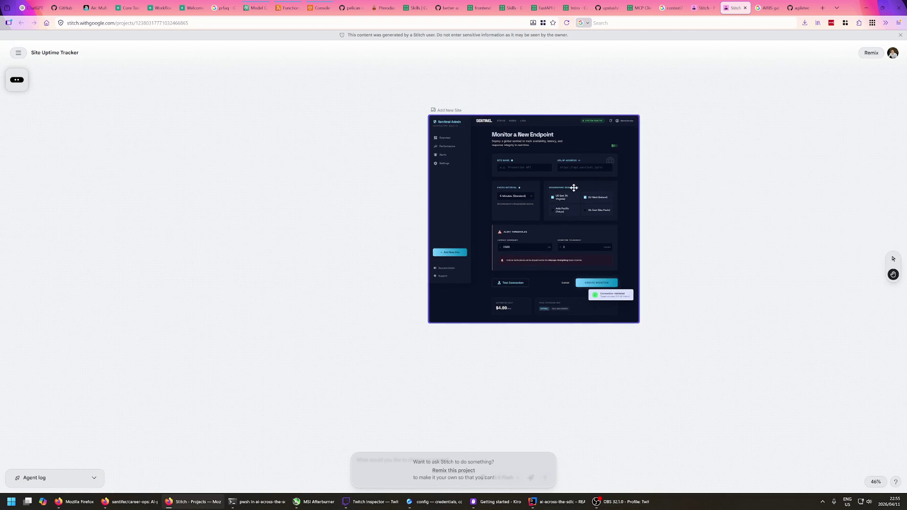
scroll(571, 189, "up", 4)
scroll(603, 205, "right", 6)
scroll(517, 260, "down", 2)
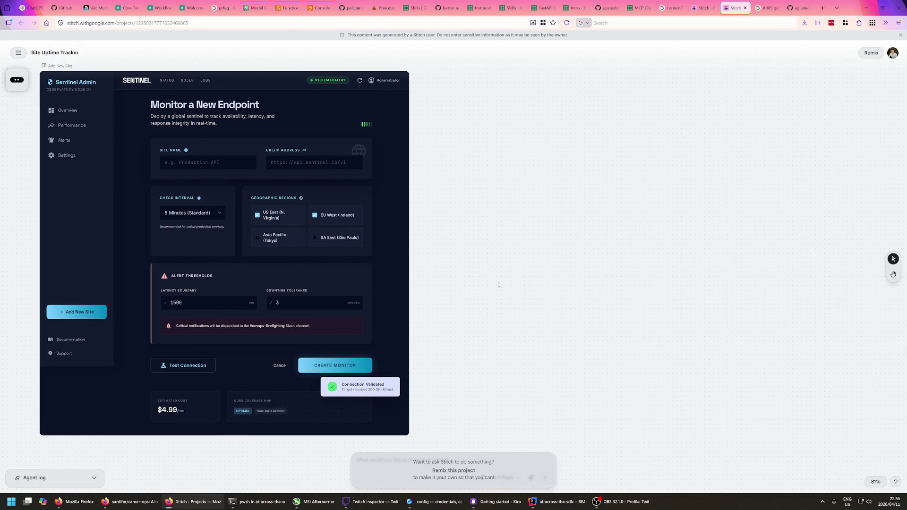
scroll(500, 284, "down", 1)
scroll(611, 267, "down", 3)
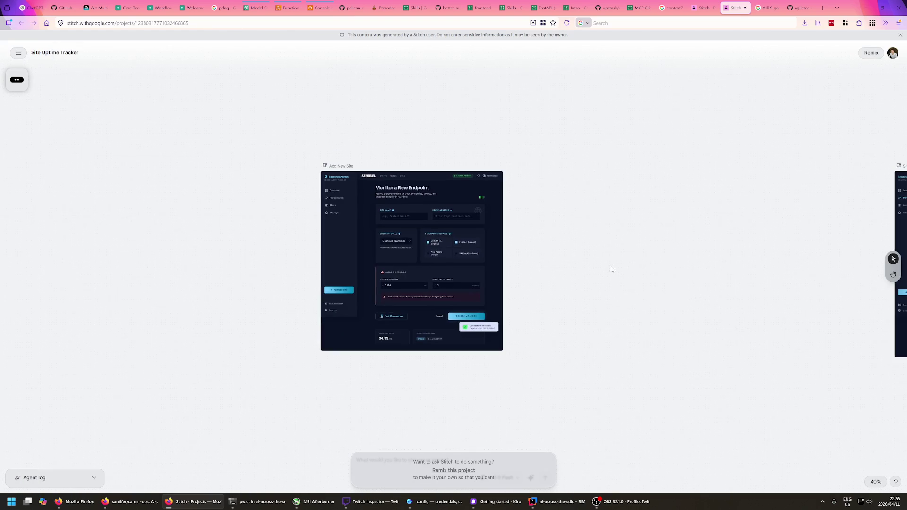
scroll(610, 266, "right", 10)
scroll(565, 344, "up", 3)
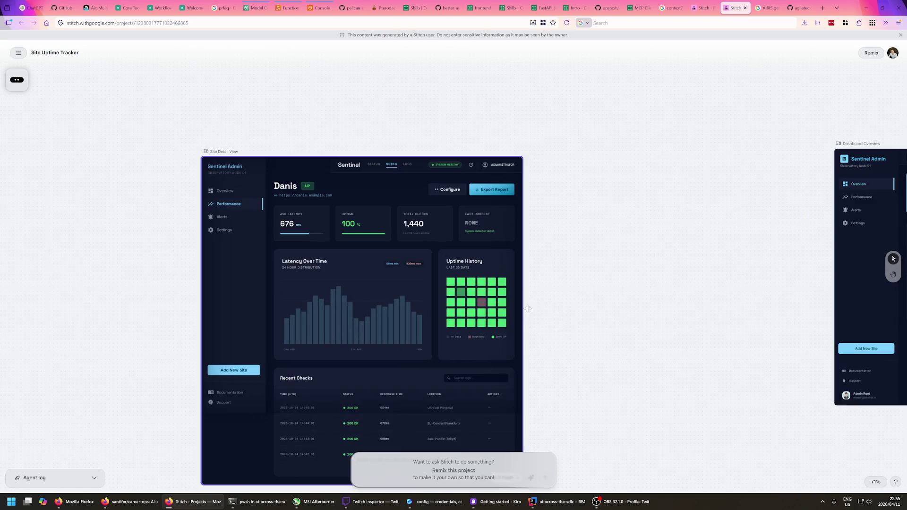
mouse_move(574, 351)
left_mouse_down()
mouse_move(585, 324)
mouse_move(512, 307)
mouse_move(227, 302)
left_mouse_up()
left_click_drag(407, 255, 56, 256)
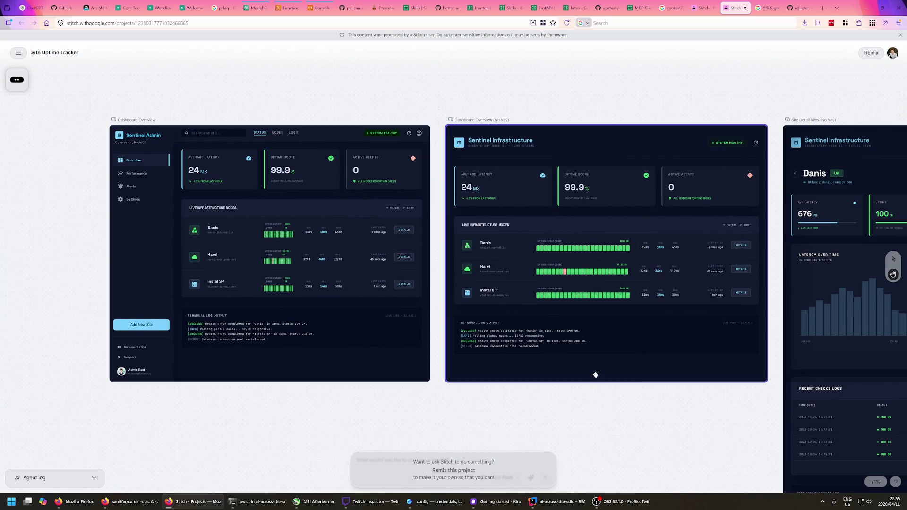
scroll(152, 377, "right", 3)
left_click_drag(217, 379, 452, 421)
scroll(452, 420, "up", 1)
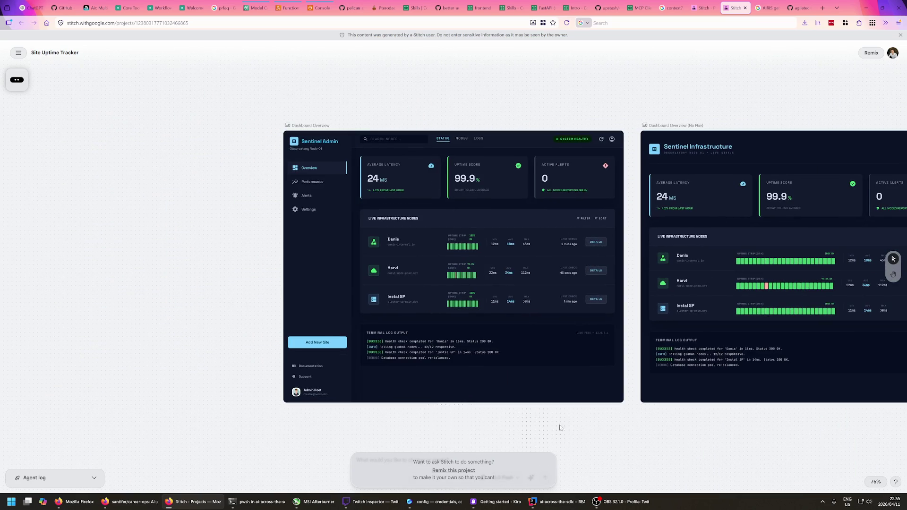
scroll(552, 430, "down", 3)
left_click_drag(708, 425, 286, 315)
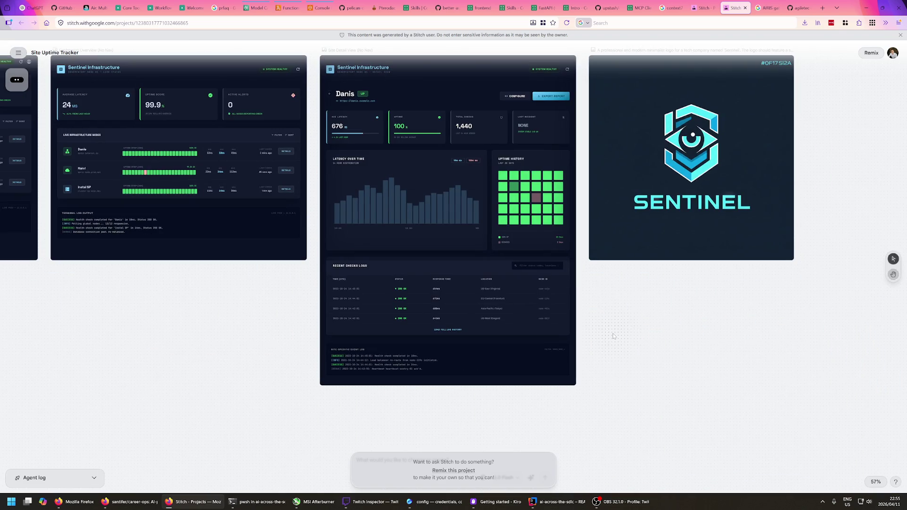
scroll(642, 333, "down", 15)
scroll(685, 303, "up", 15)
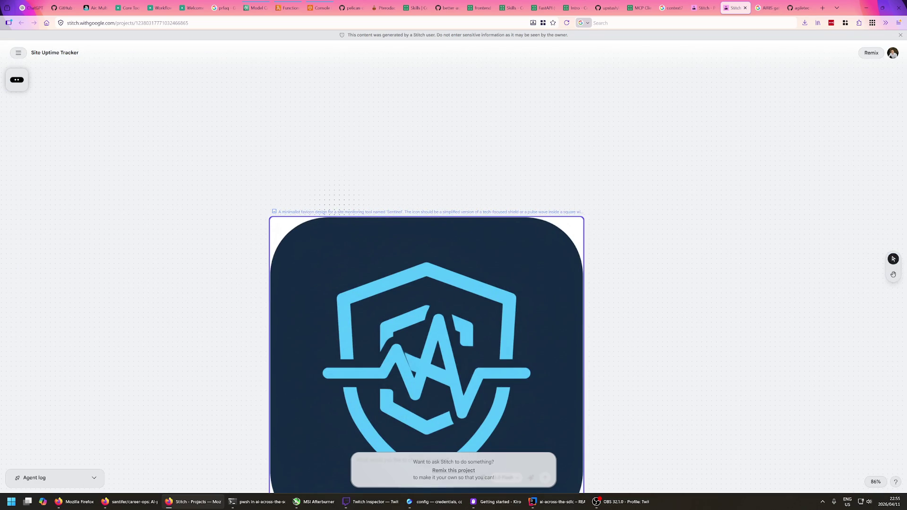
Step: Inspect the Sentinel shield favicon card on the Site Uptime Tracker canvas
left_click_drag(651, 328, 622, 239)
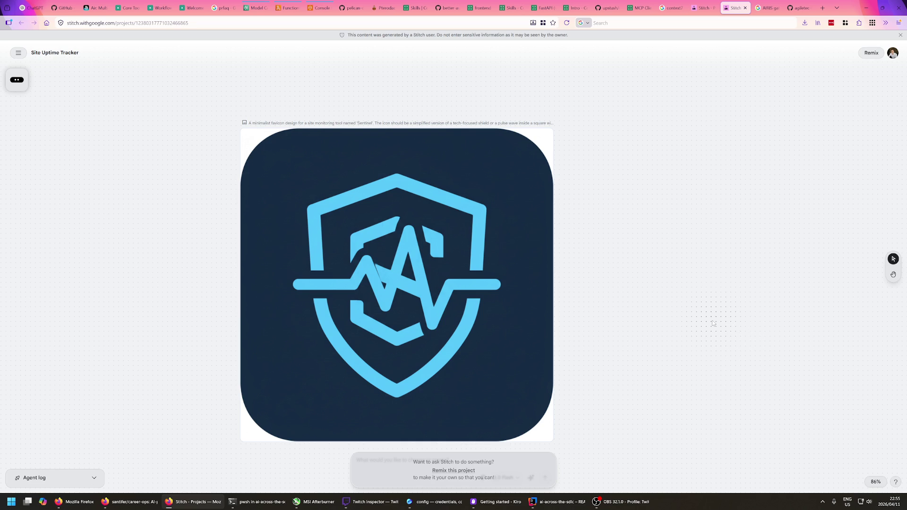
left_click(473, 123)
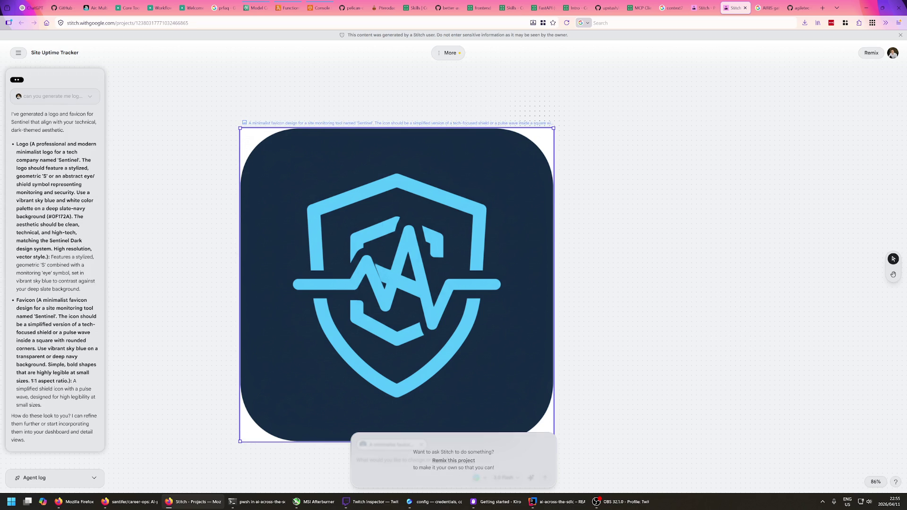
scroll(619, 330, "down", 1)
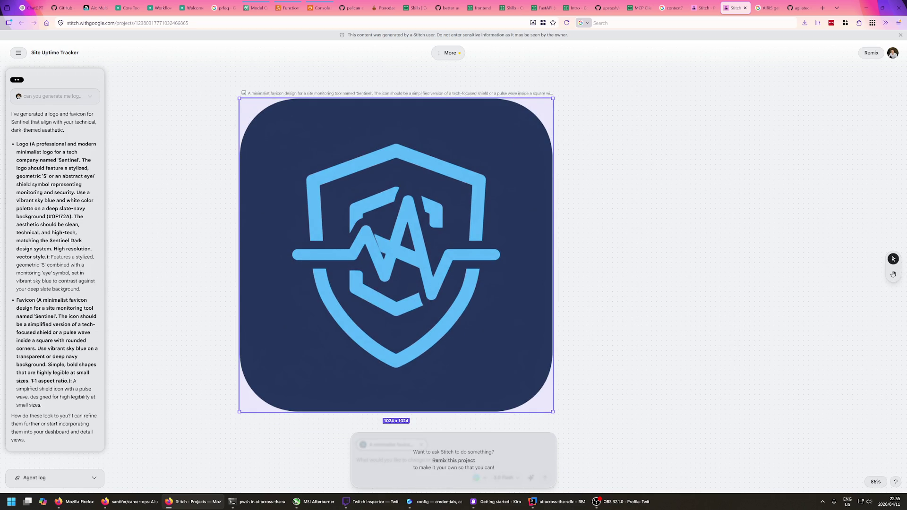
left_click(158, 319)
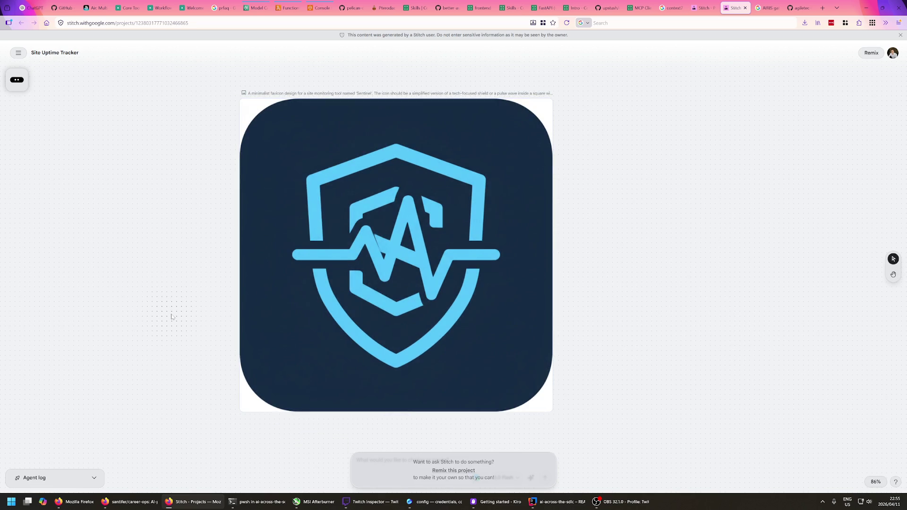
scroll(161, 317, "down", 10)
Step: Check the UPTIME logo and green pulse favicon, then close Site Uptime Tracker
key("h")
mouse_move(307, 381)
left_mouse_down()
mouse_move(755, 316)
mouse_move(888, 338)
left_mouse_up()
key("v")
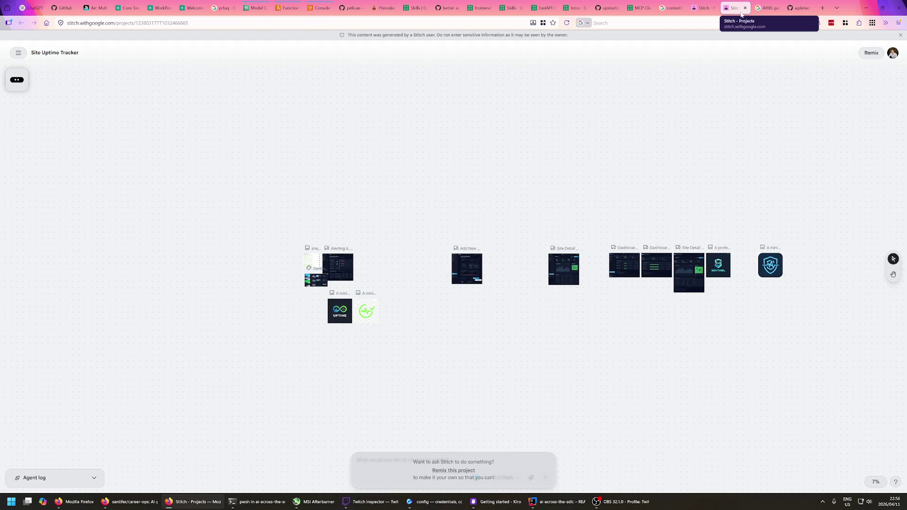
double_click(339, 309)
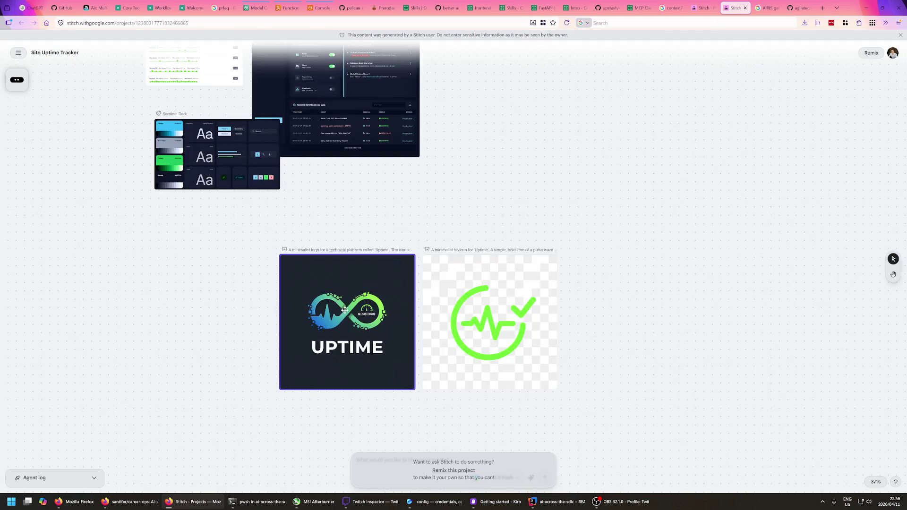
scroll(148, 174, "down", 2)
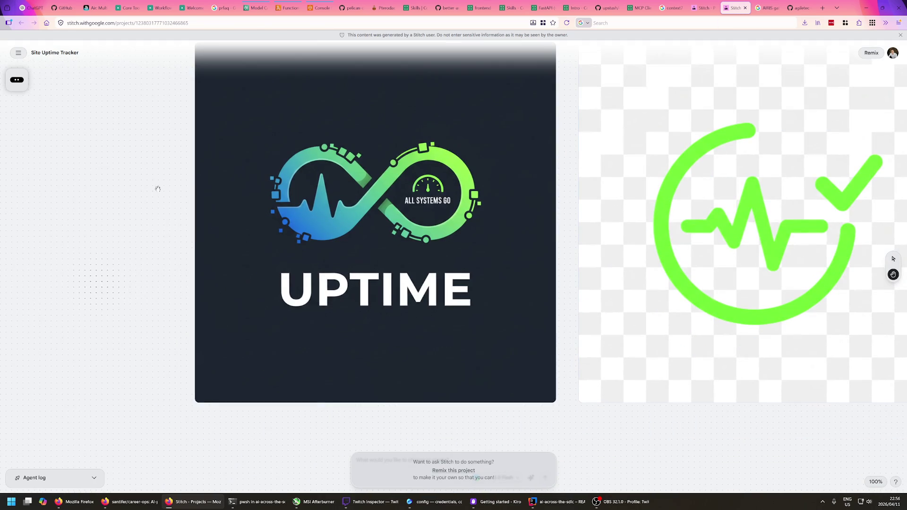
left_click(758, 102)
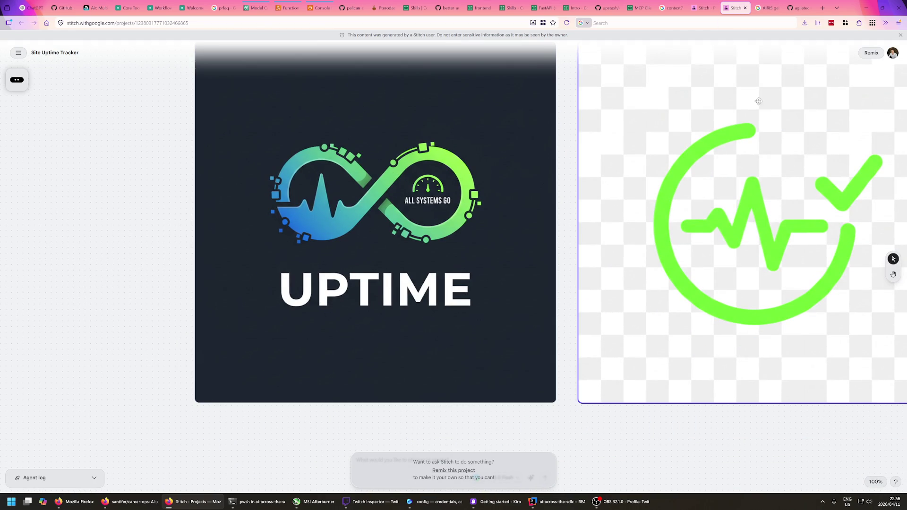
left_click(744, 8)
left_click(698, 6)
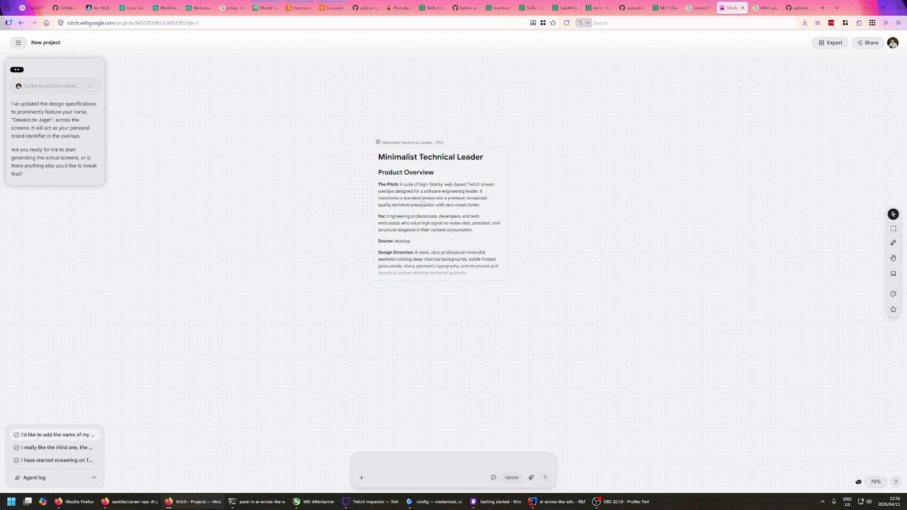
Step: Attach the Minimalist Technical Leader PRD and send 'I am ready for you to start generating'
left_click(462, 240)
left_click_drag(11, 104, 87, 113)
left_click(60, 131)
triple_click(45, 158)
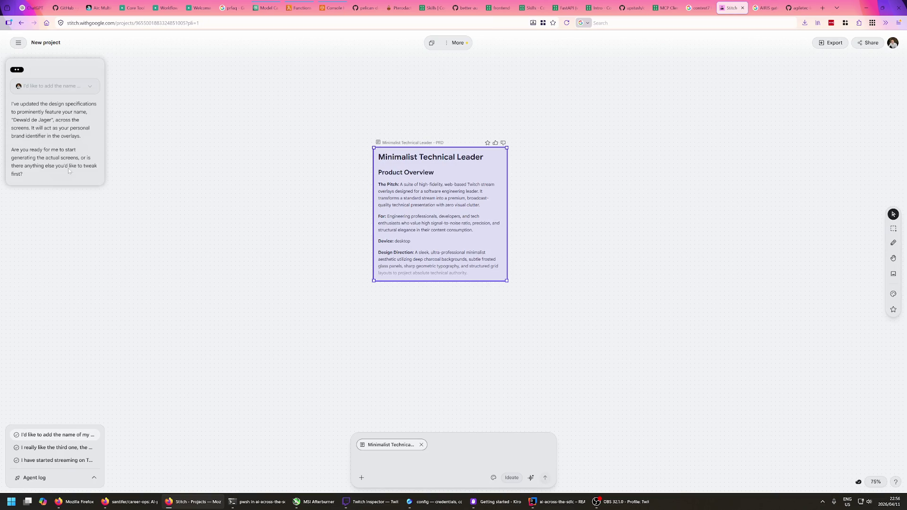
left_click(290, 339)
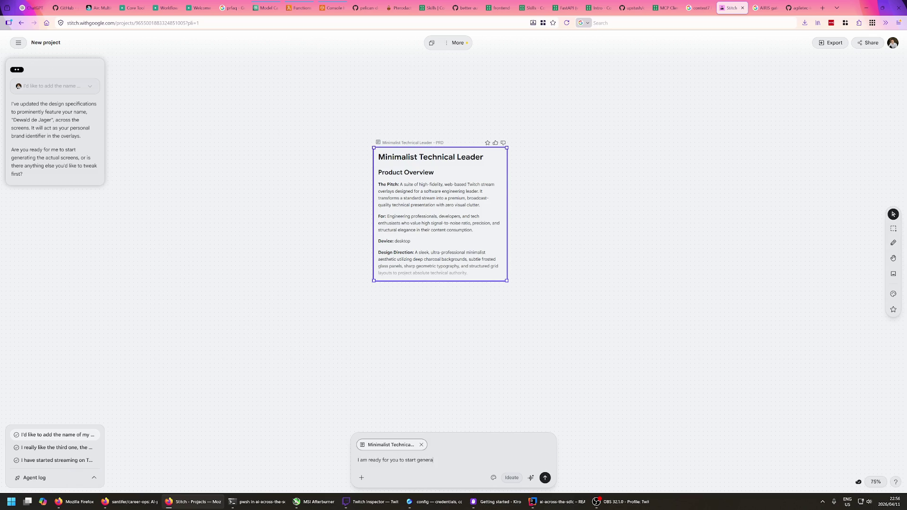
key("Return")
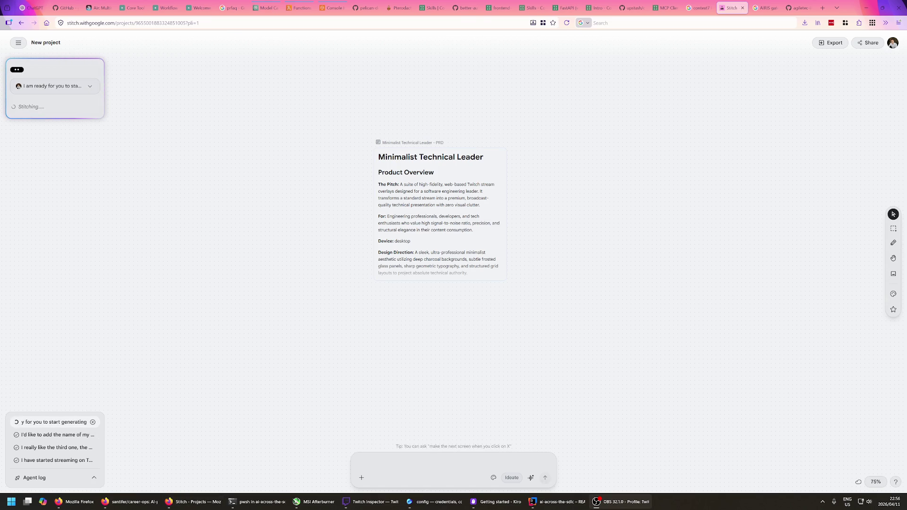
left_click(723, 39)
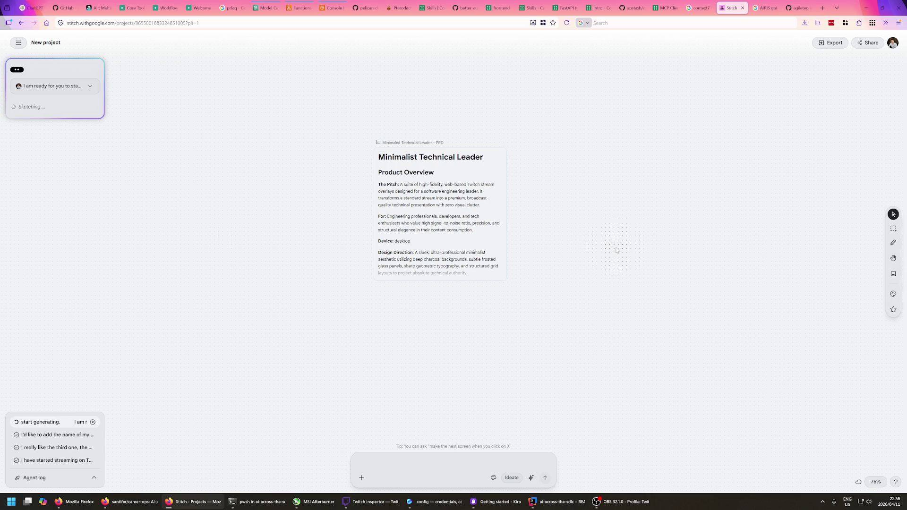
left_click(764, 8)
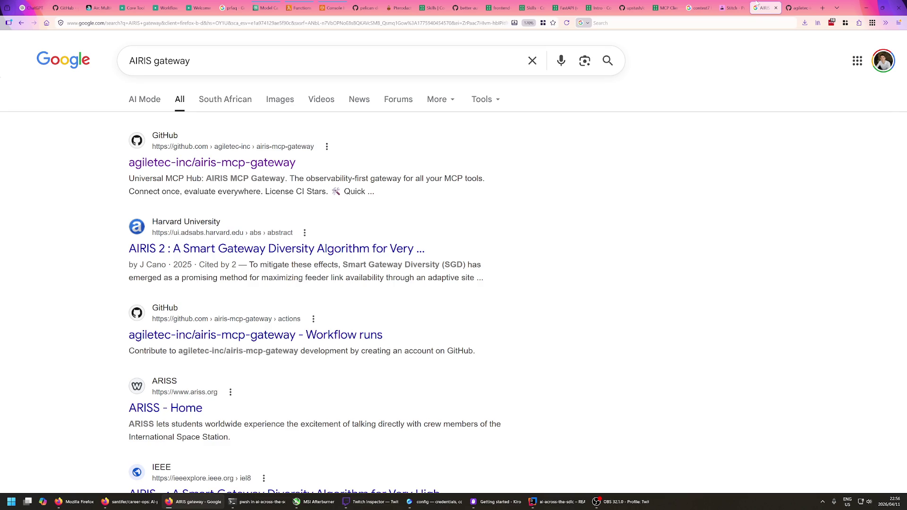
Step: Skim the GitHub results for AIRIS gateway, then open the airis-mcp-gateway repository tab
mouse_move(152, 135)
left_mouse_down()
mouse_move(178, 179)
mouse_move(202, 178)
left_mouse_up()
mouse_move(150, 336)
left_mouse_down()
mouse_move(383, 336)
mouse_move(219, 358)
left_mouse_up()
left_click(236, 352)
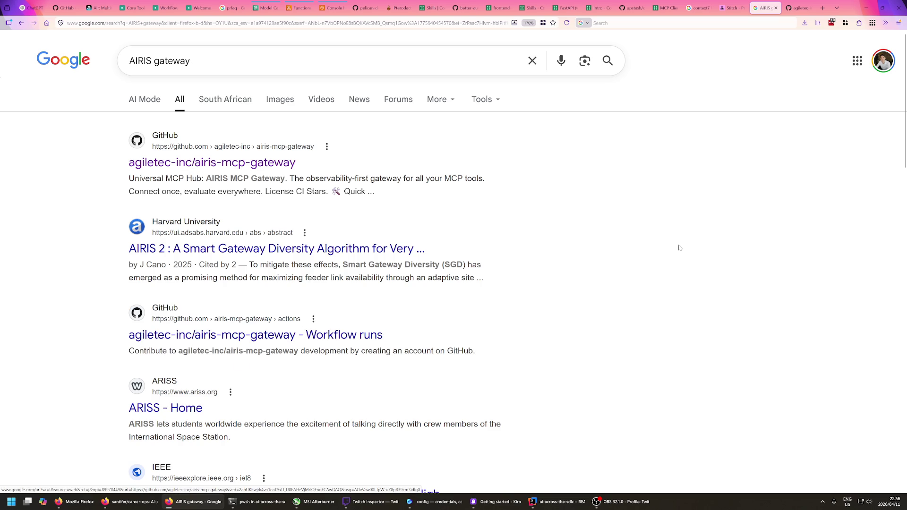
left_click(785, 6)
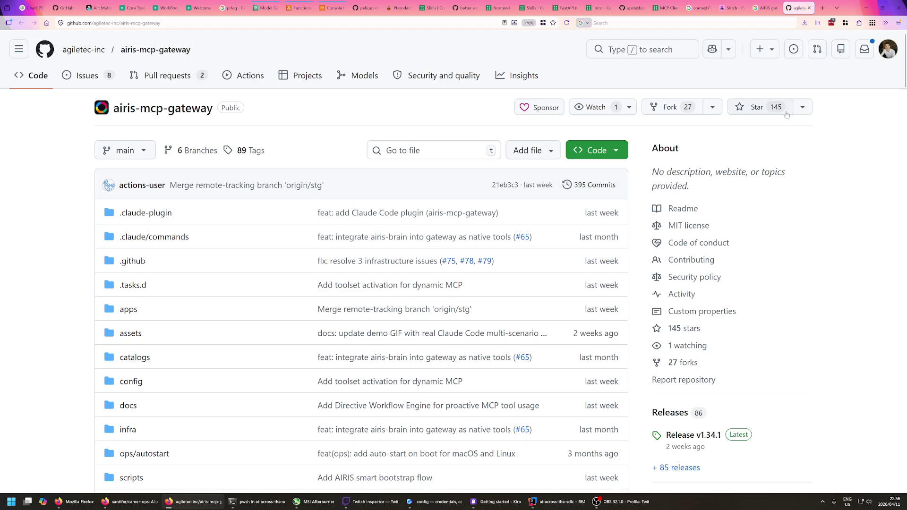
Step: Read the airis-mcp-gateway README heading and its observability-first gateway tagline
scroll(55, 229, "down", 2)
scroll(55, 229, "down", 20)
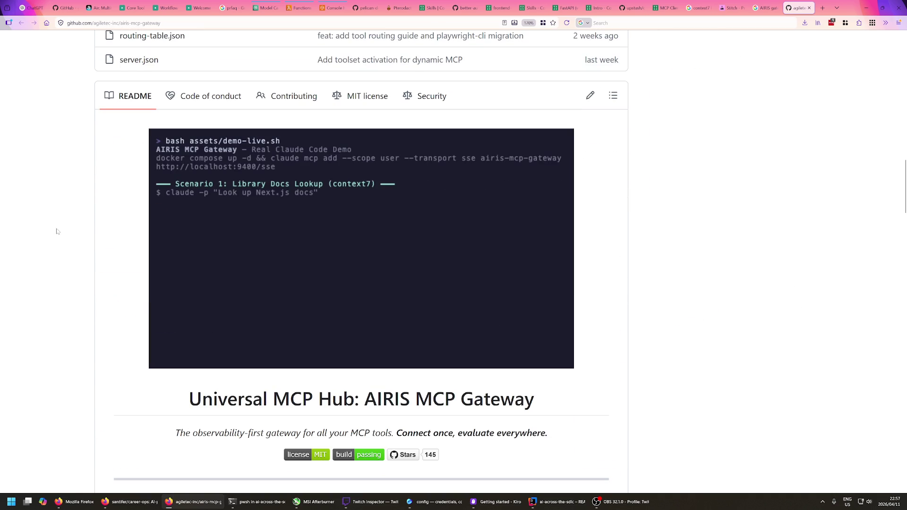
scroll(56, 230, "down", 4)
left_click_drag(302, 208, 433, 207)
triple_click(361, 208)
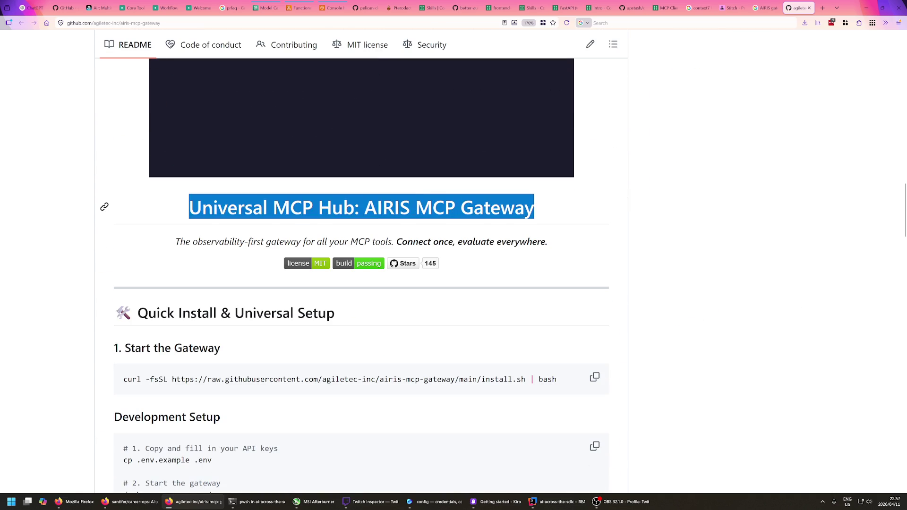
double_click(218, 241)
double_click(284, 241)
double_click(257, 241)
double_click(340, 241)
left_click(444, 241)
double_click(520, 241)
left_click(519, 241)
triple_click(519, 241)
left_click(520, 241)
Step: Read the Connect Your AI Client section and its client table
scroll(237, 289, "down", 4)
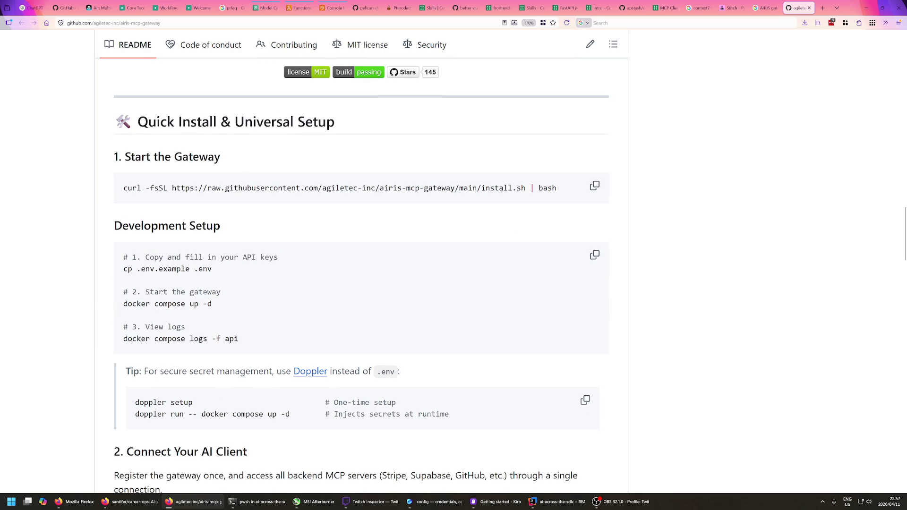
scroll(224, 305, "down", 5)
double_click(184, 220)
left_click(185, 221)
triple_click(185, 220)
left_click(184, 220)
double_click(306, 220)
left_click(305, 220)
double_click(335, 220)
left_click(335, 220)
double_click(363, 220)
left_click(363, 220)
double_click(394, 220)
left_click(394, 220)
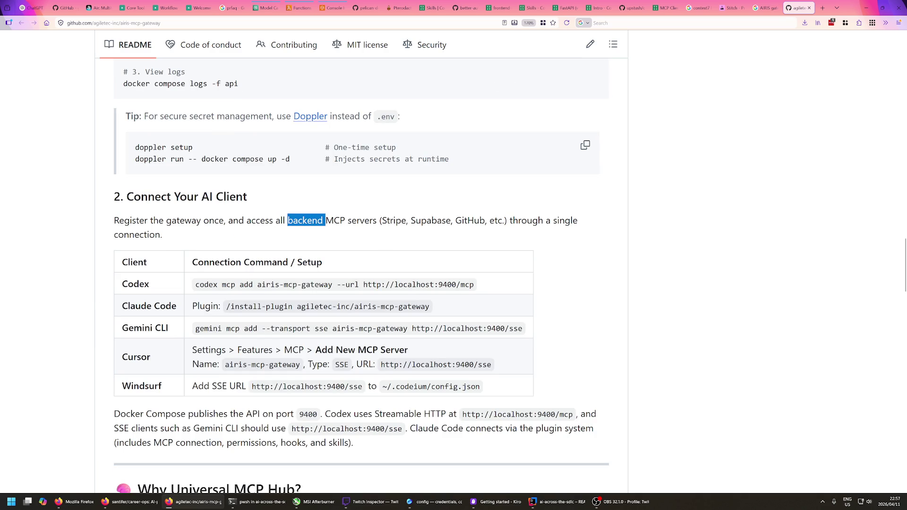
left_click_drag(116, 196, 192, 222)
triple_click(297, 350)
left_click(297, 349)
left_click_drag(510, 392, 225, 307)
left_click(199, 279)
Step: Read the Observability-First bullets and the Intelligent Noise Reduction paragraph
scroll(254, 318, "down", 4)
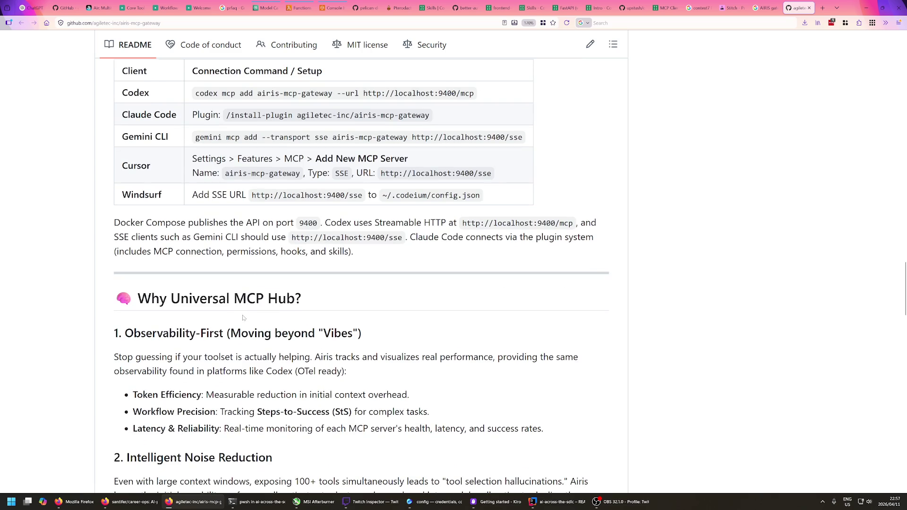
left_click_drag(225, 142, 237, 165)
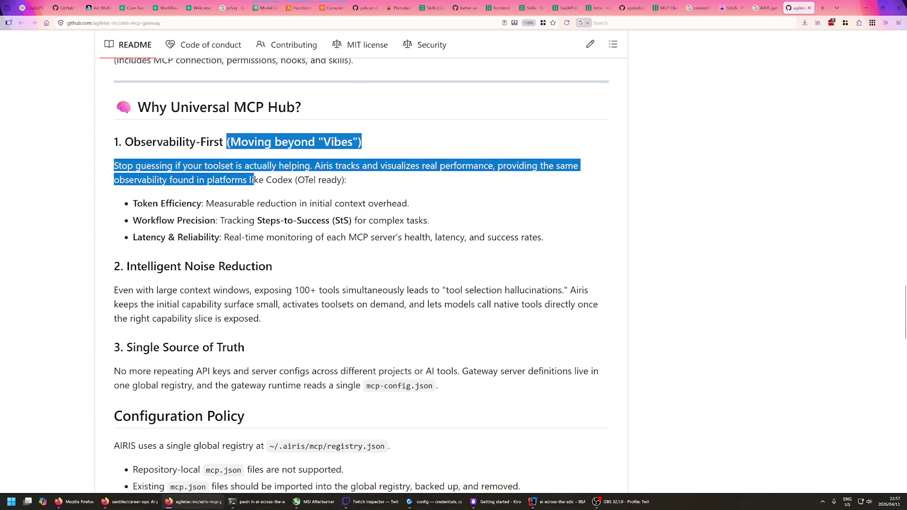
mouse_move(157, 203)
left_mouse_down()
mouse_move(223, 237)
mouse_move(291, 237)
left_mouse_up()
triple_click(236, 203)
triple_click(238, 220)
left_click(238, 220)
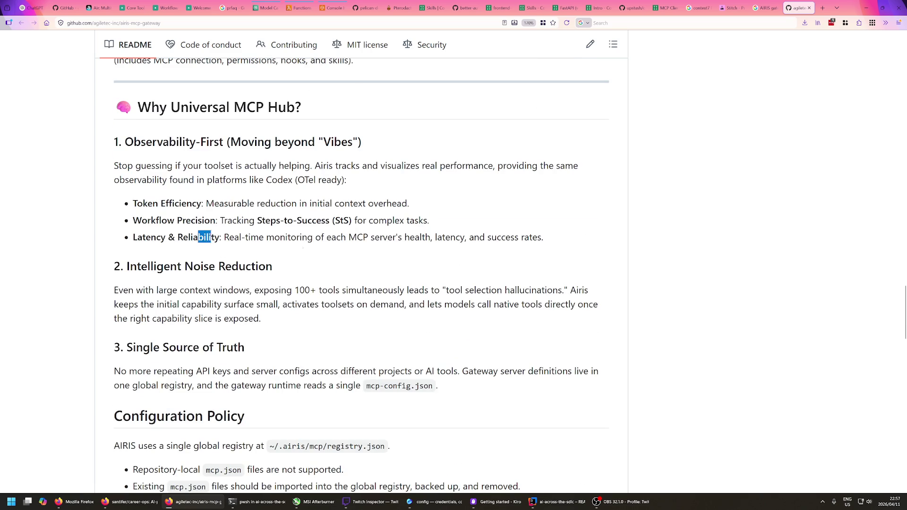
left_click(207, 265)
scroll(355, 275, "down", 1)
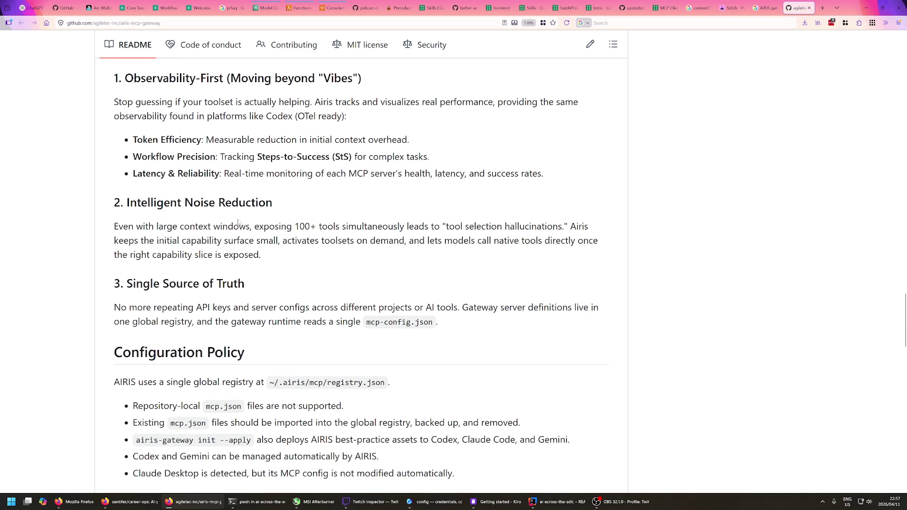
triple_click(418, 235)
triple_click(387, 237)
left_click(359, 237)
double_click(533, 226)
triple_click(446, 252)
left_click(446, 252)
triple_click(446, 252)
left_click(446, 253)
Step: Read the Configuration Policy, best-practice list and diagram, then return to the Stitch project
scroll(354, 270, "down", 4)
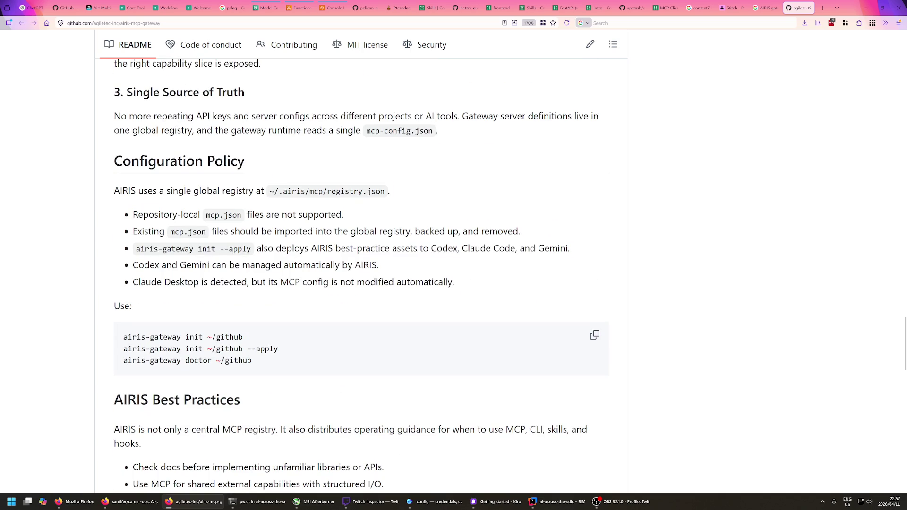
left_click_drag(173, 214, 253, 249)
left_click(287, 260)
scroll(287, 260, "down", 3)
scroll(287, 260, "down", 4)
scroll(286, 261, "up", 4)
scroll(187, 289, "down", 3)
left_click_drag(212, 214, 241, 265)
left_click(140, 303)
scroll(140, 304, "down", 6)
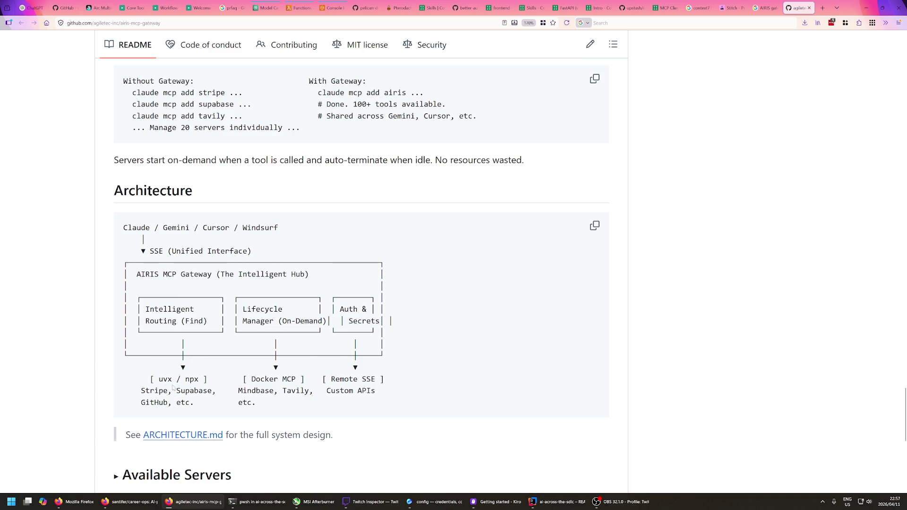
left_click(156, 378)
scroll(73, 326, "down", 5)
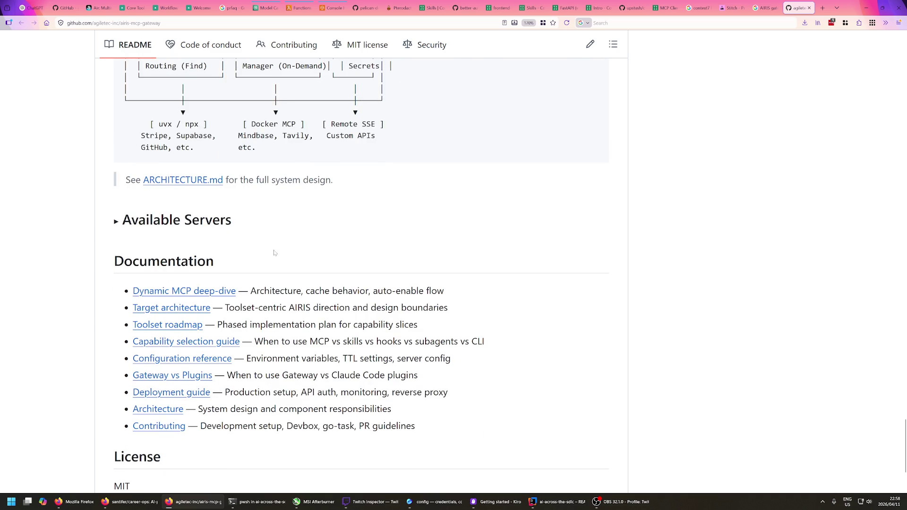
scroll(274, 253, "down", 3)
scroll(274, 252, "up", 20)
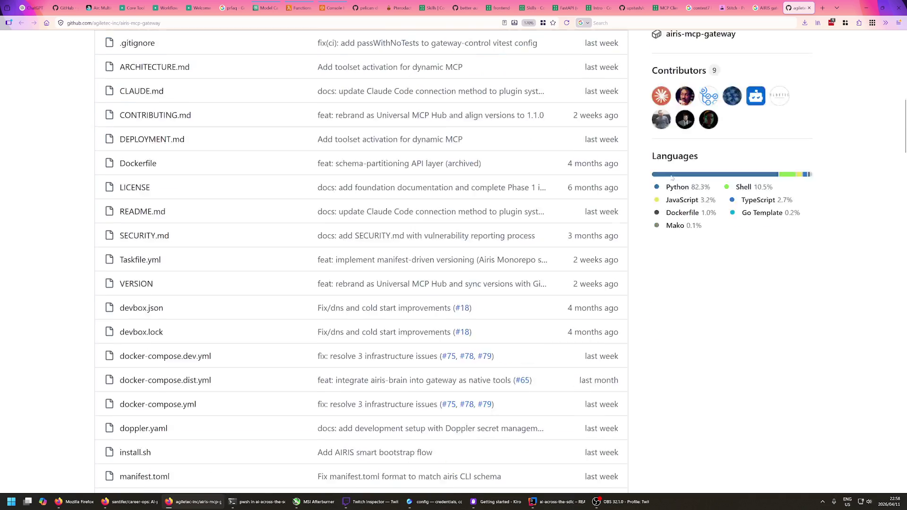
scroll(671, 177, "up", 10)
left_click(720, 10)
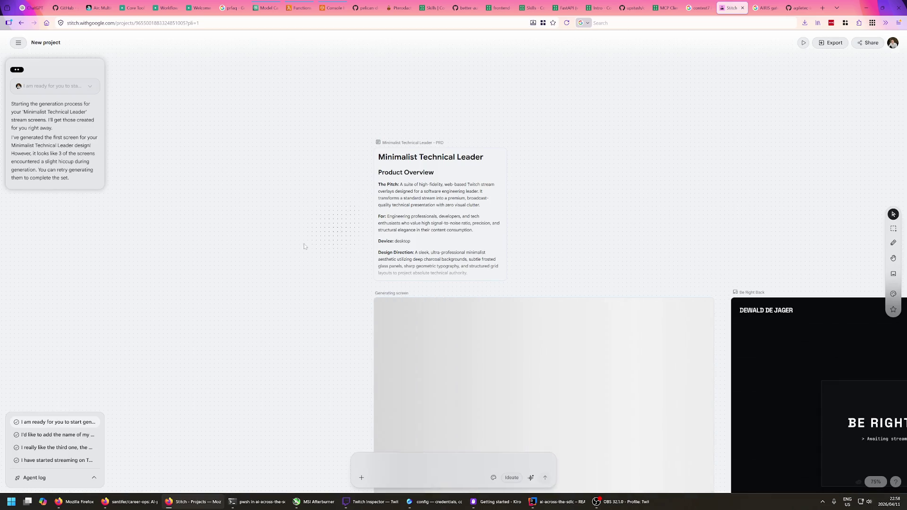
left_click_drag(374, 182, 671, 246)
left_click(670, 246)
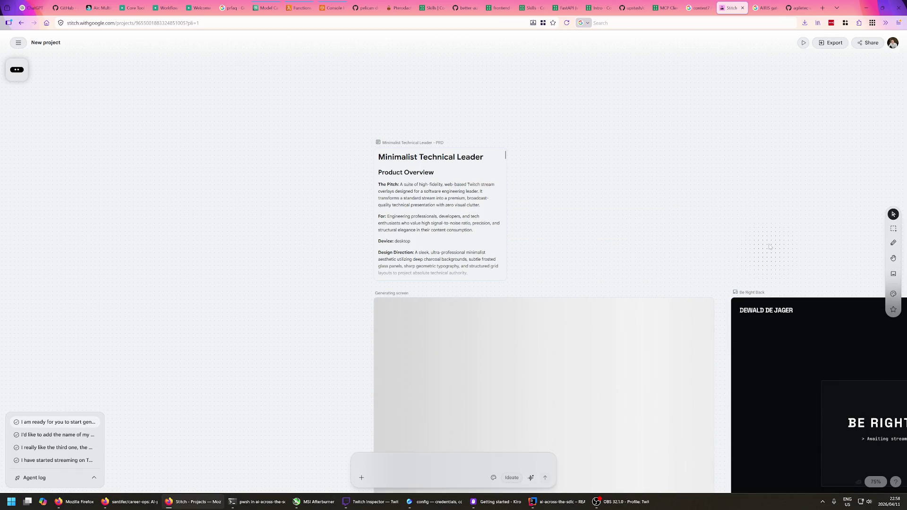
scroll(757, 257, "down", 3)
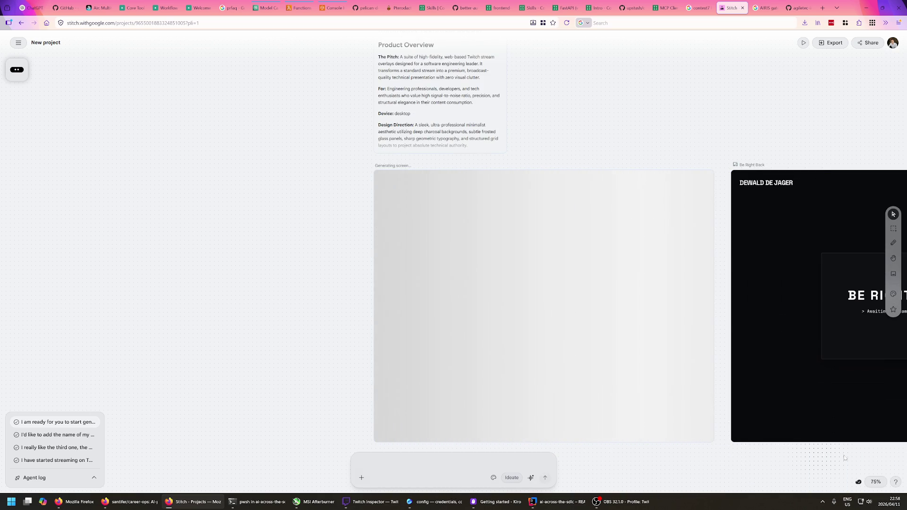
left_click_drag(832, 465, 433, 446)
key("v")
left_click(546, 316)
scroll(603, 313, "up", 3)
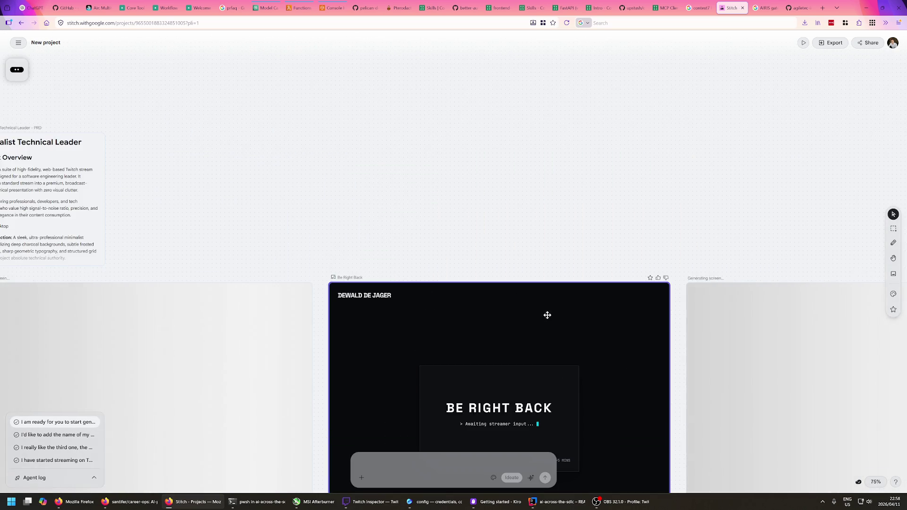
scroll(554, 336, "down", 4)
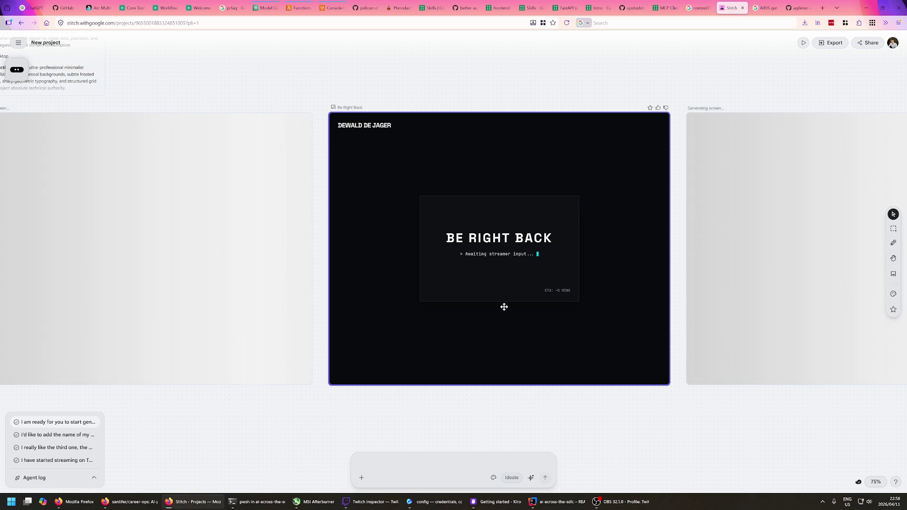
scroll(546, 290, "up", 2)
scroll(547, 291, "up", 1)
key("h")
left_click_drag(558, 115, 542, 227)
key("v")
scroll(445, 265, "up", 5)
scroll(445, 267, "down", 3)
scroll(455, 210, "up", 3)
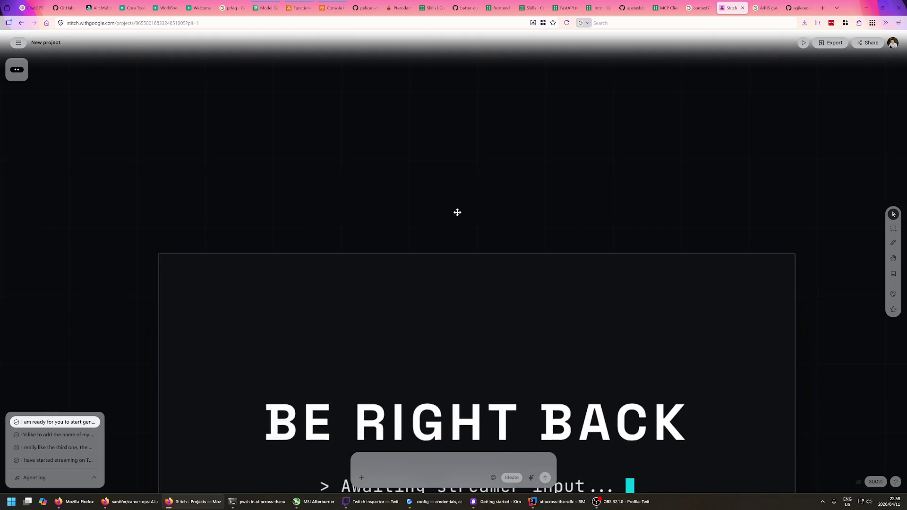
scroll(455, 210, "down", 6)
scroll(486, 182, "up", 1)
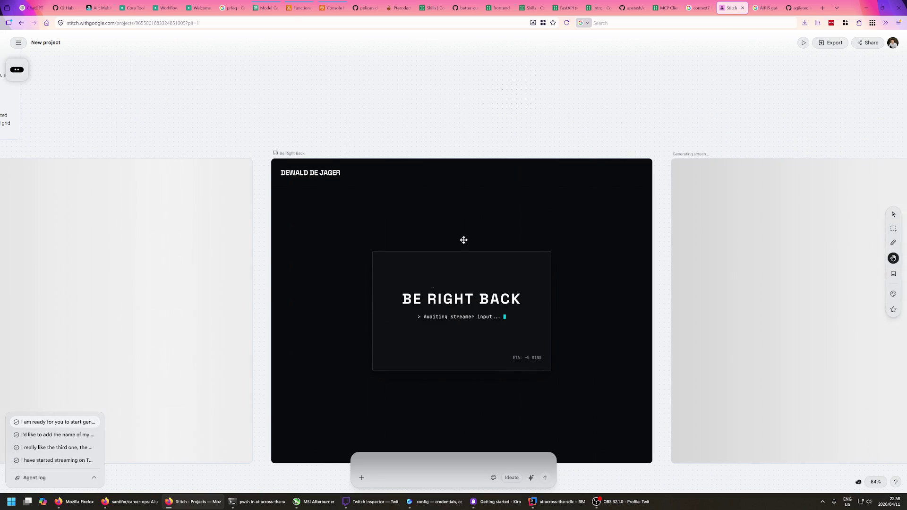
scroll(397, 314, "up", 2)
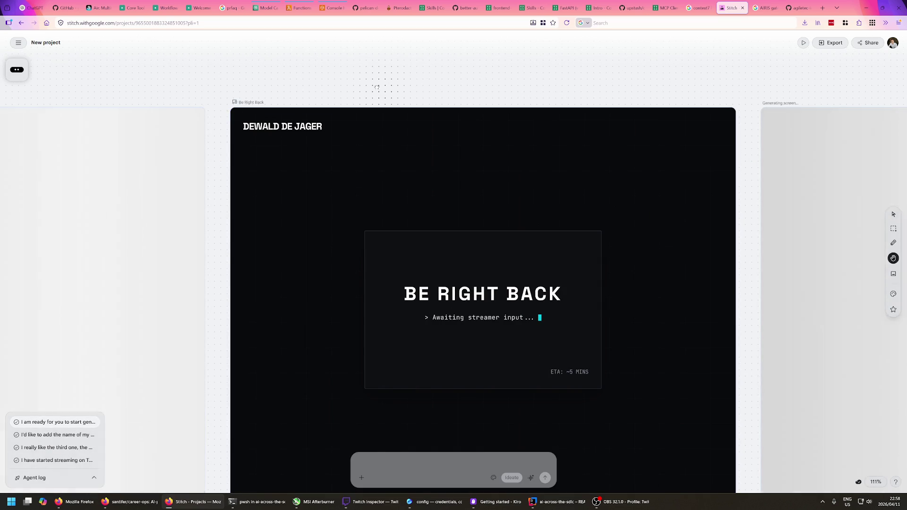
scroll(345, 85, "right", 2)
scroll(345, 85, "down", 1)
scroll(436, 108, "left", 2)
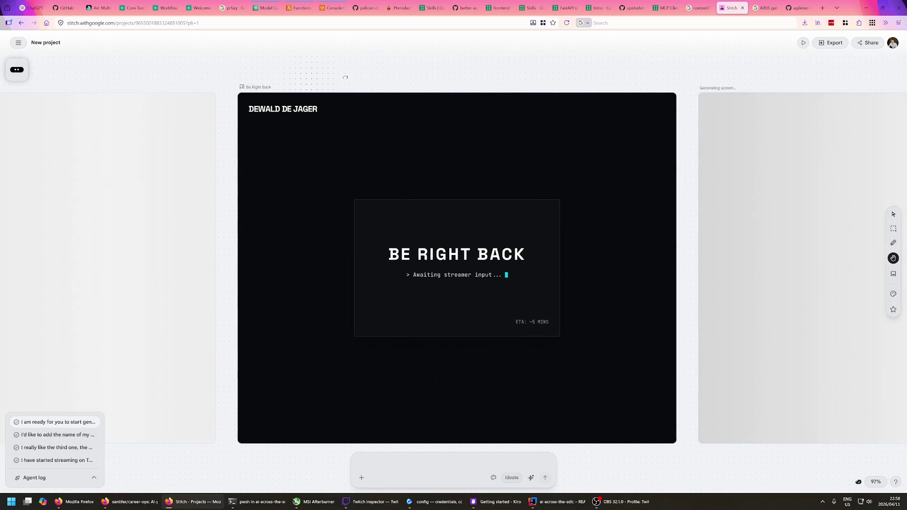
scroll(436, 108, "down", 1)
scroll(443, 104, "down", 2)
key("h")
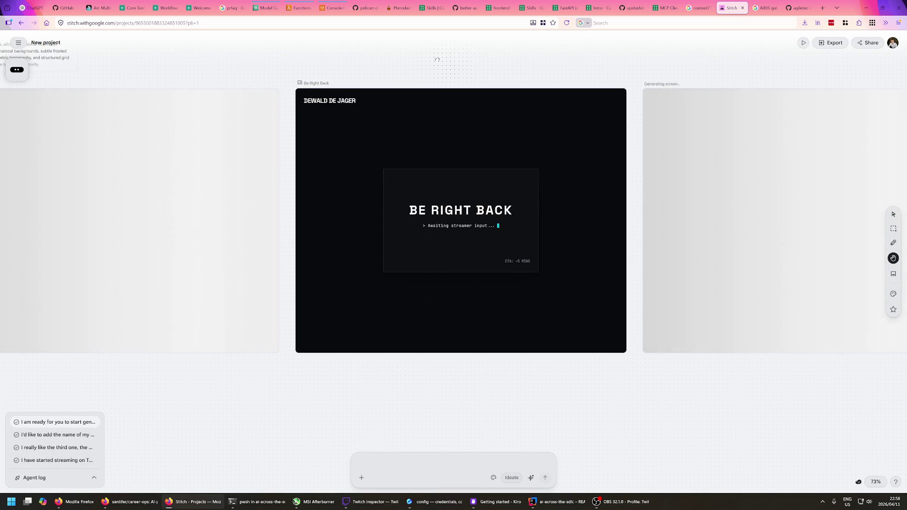
scroll(567, 99, "left", 4)
scroll(657, 97, "up", 1)
mouse_move(657, 98)
left_mouse_down()
mouse_move(690, 109)
mouse_move(605, 107)
mouse_move(629, 112)
left_mouse_up()
key("v")
left_click(66, 42)
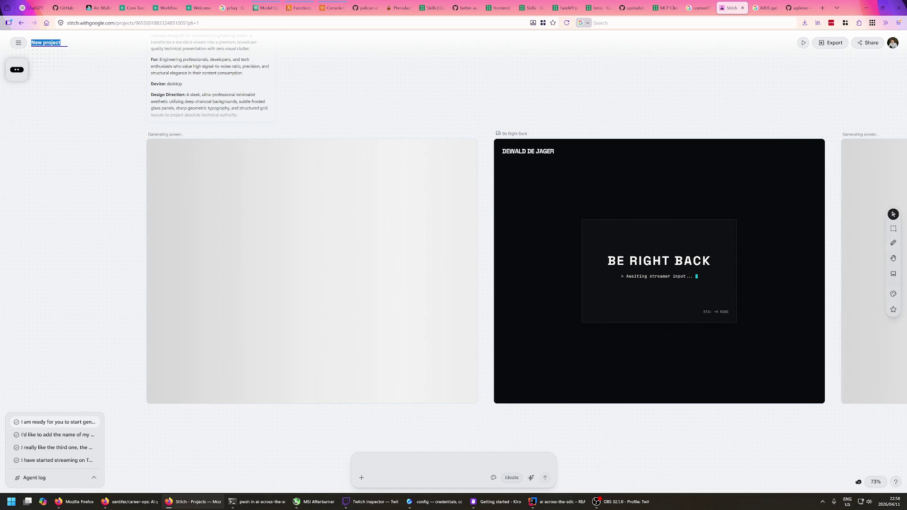
Step: Retitle the project 'Twitch Scenes and Banners'
type("Twitch S")
type("cenes and")
key("BackSpace")
key("BackSpace")
key("BackSpace")
type("ner")
scroll(241, 164, "right", 2)
left_click(179, 206)
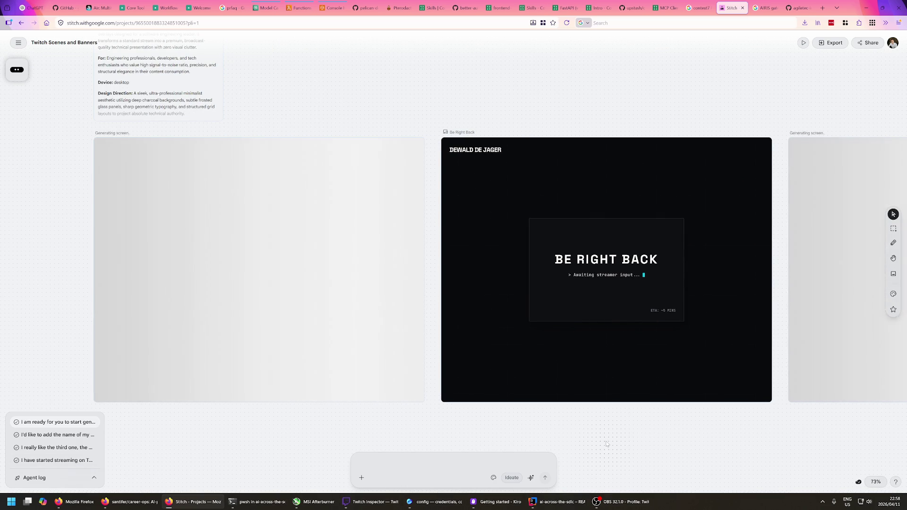
mouse_move(632, 461)
left_mouse_down()
mouse_move(507, 426)
mouse_move(594, 448)
mouse_move(617, 442)
mouse_move(516, 417)
mouse_move(559, 419)
mouse_move(543, 347)
left_mouse_up()
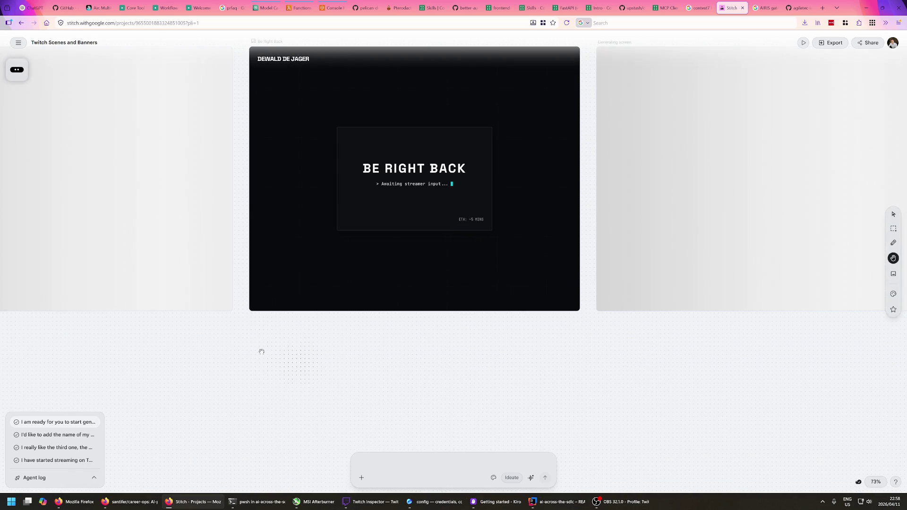
left_click_drag(259, 348, 560, 381)
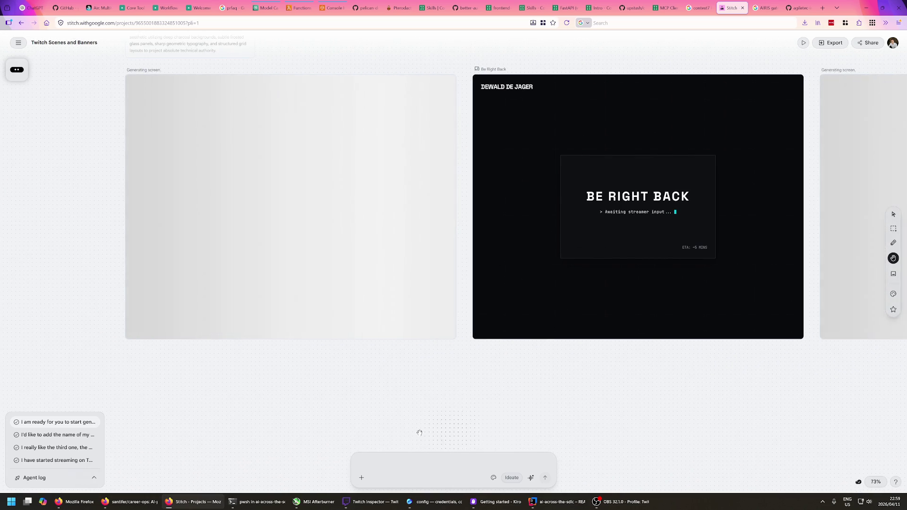
key("v")
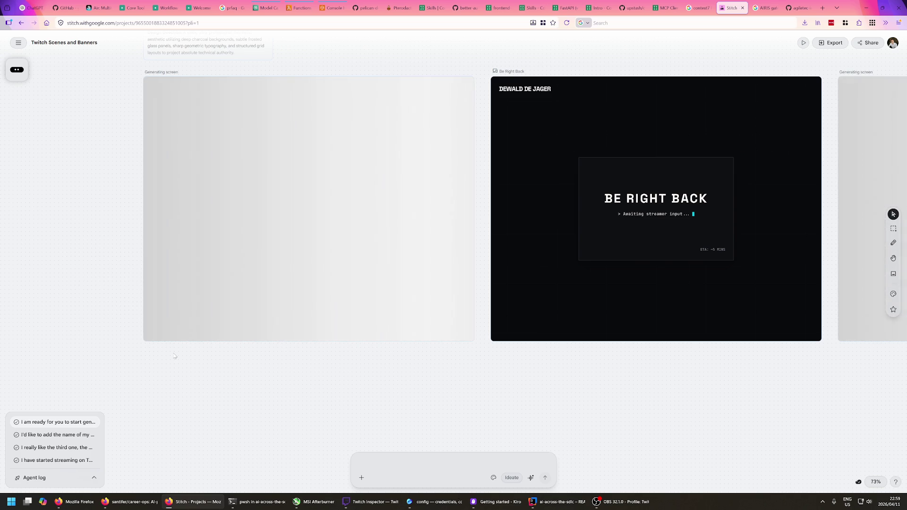
scroll(553, 389, "right", 5)
left_click(284, 107)
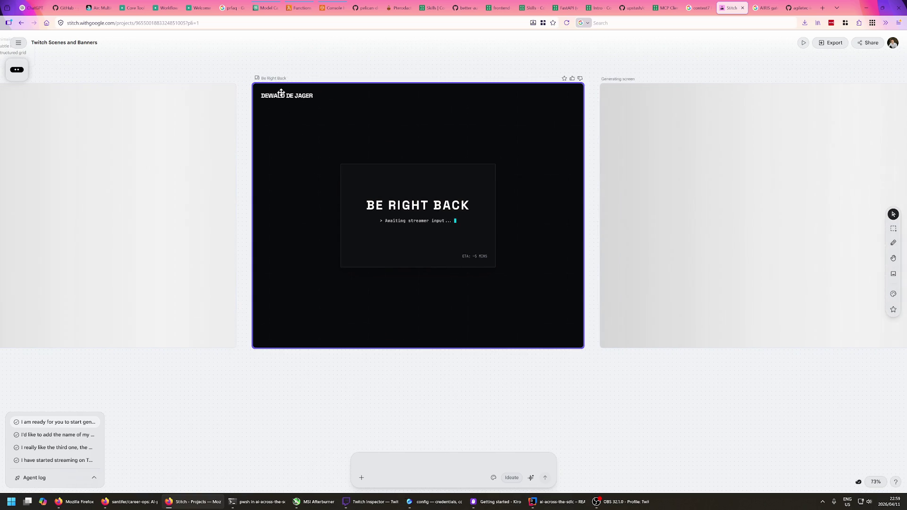
Step: Select the Be Right Back screen, glance at its Modify options, then bring up the Export panel
left_click(284, 107)
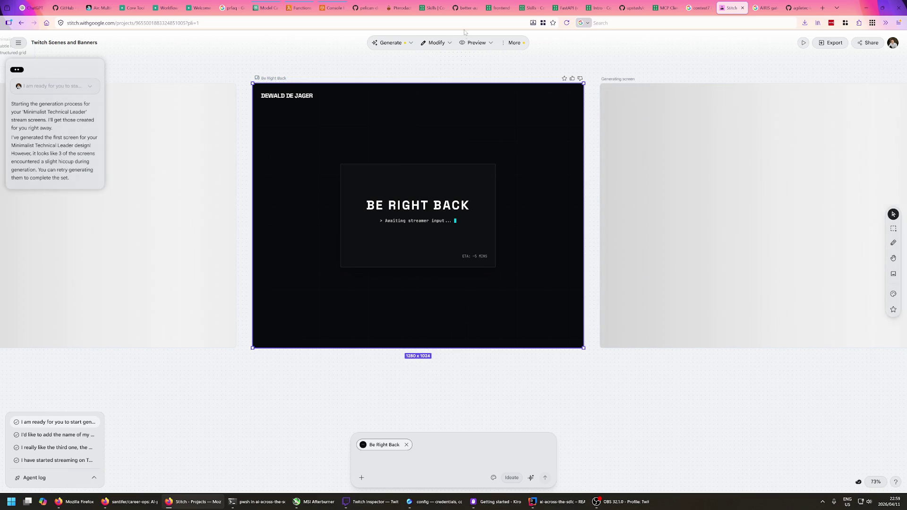
left_click(435, 42)
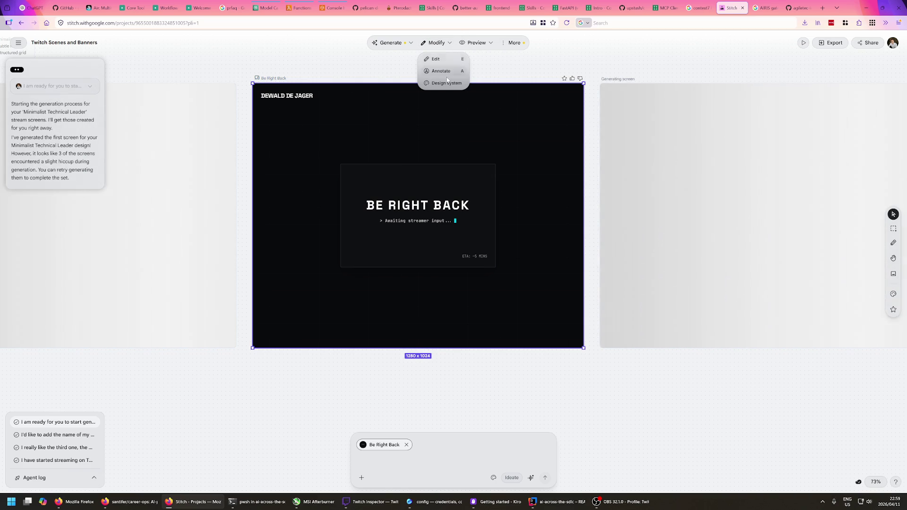
left_click(440, 43)
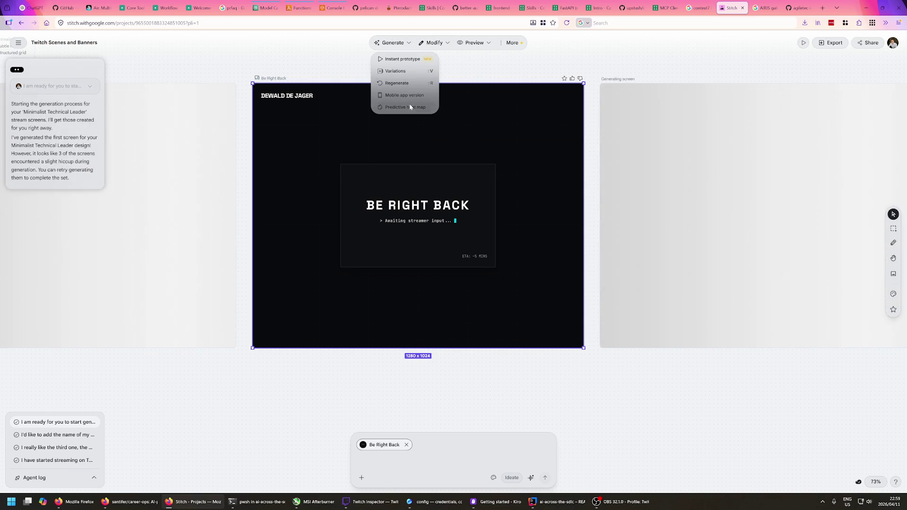
left_click(829, 42)
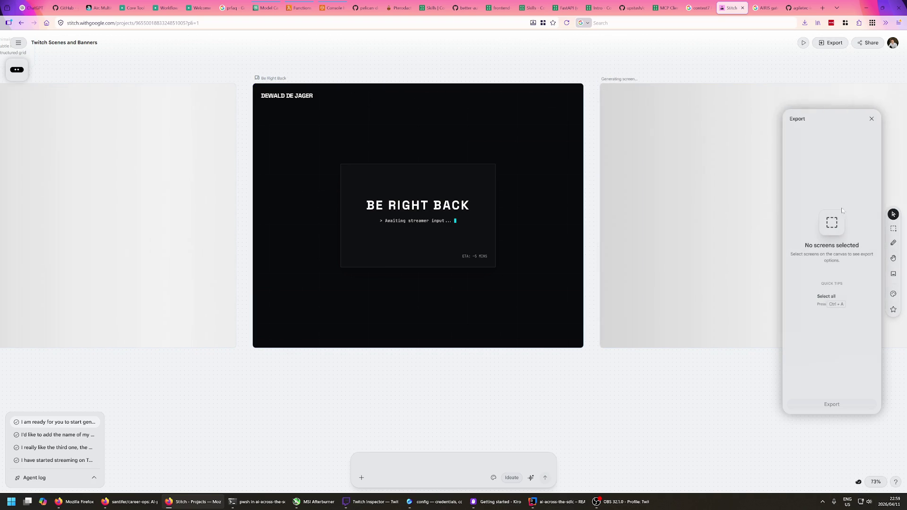
Step: Export the Be Right Back screen as a .zip archive and download it
left_click(508, 136)
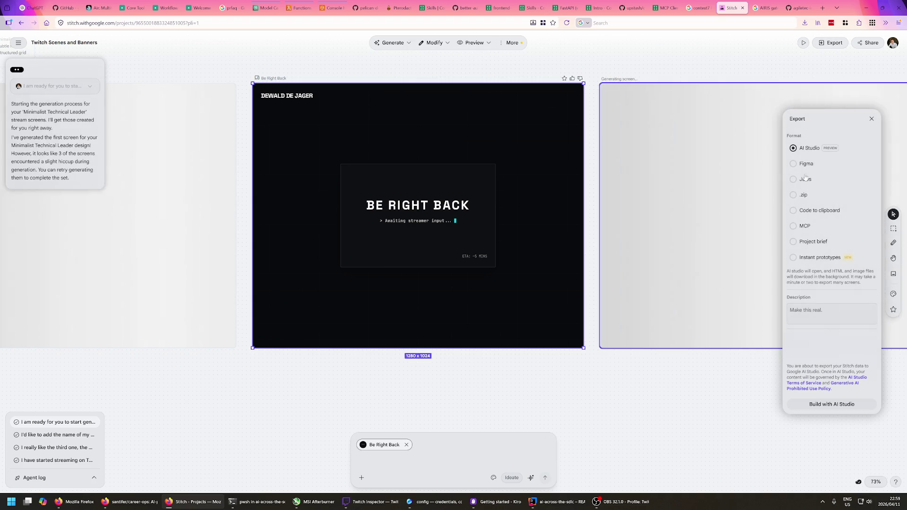
left_click(797, 196)
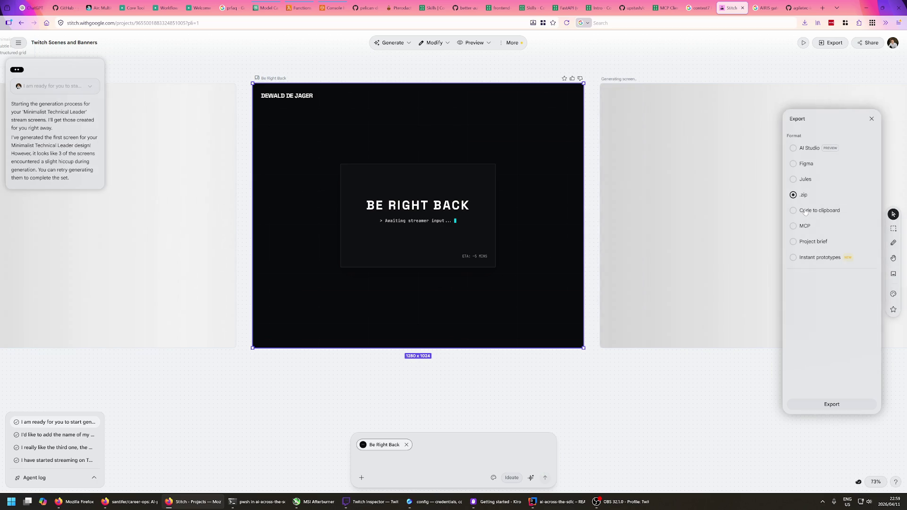
left_click(841, 405)
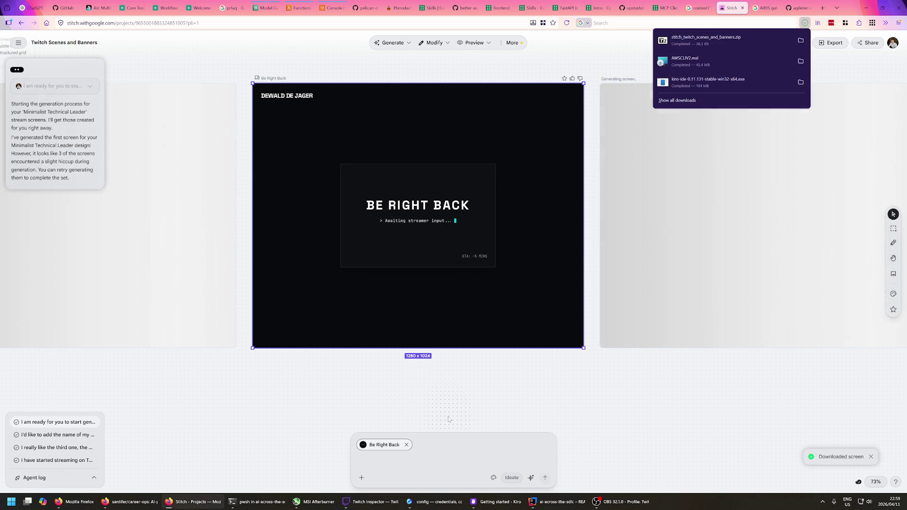
left_click(527, 410)
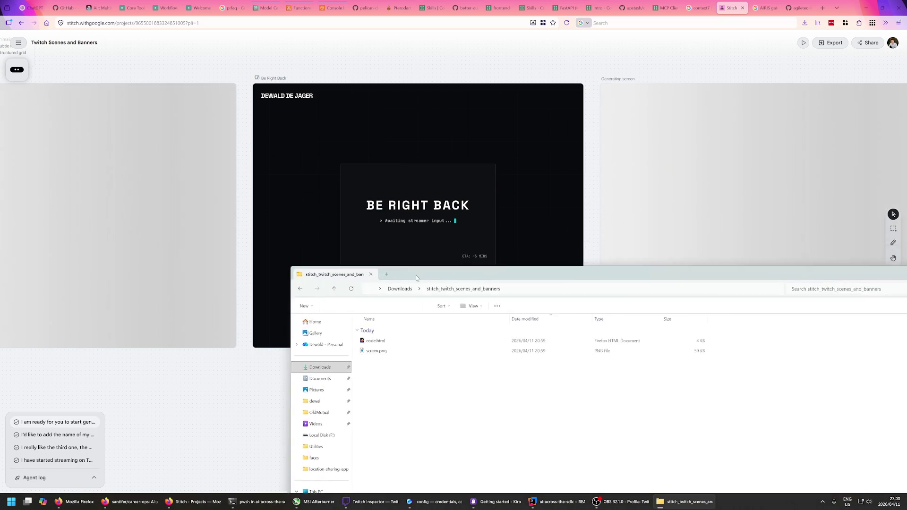
Step: Maximize the stitch_twitch_scenes_and_banners folder window and open screen.png in Photos
mouse_move(415, 274)
left_mouse_down()
mouse_move(391, 141)
mouse_move(287, 137)
left_mouse_up()
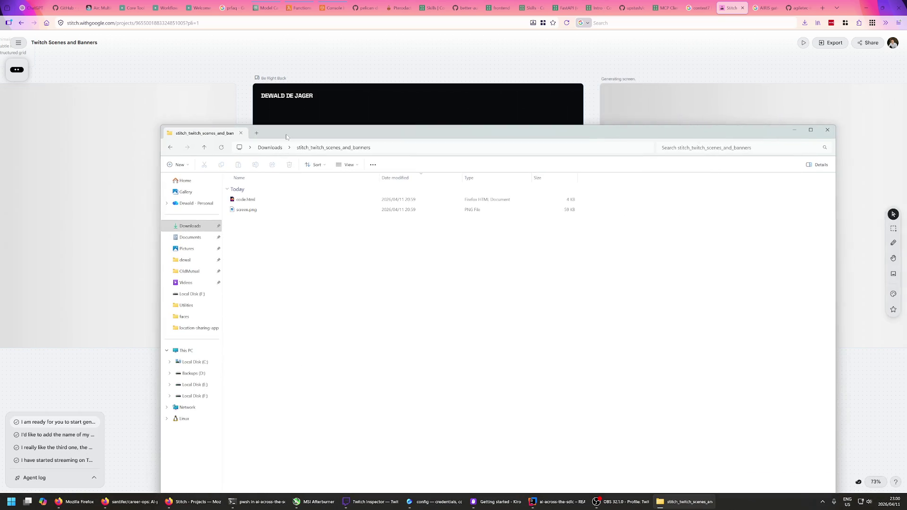
double_click(287, 138)
left_click(86, 83)
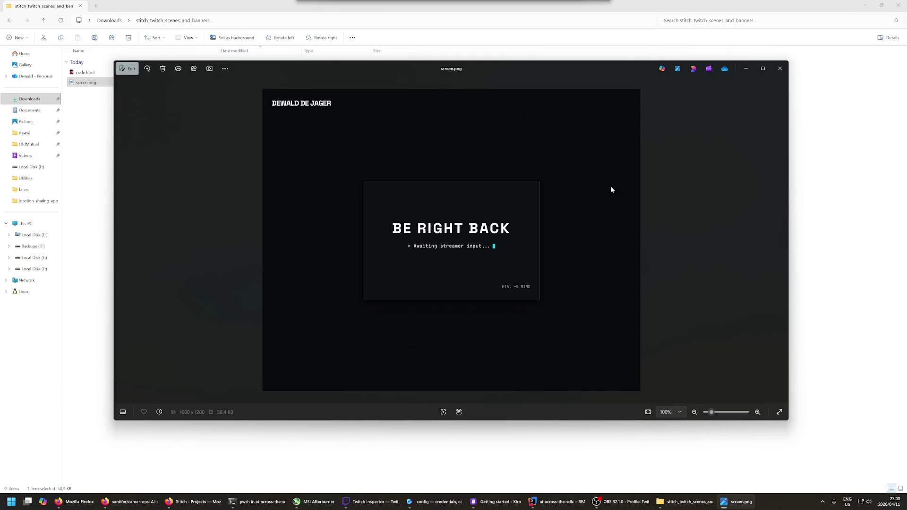
Step: Zoom in and out over the Be Right Back design in screen.png, then close Photos
scroll(595, 236, "up", 5)
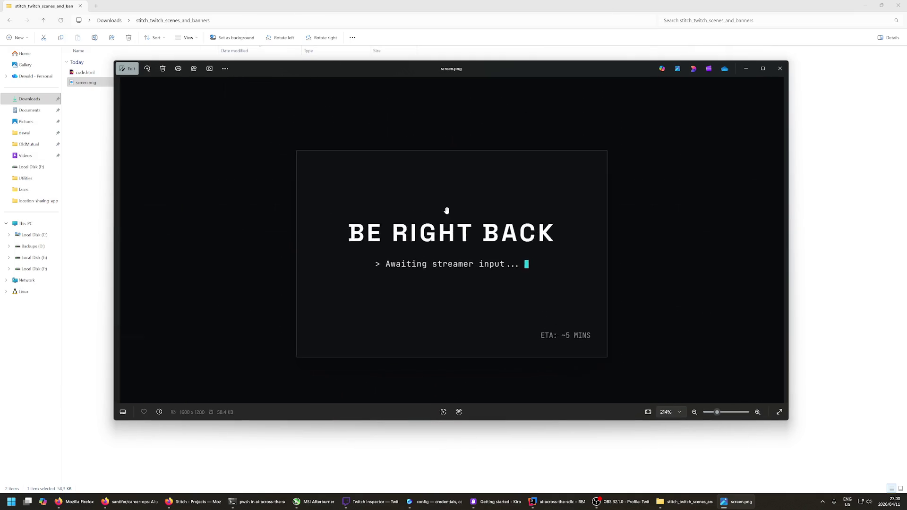
scroll(573, 250, "down", 4)
scroll(712, 262, "down", 1)
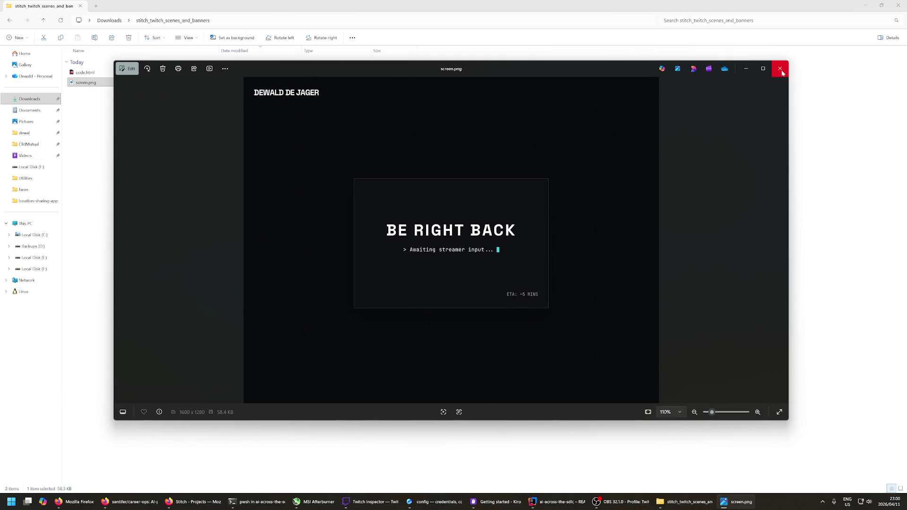
scroll(535, 304, "up", 5)
scroll(581, 310, "down", 4)
scroll(547, 295, "down", 1)
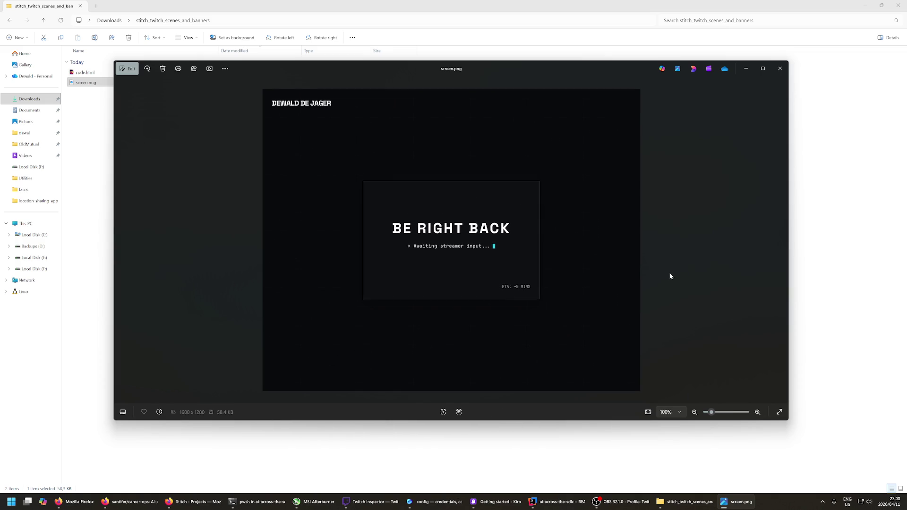
left_click_drag(613, 73, 584, 68)
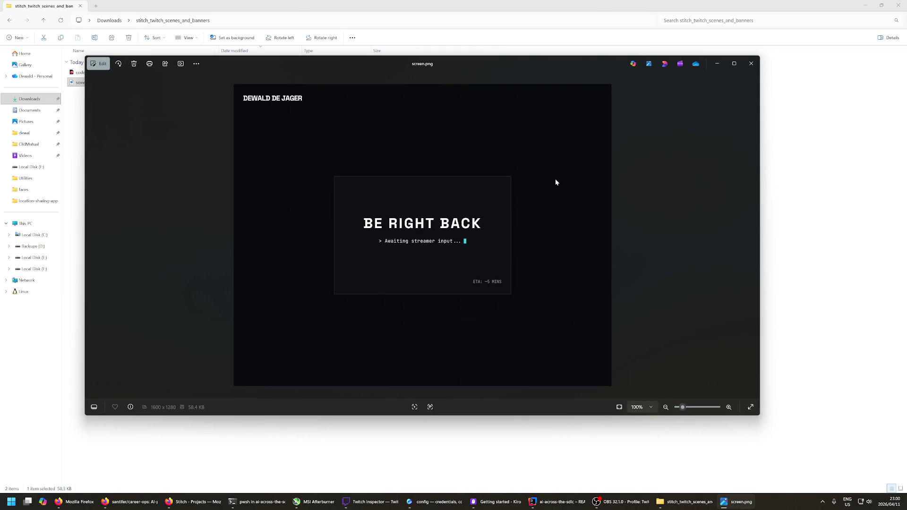
scroll(555, 187, "up", 2)
left_click(750, 66)
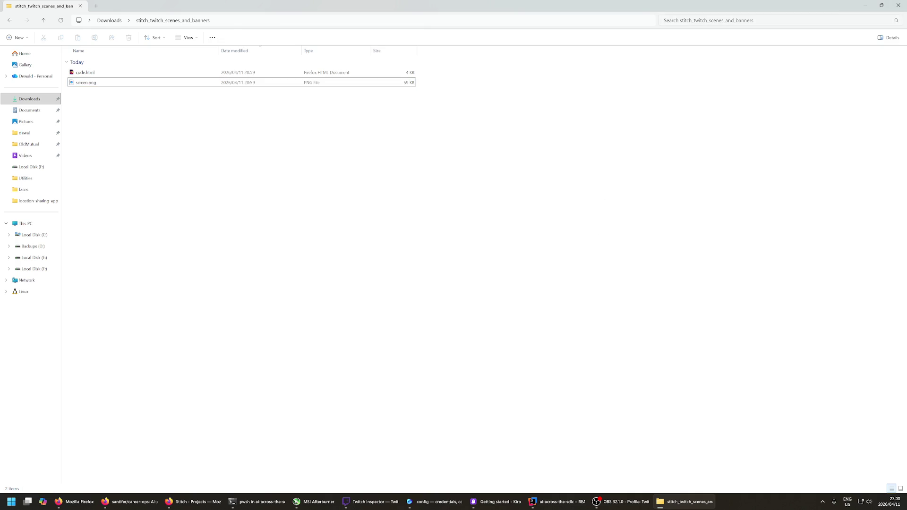
Step: Open the exported code.html from the stitch_twitch_scenes_and_banners folder in Firefox
left_click(862, 10)
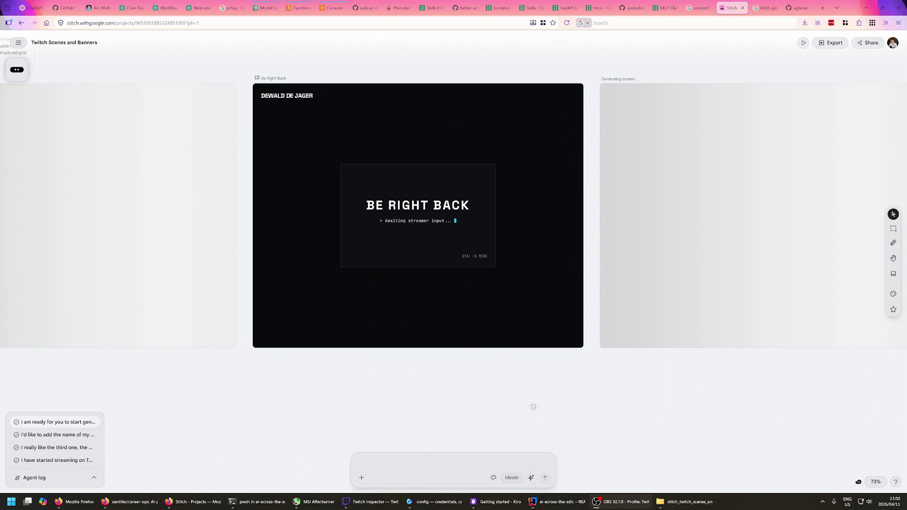
left_click(687, 502)
left_click(88, 75)
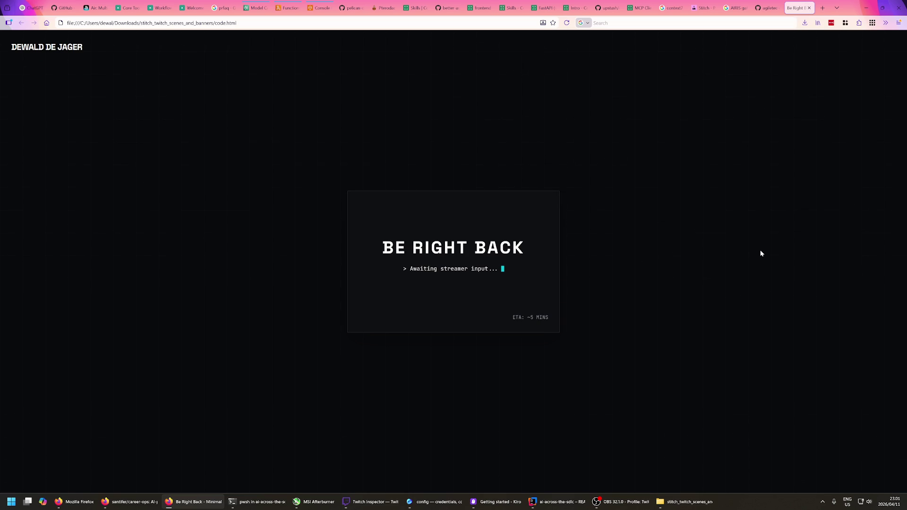
Step: Preview the Be Right Back page full screen, exit fullscreen, and close the preview
key("F11")
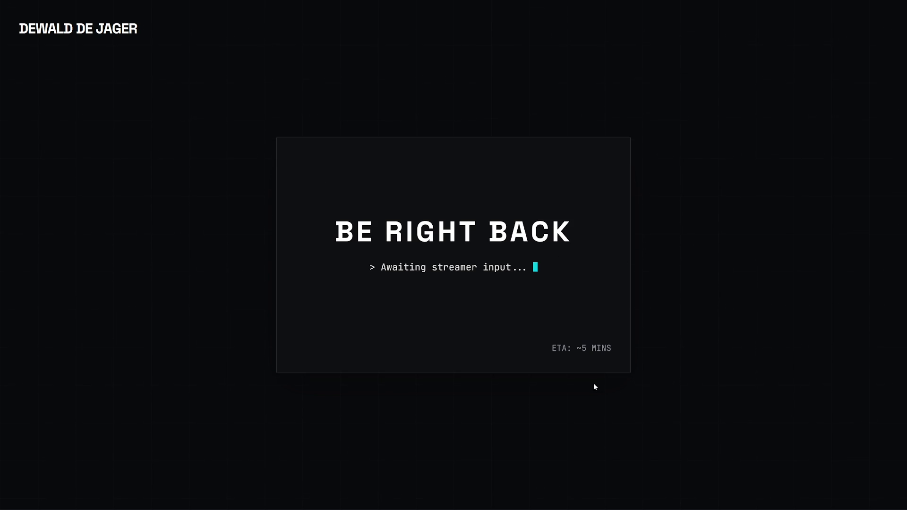
key("F11")
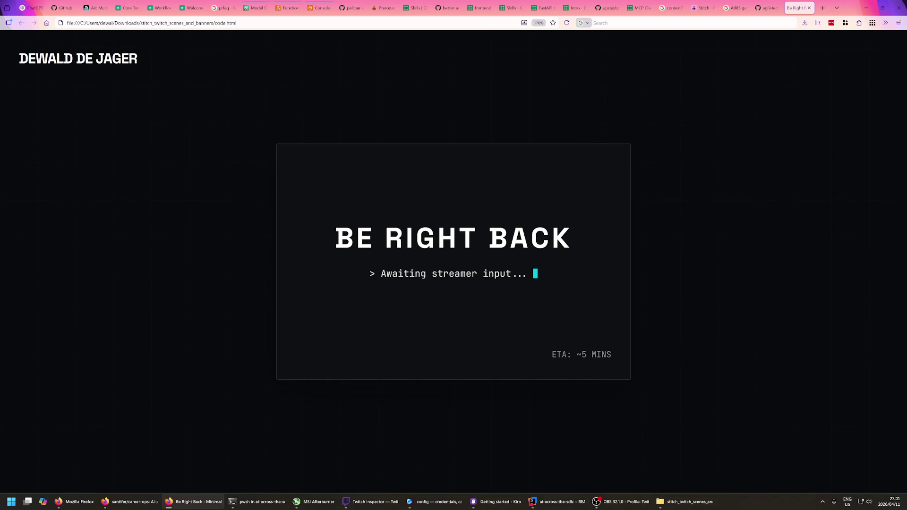
left_click(809, 8)
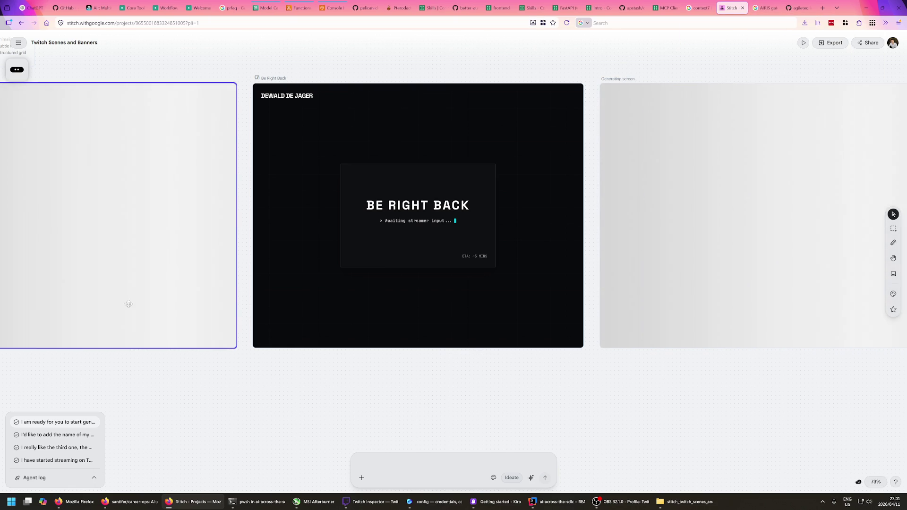
Step: Pan around the Twitch Scenes and Banners canvas with the hand tool, then return to the exported folder
left_click_drag(222, 402, 491, 403)
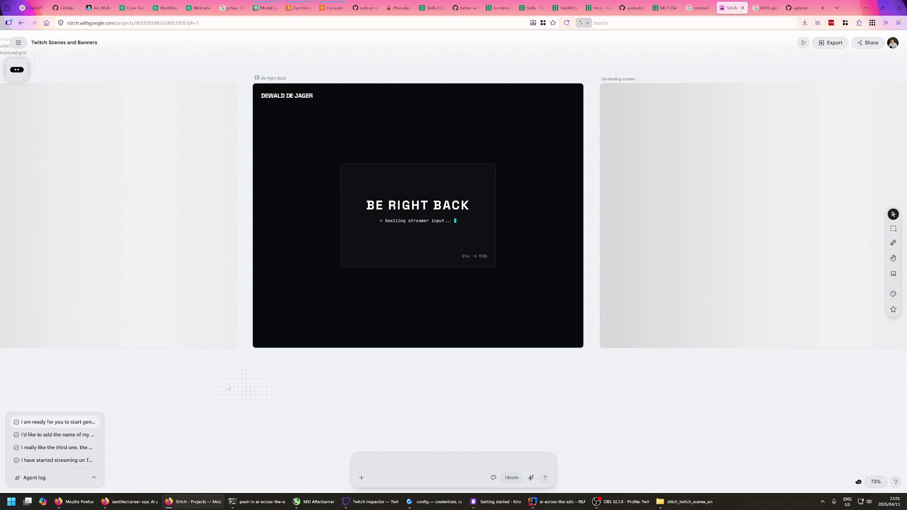
scroll(243, 387, "left", 5)
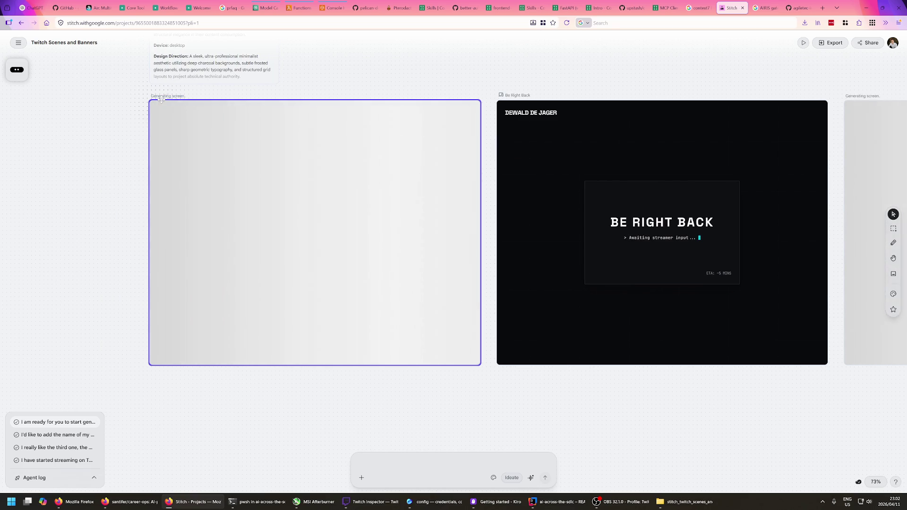
key("h")
scroll(478, 66, "right", 3)
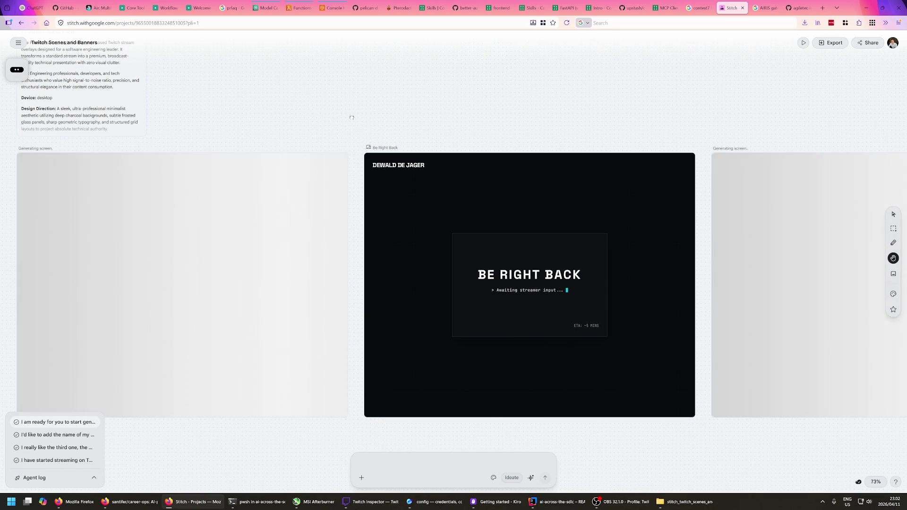
scroll(566, 284, "left", 2)
key("alt+Tab")
Step: Drag code.html from the exported folder over to the IntelliJ window showing README.md
left_click(85, 73)
right_click(88, 75)
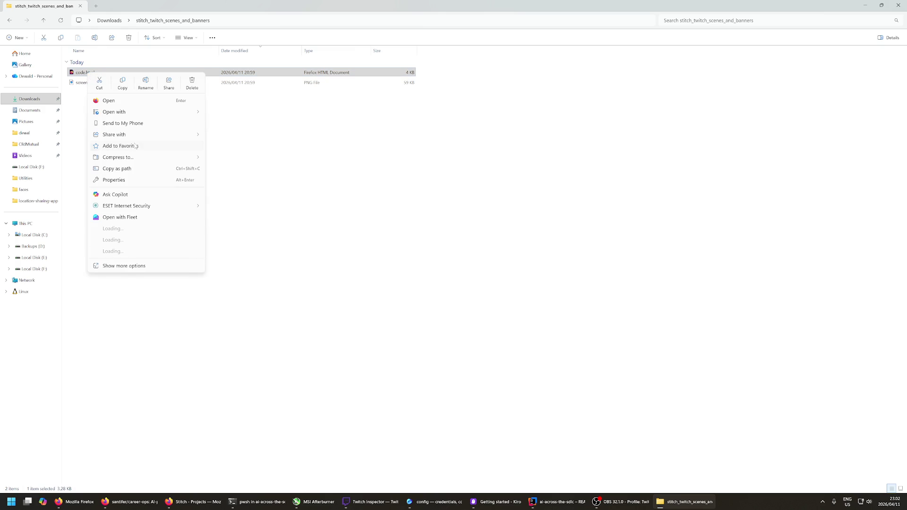
left_click(118, 137)
mouse_move(77, 71)
left_mouse_down()
mouse_move(346, 204)
mouse_move(199, 48)
left_mouse_up()
key("alt+Tab")
key("Tab")
key("Tab")
key("Tab")
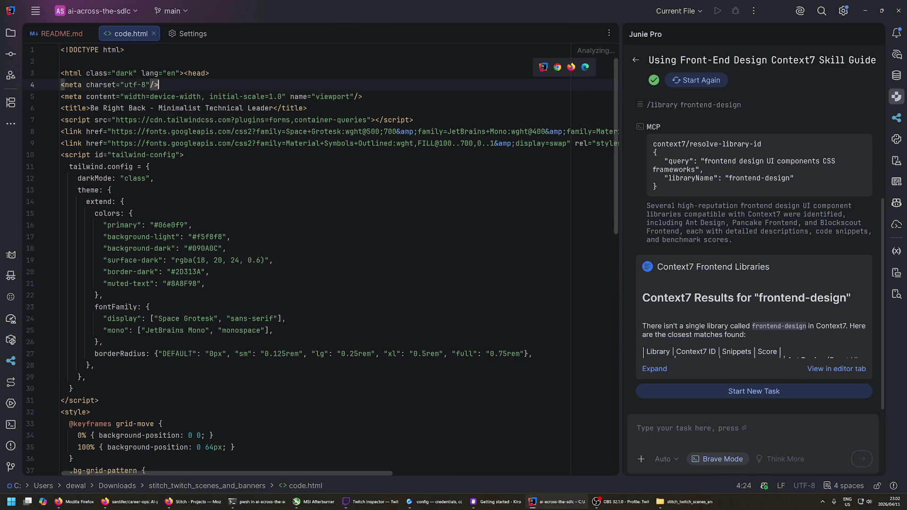
Step: Review code.html's Tailwind config, checking the extend, fontFamily, grid-move keyframes and cursor-blink blocks
left_click_drag(162, 108, 291, 119)
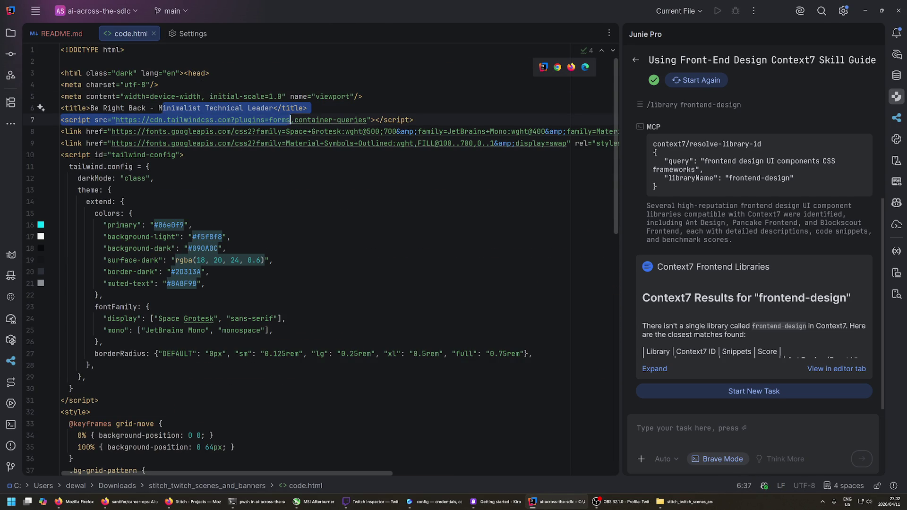
left_click_drag(61, 131, 184, 154)
left_click(155, 178)
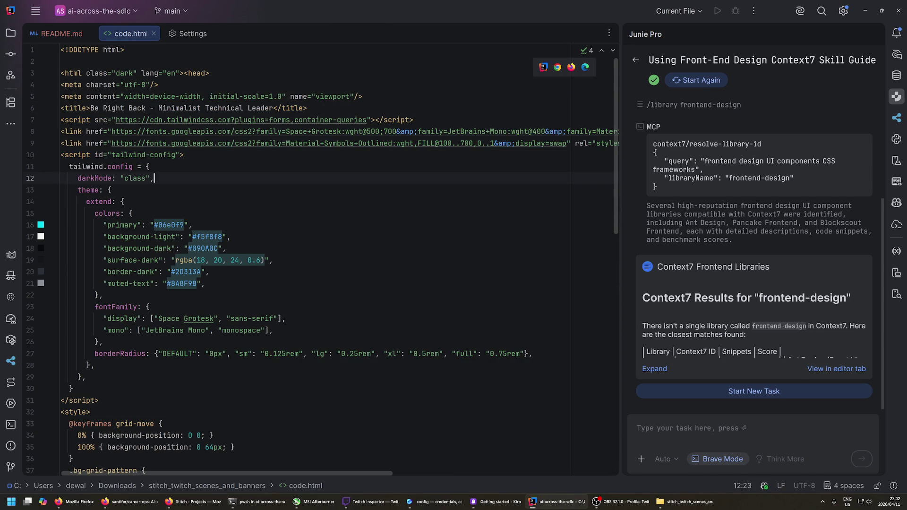
key("Down")
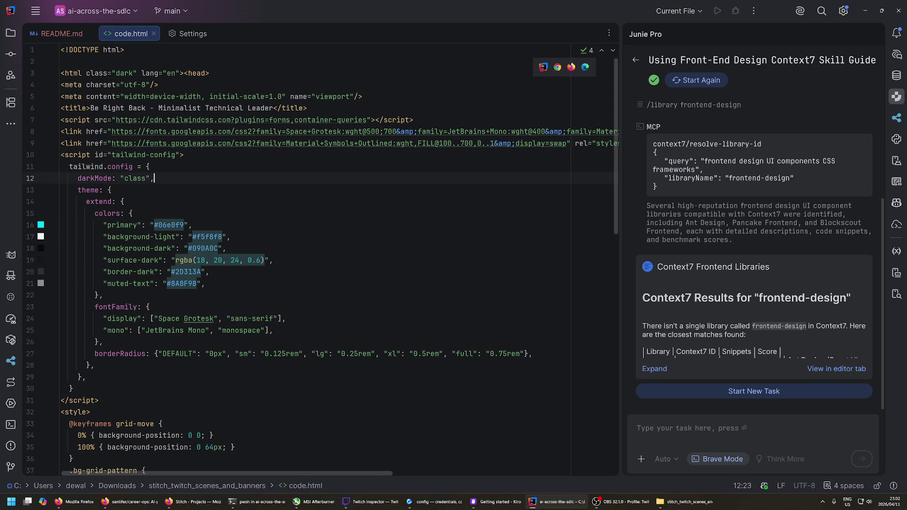
scroll(321, 259, "down", 1)
scroll(321, 265, "down", 2)
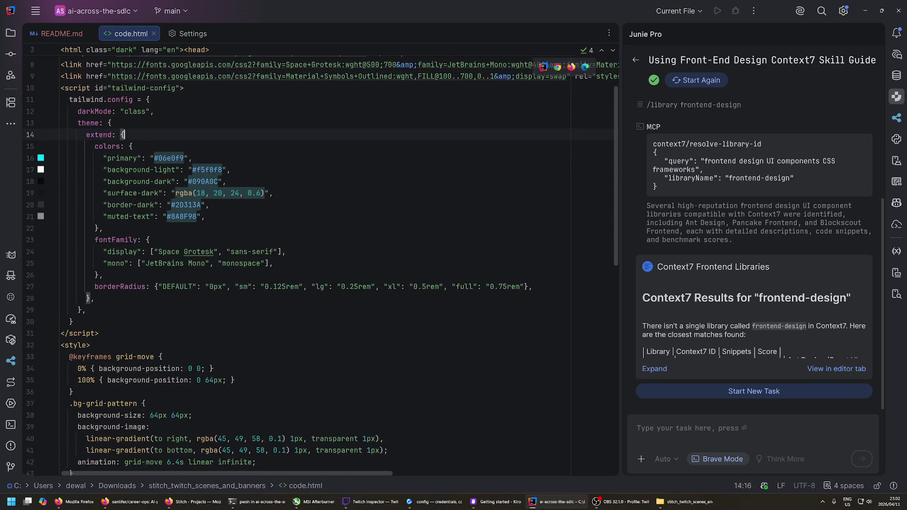
left_click(122, 97)
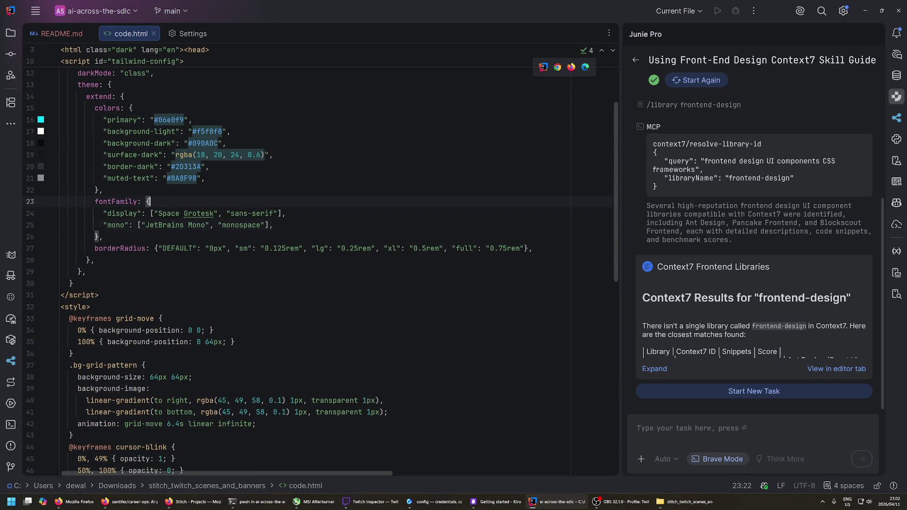
left_click(102, 236)
scroll(322, 264, "down", 4)
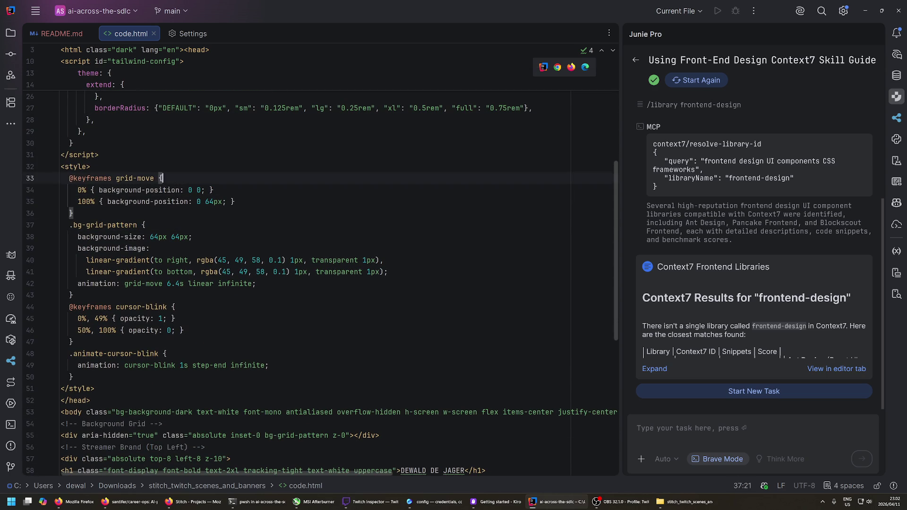
left_click(151, 225)
scroll(111, 201, "down", 3)
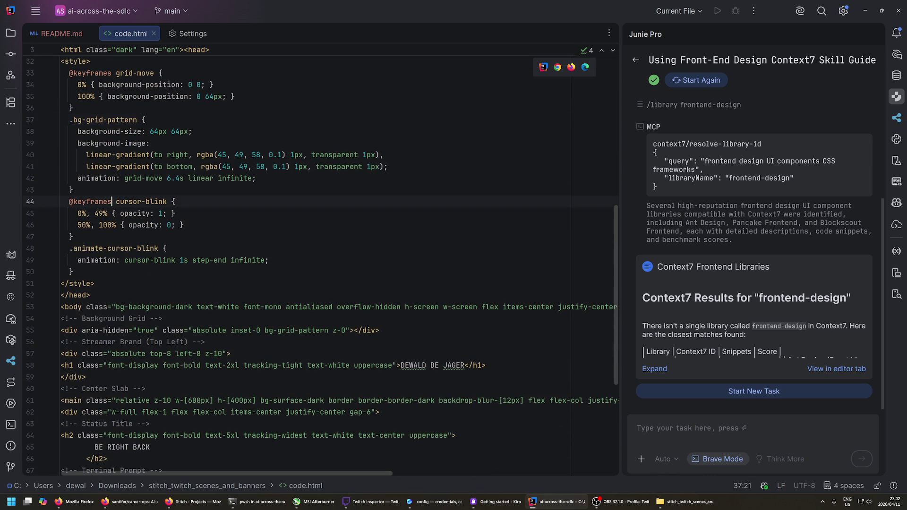
left_click(74, 272)
scroll(73, 272, "down", 3)
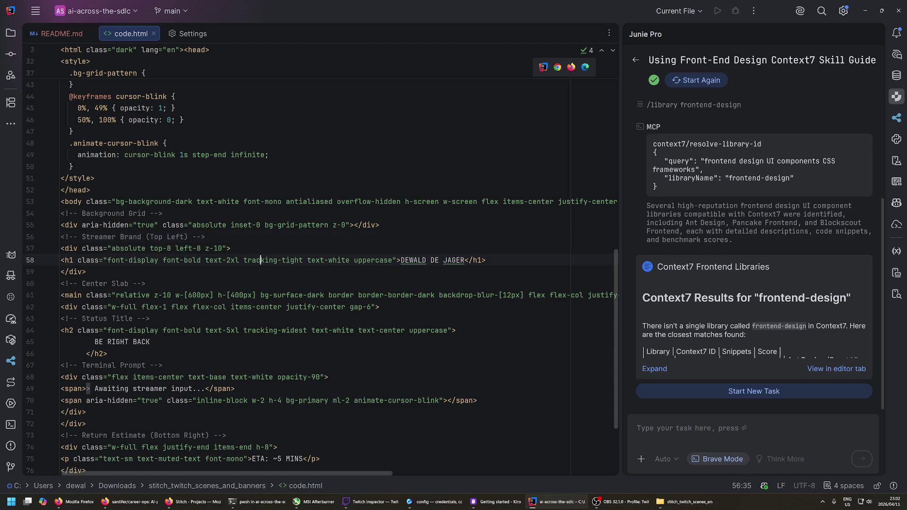
scroll(321, 269, "down", 3)
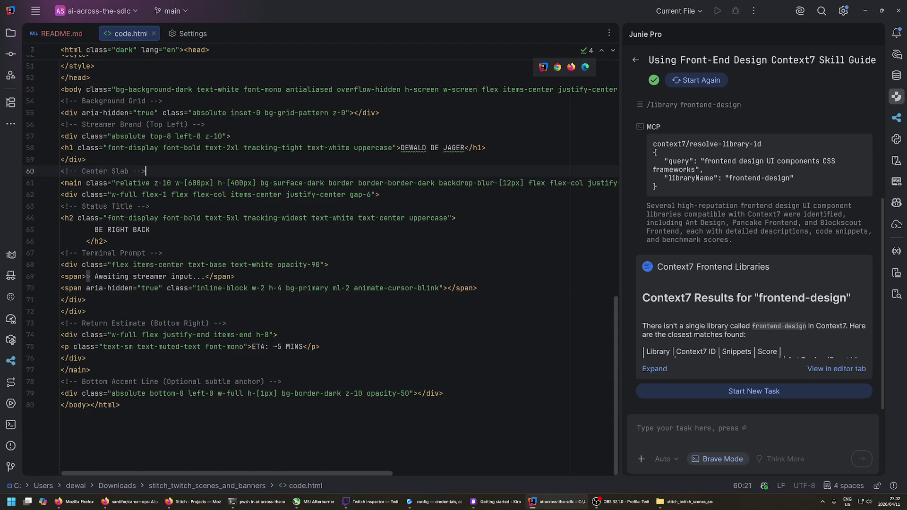
Step: Reformat code.html with nested indentation (Ctrl+Alt+L), close its tab, and minimize the IDE
key("ctrl+alt+l")
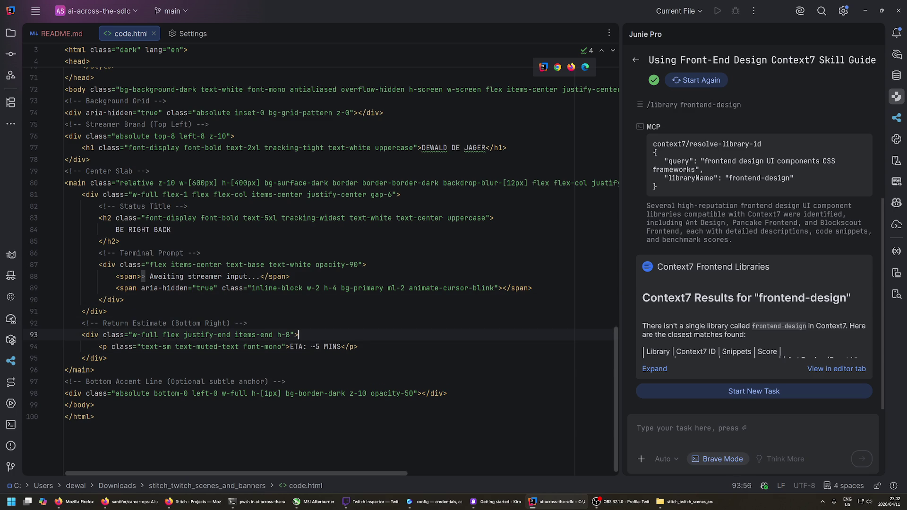
scroll(321, 279, "up", 5)
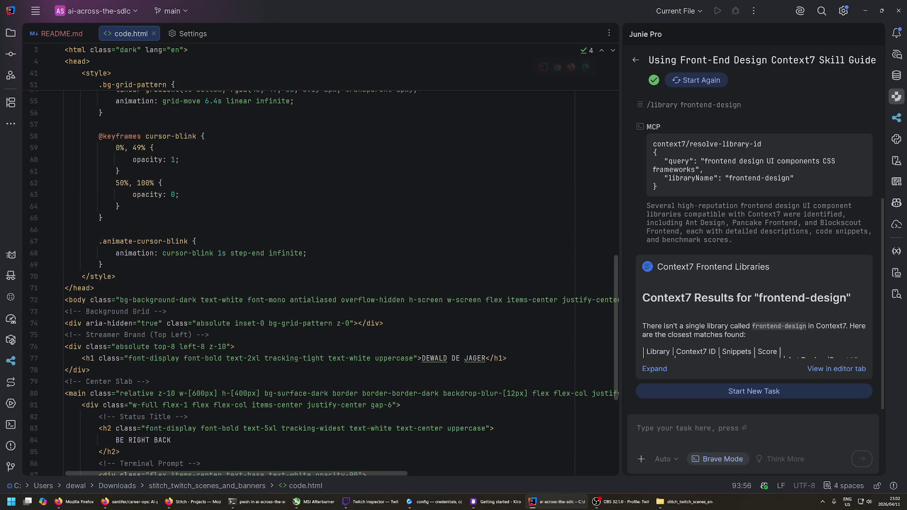
scroll(321, 259, "up", 15)
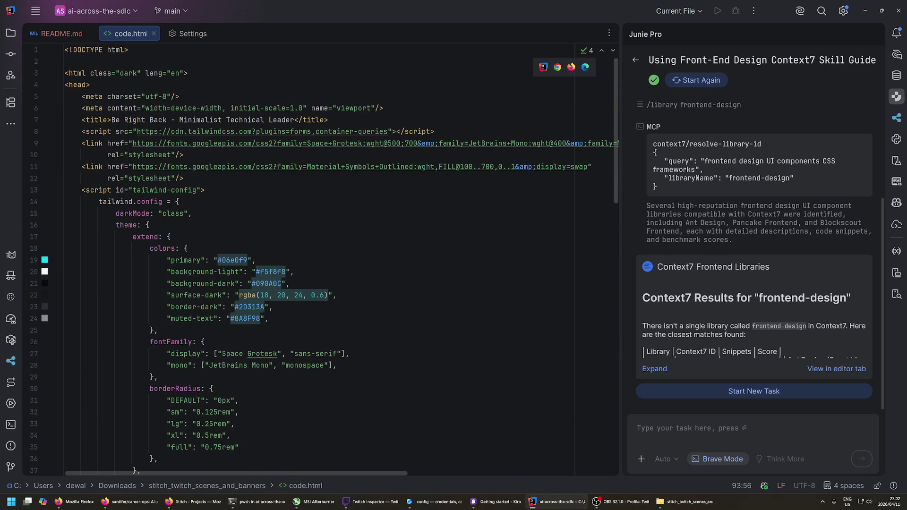
key("ctrl+F4")
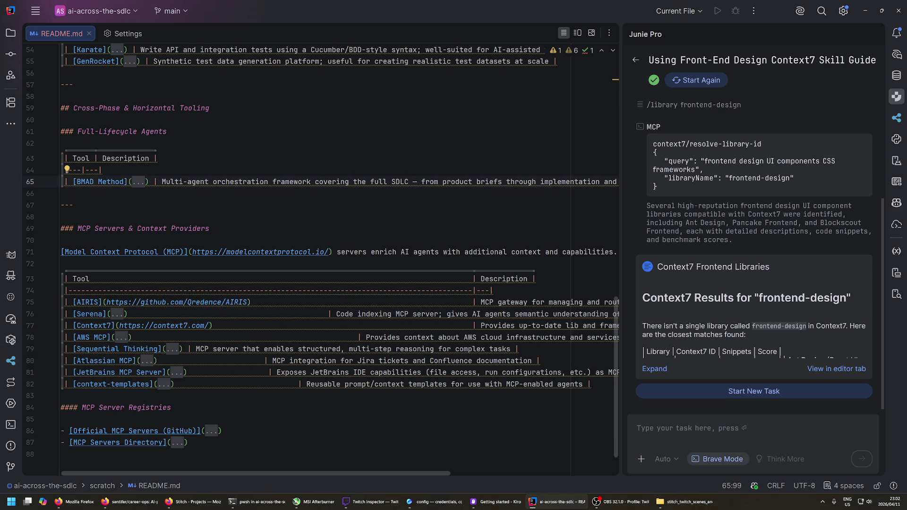
key("alt+Tab")
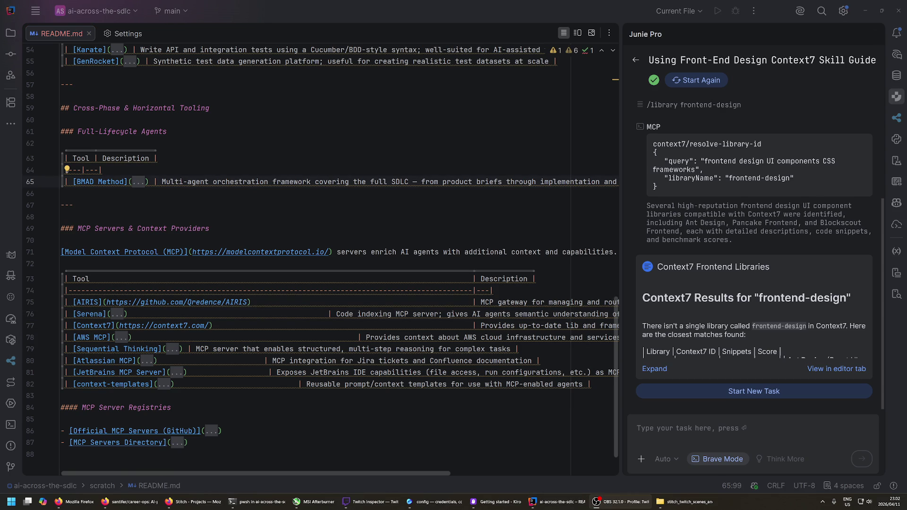
left_click(62, 217)
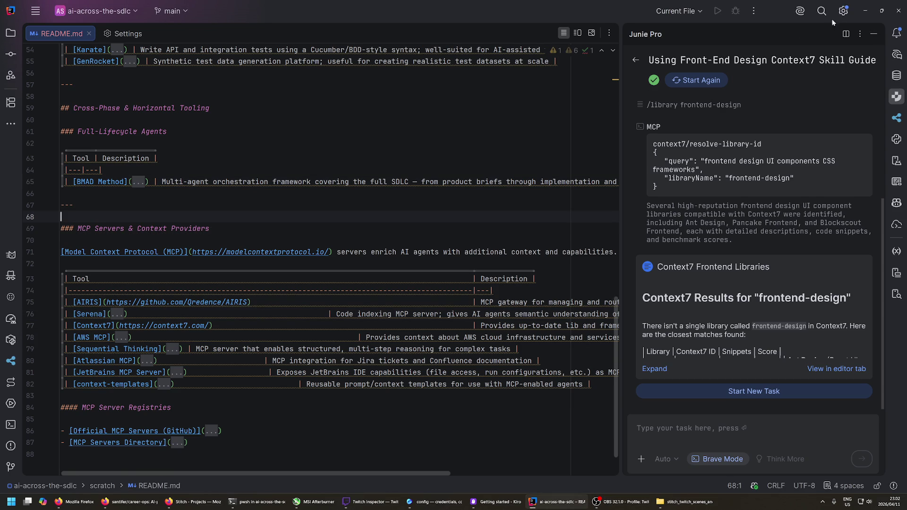
left_click(865, 10)
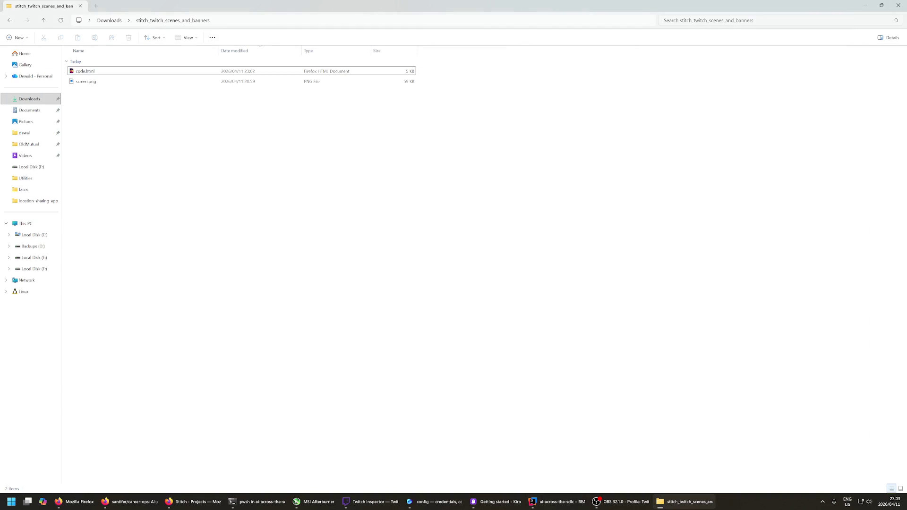
Step: Review the Stitch agent chat log and scroll around the Twitch Scenes and Banners canvas
left_click(865, 5)
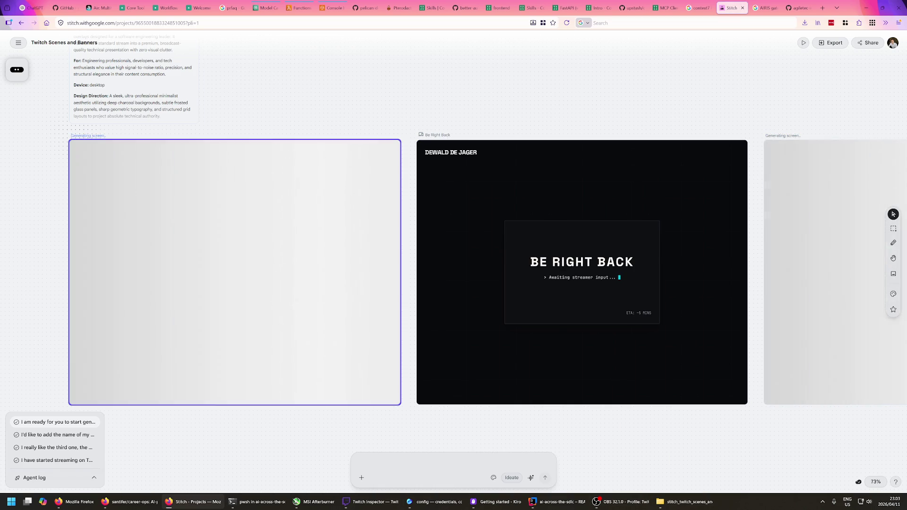
left_click(16, 69)
scroll(278, 113, "down", 1)
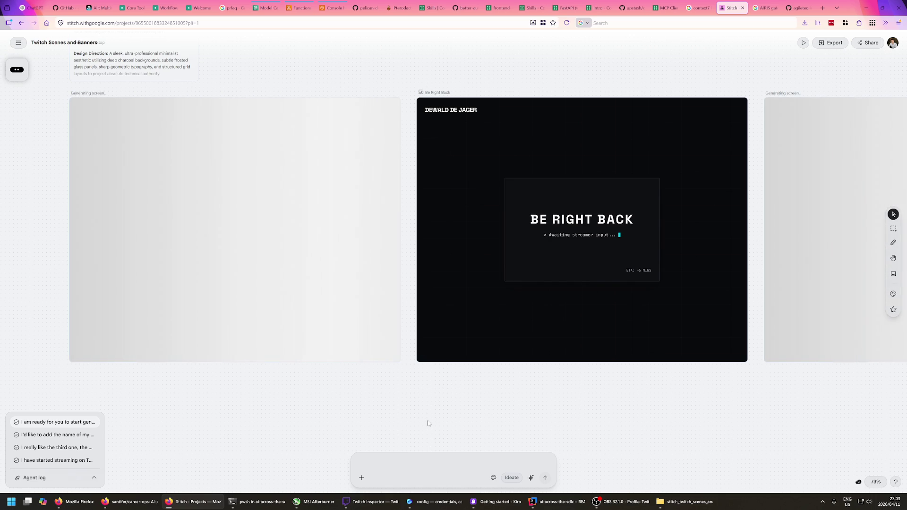
scroll(439, 415, "right", 3)
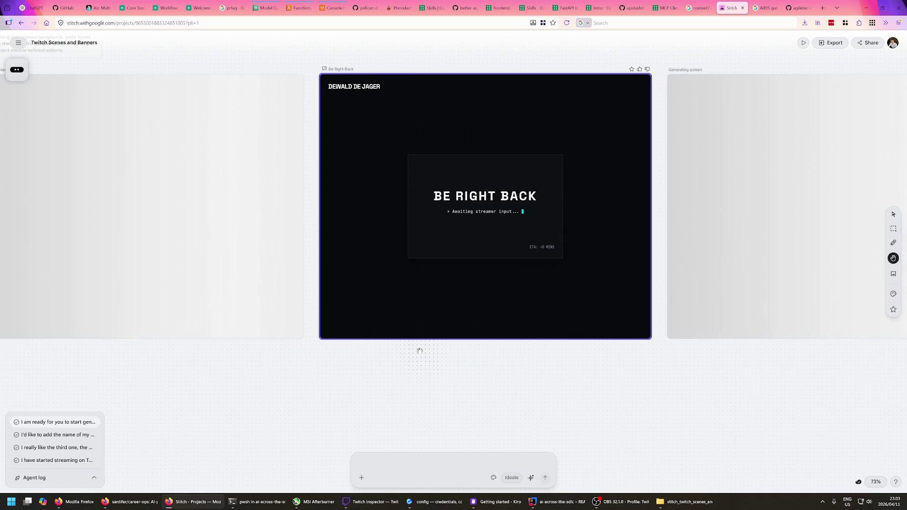
scroll(431, 336, "down", 3)
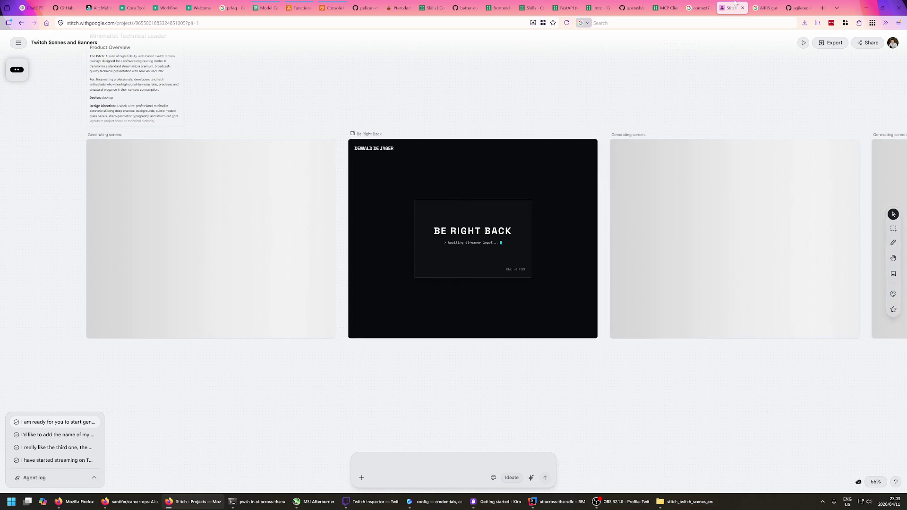
Step: Check the AIRIS gateway search and agiletec GitHub tabs, then bring IntelliJ's README.md back
left_click(769, 8)
left_click(805, 6)
left_click(765, 7)
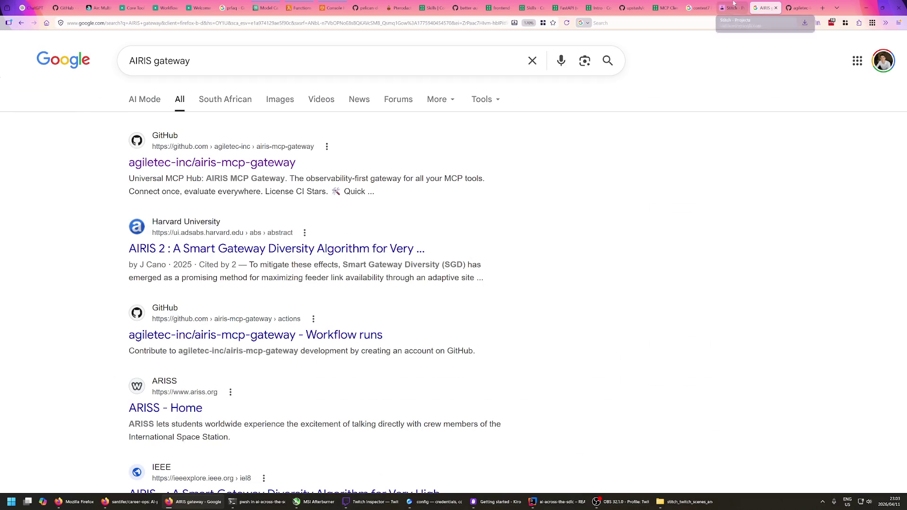
left_click(723, 5)
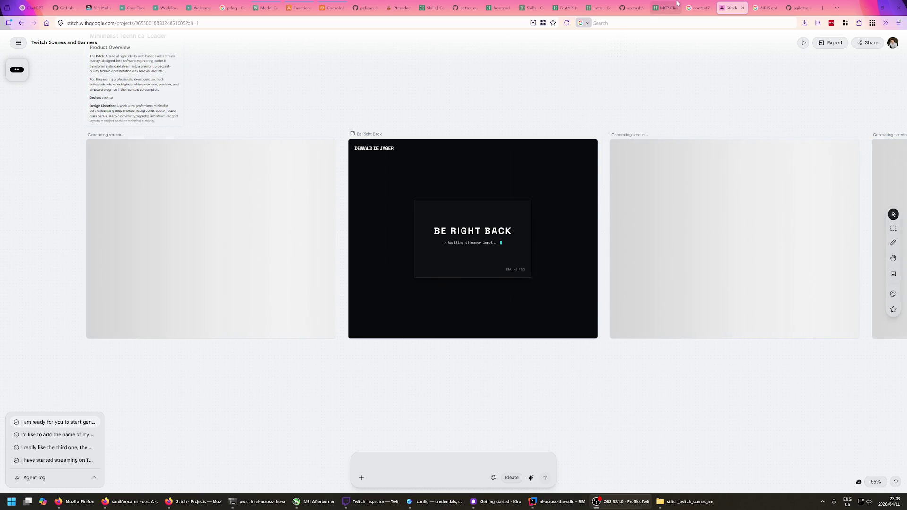
left_click(562, 499)
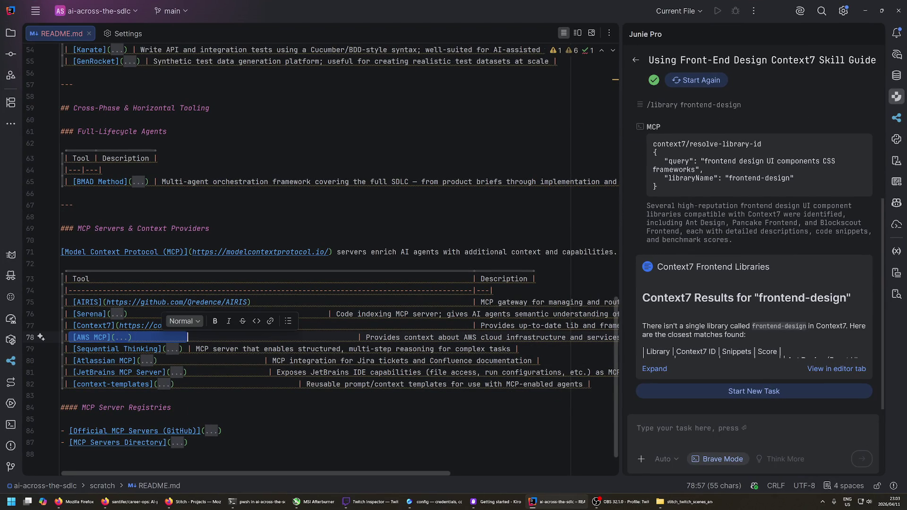
Step: Expand the Serena row's folded link in README.md and copy its repository URL
left_click_drag(72, 325, 141, 325)
left_click(157, 313)
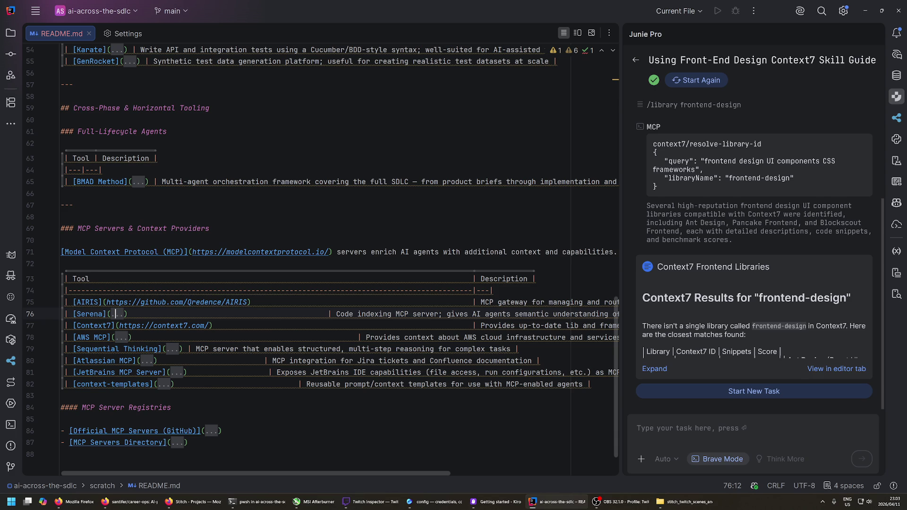
left_click(111, 314)
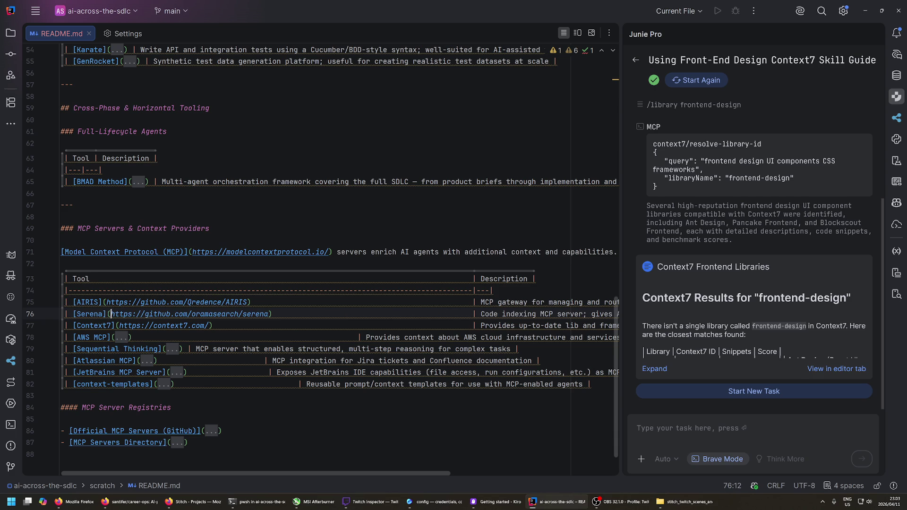
left_click_drag(110, 314, 269, 313)
key("ctrl+c")
left_click(148, 507)
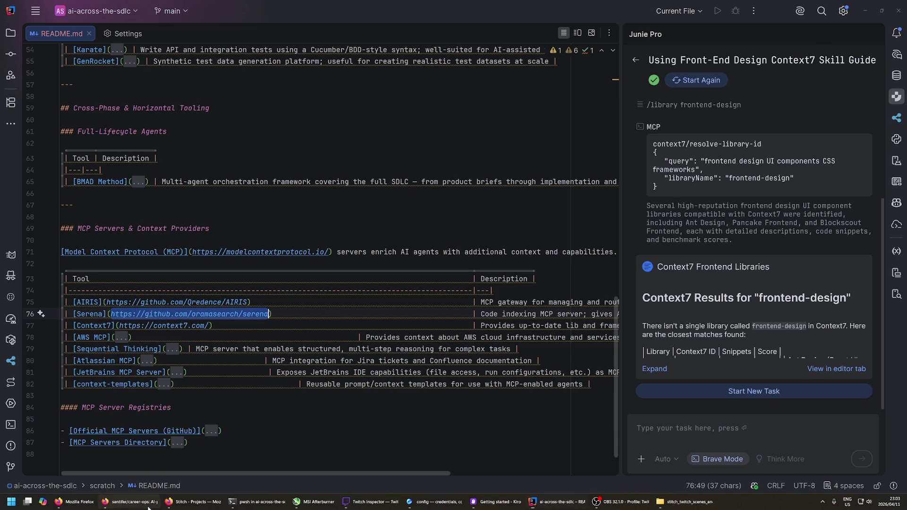
left_click(189, 502)
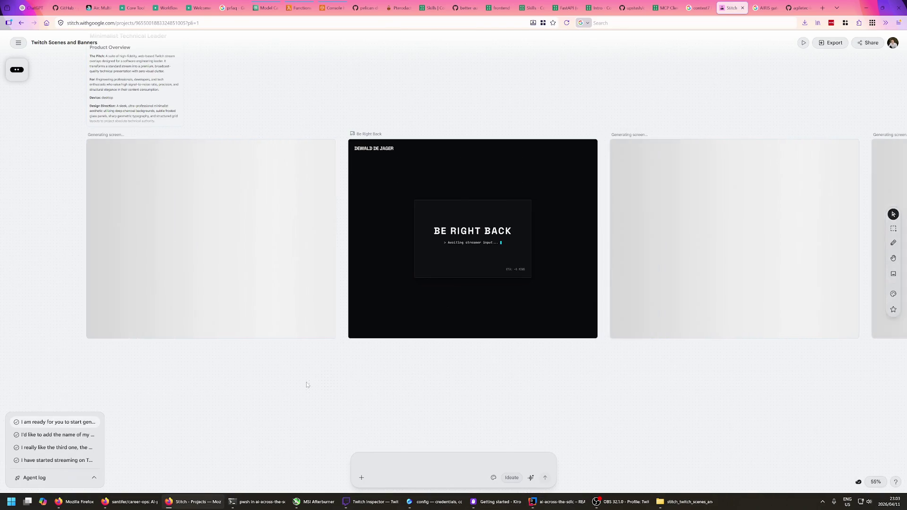
Step: Load the copied Serena URL in a new Firefox tab
key("ctrl+t")
key("ctrl+v")
key("Return")
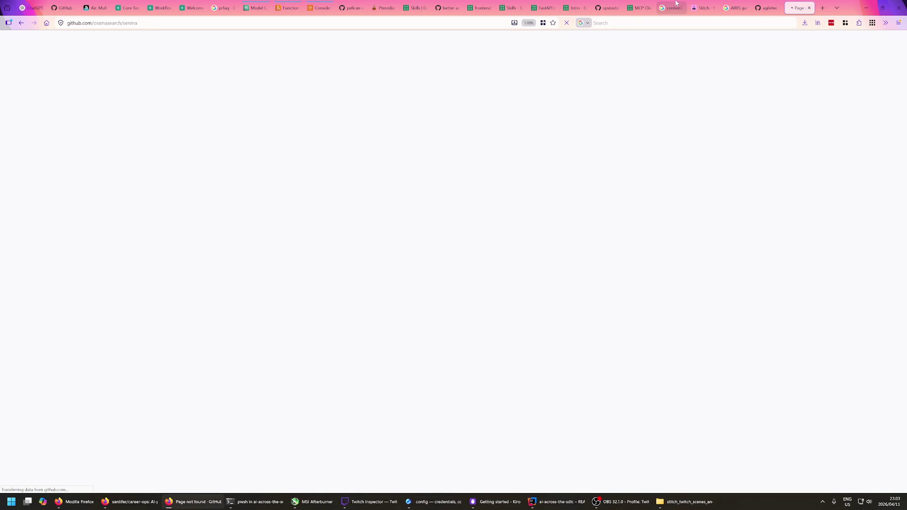
Step: Pan the Stitch canvas with the hand tool to centre the screen cards
left_click(703, 8)
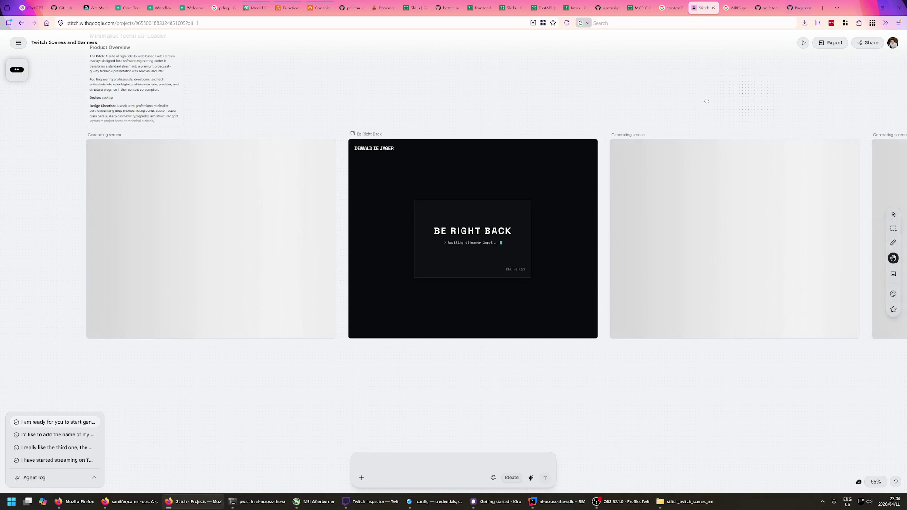
scroll(672, 105, "right", 3)
scroll(672, 106, "down", 3)
scroll(519, 361, "right", 5)
scroll(519, 361, "up", 1)
key("h")
left_click_drag(318, 329, 487, 370)
left_click_drag(441, 365, 472, 363)
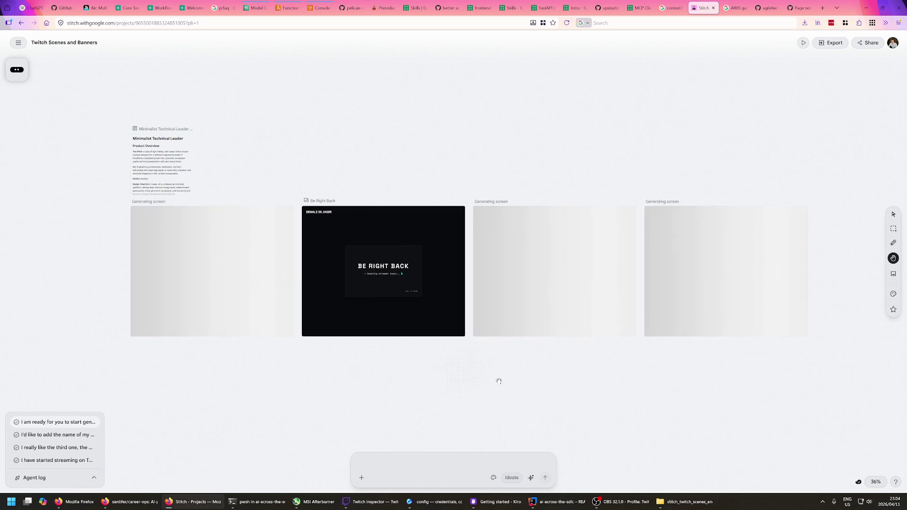
key("v")
Step: Close the Context7 MCP Clients docs, context7 search and upstash/context7 tabs
left_click(641, 8)
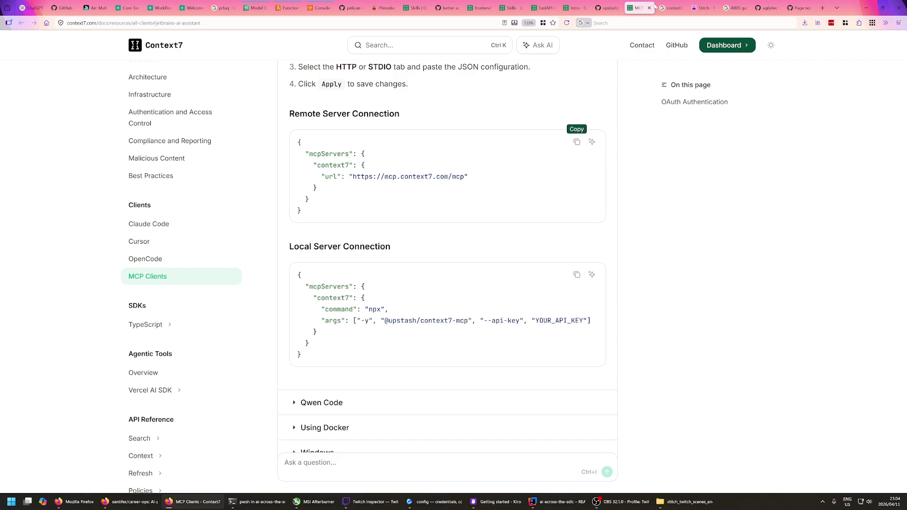
left_click(651, 8)
left_click(656, 8)
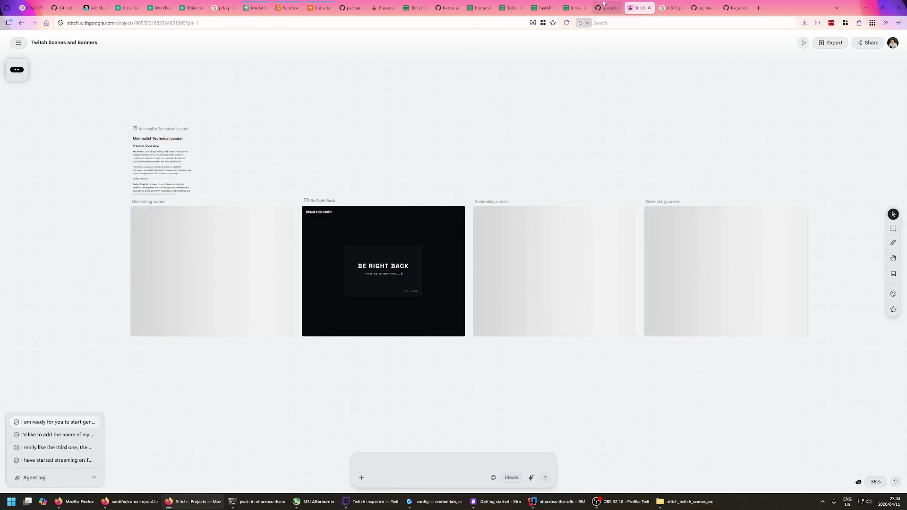
left_click(651, 8)
scroll(505, 245, "up", 10)
scroll(496, 260, "up", 5)
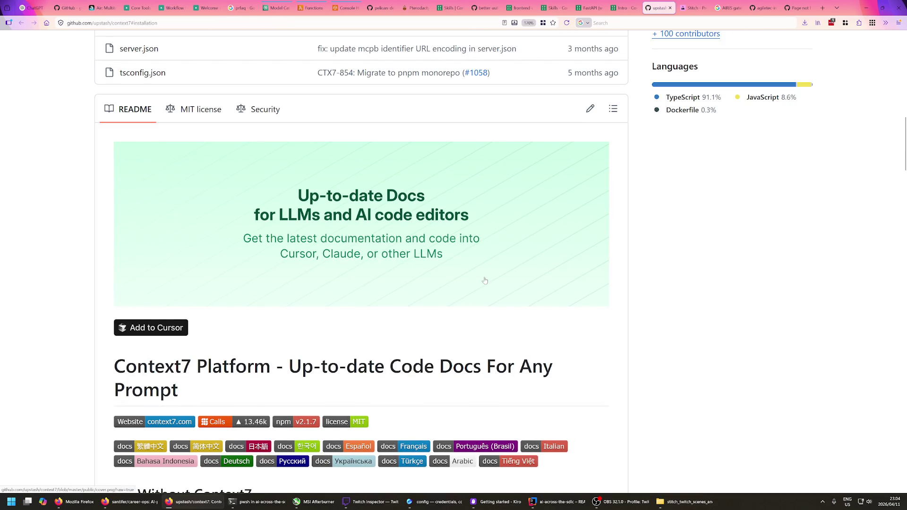
left_click(624, 8)
left_click(647, 8)
left_click(669, 8)
Step: Close the frontend-design, Skills, FastAPI, Context7 intro and better-auth tabs
left_click(520, 8)
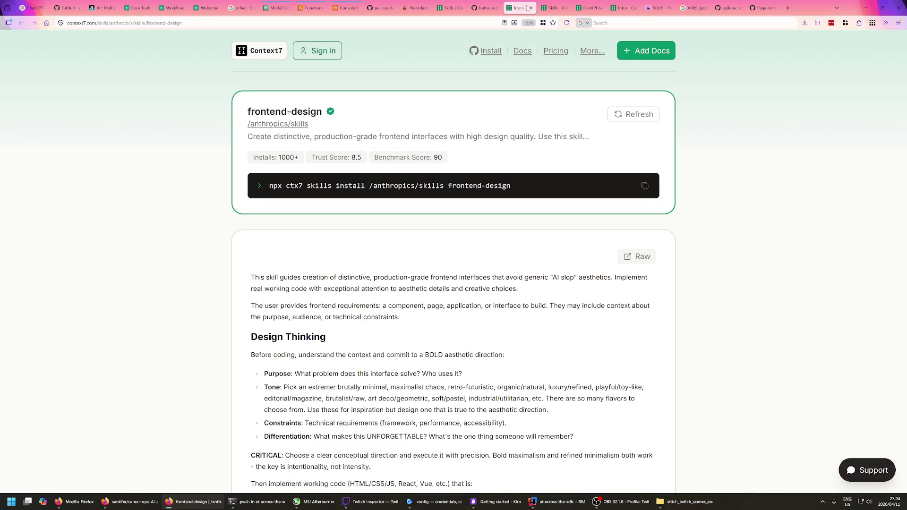
left_click(531, 8)
left_click(531, 8)
left_click(530, 8)
left_click(531, 8)
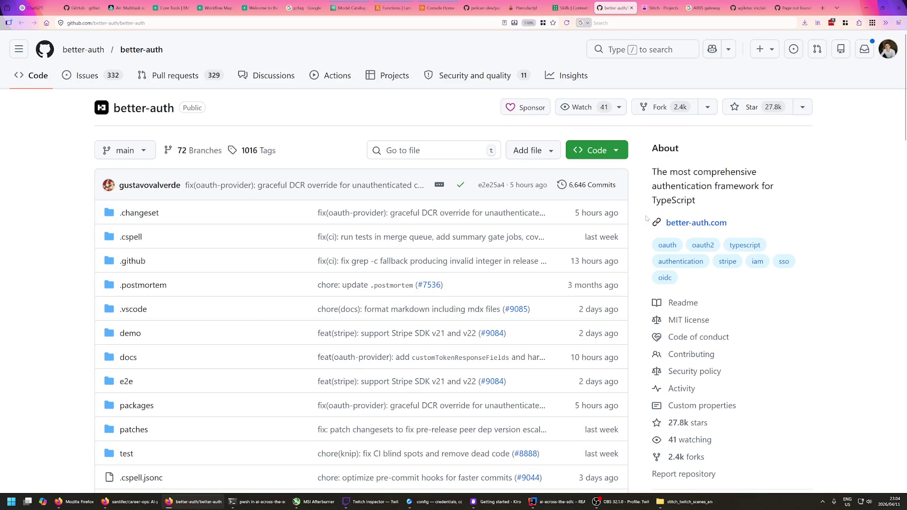
left_click(631, 8)
left_click(588, 8)
Step: Look over the remaining tabs, ending on the Serena link's GitHub 404 page
left_click(527, 8)
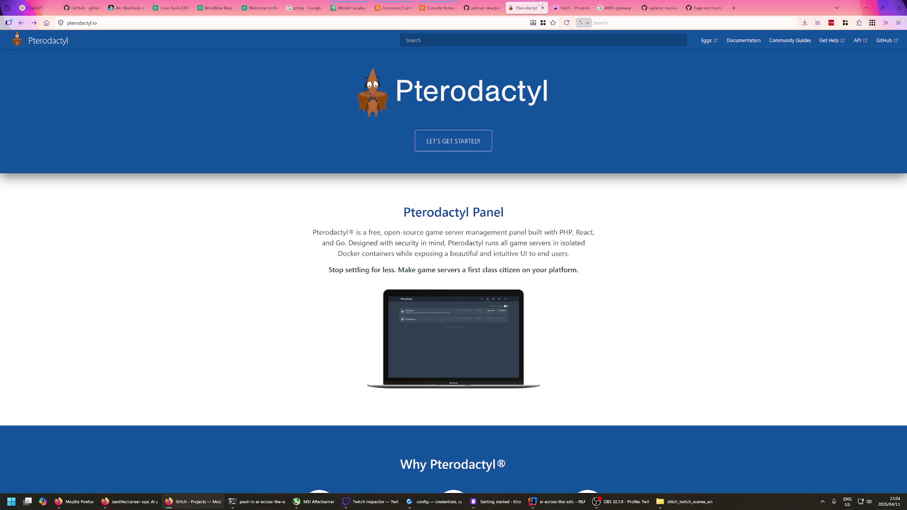
left_click(481, 9)
left_click(438, 8)
left_click(350, 8)
left_click(311, 7)
left_click(261, 7)
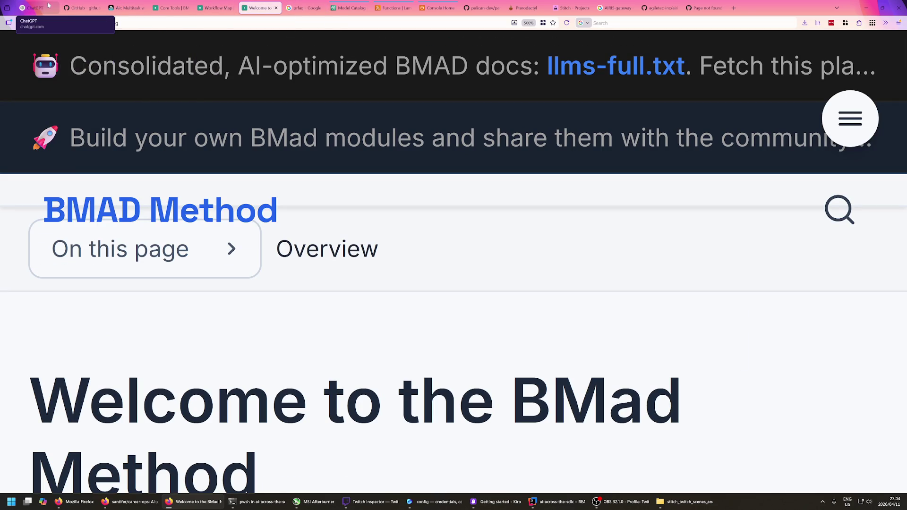
left_click(659, 8)
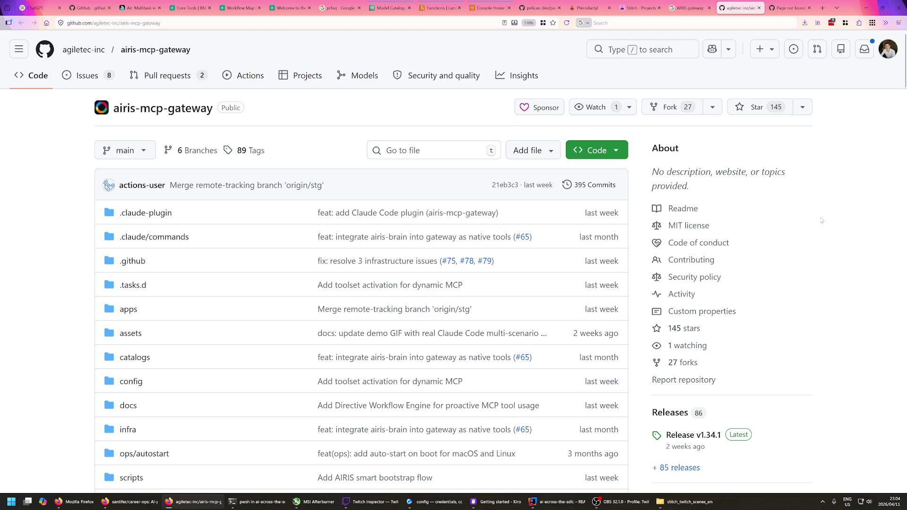
left_click(788, 7)
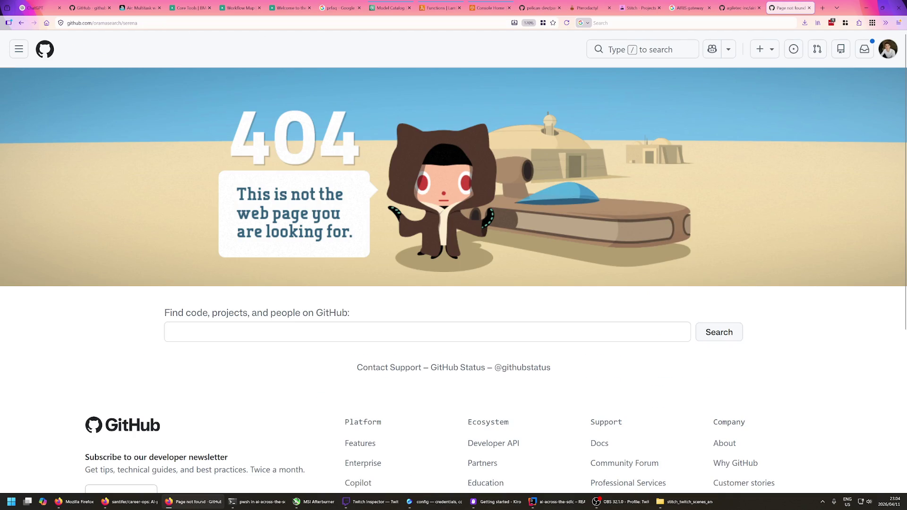
Step: Replace the broken address with a web search for 'serena'
double_click(145, 23)
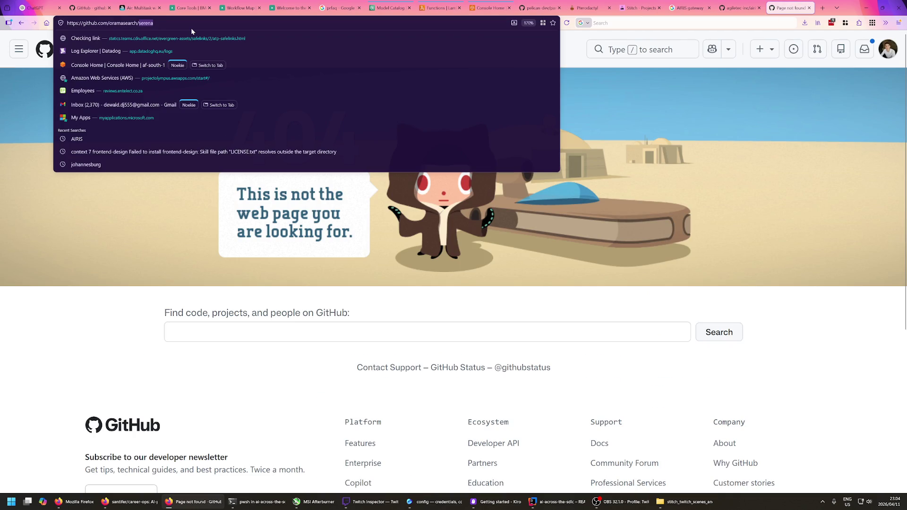
key("ctrl+a")
type("serena")
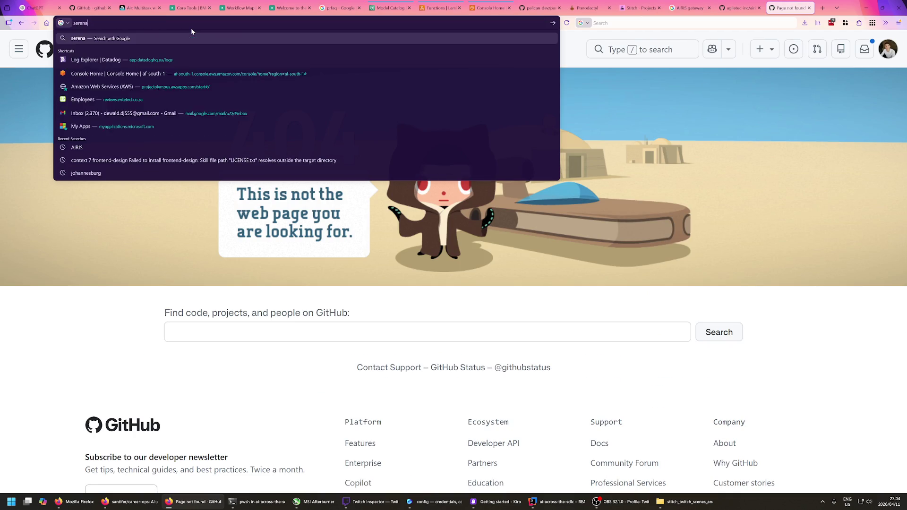
key("Return")
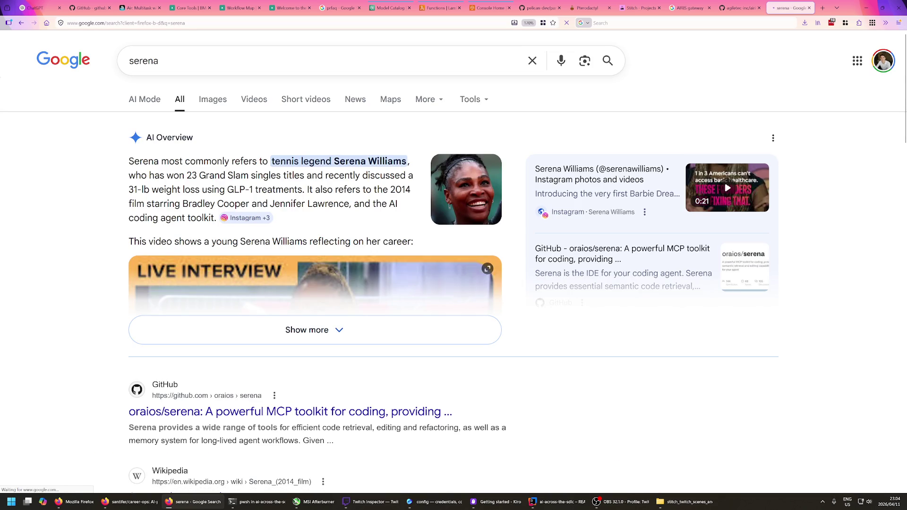
Step: Look over the oraios/serena GitHub repository description, then return to the IDE
scroll(295, 159, "down", 5)
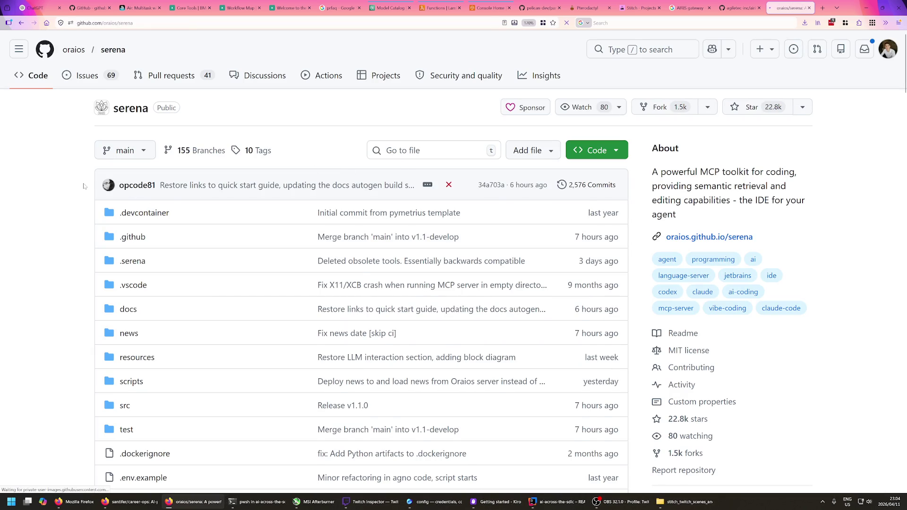
mouse_move(103, 183)
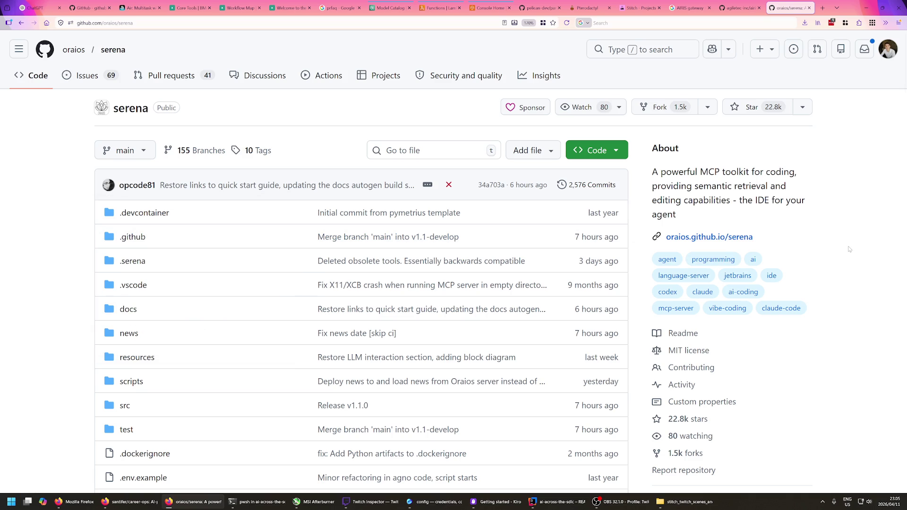
triple_click(711, 172)
left_click(652, 392)
left_click(558, 502)
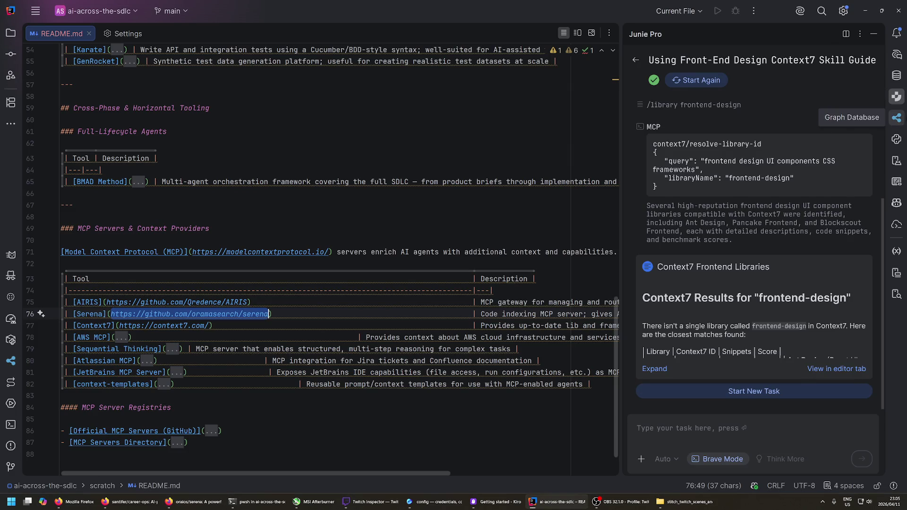
Step: Toggle the Junie panel and view Junie's Models page with Claude Opus 4.6 chosen
left_click(896, 96)
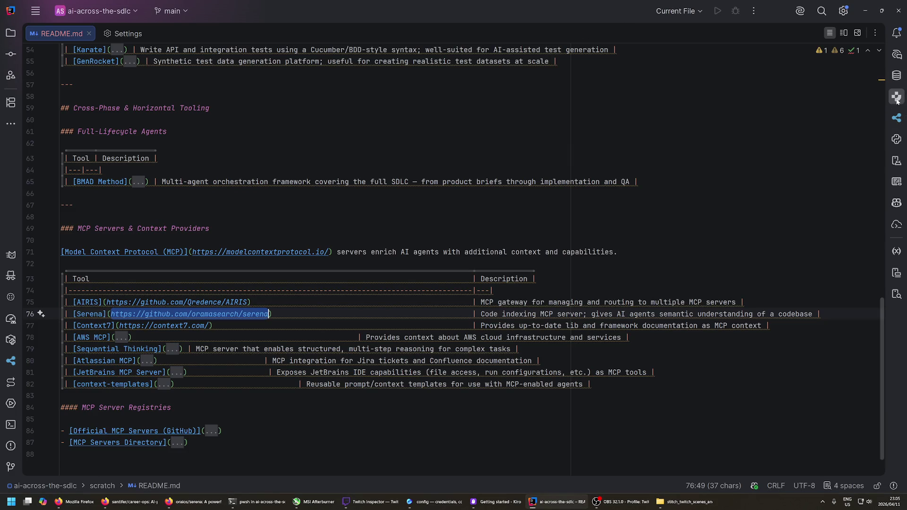
left_click(857, 38)
key("Escape")
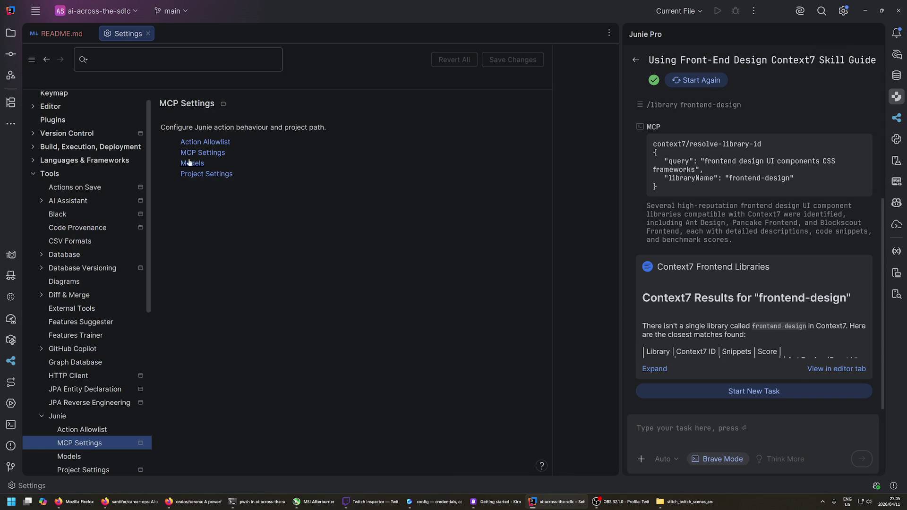
left_click(193, 163)
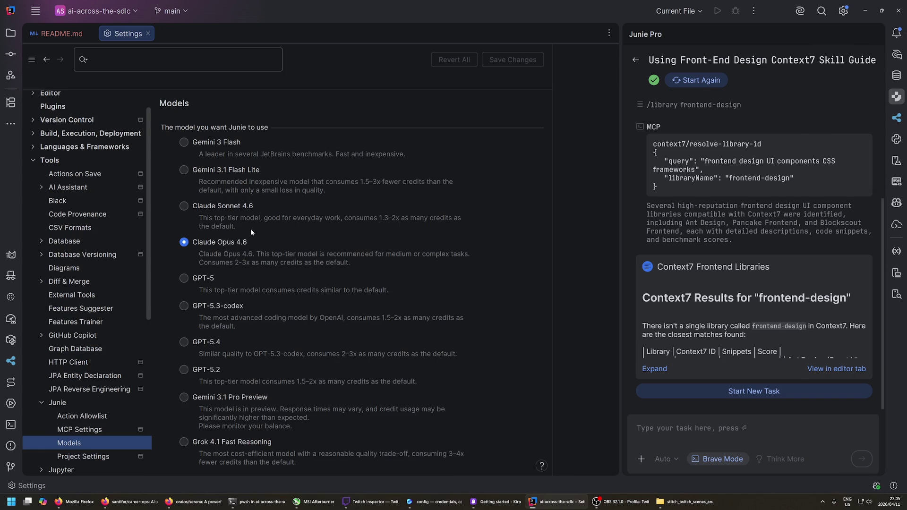
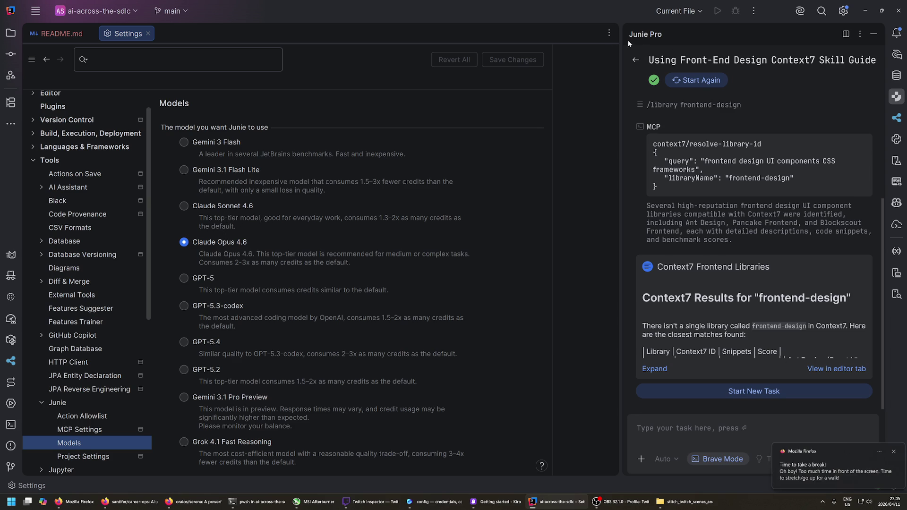
Step: Dismiss the Firefox take-a-break notification and minimize IntelliJ to reveal the browser
left_click(892, 452)
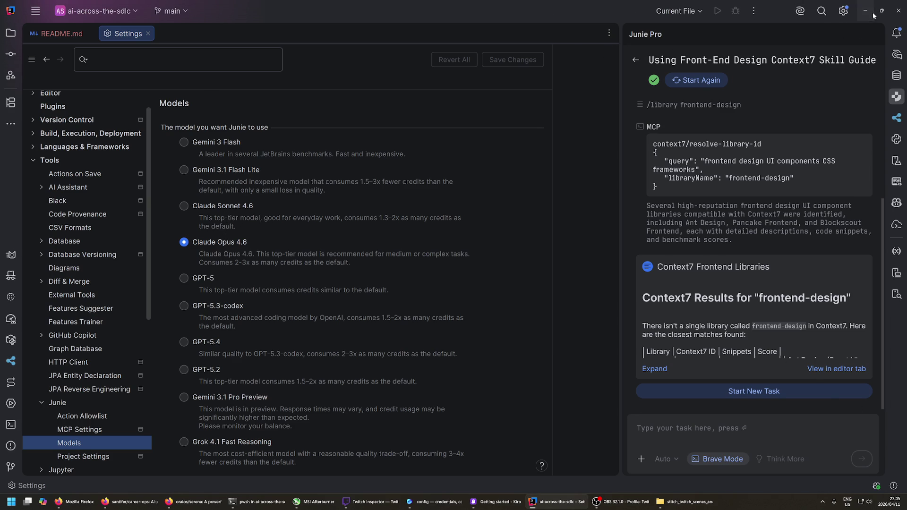
left_click(866, 12)
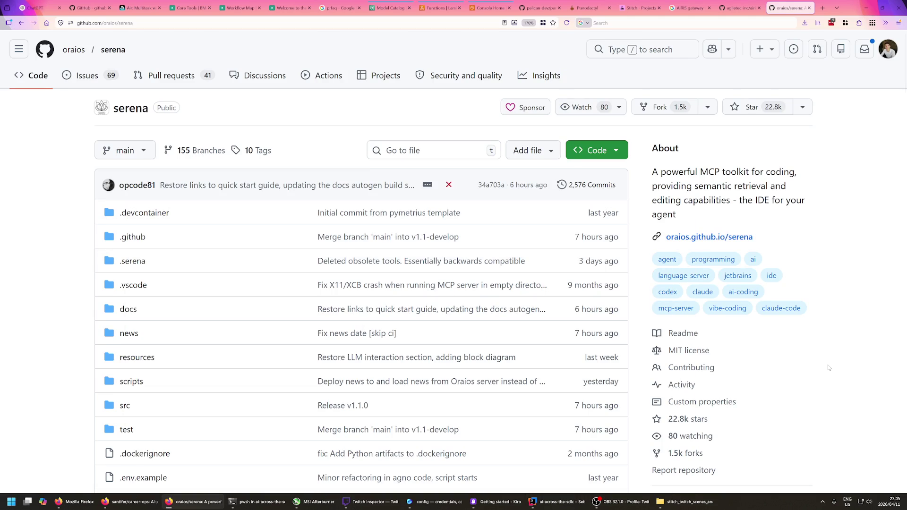
Step: Open the Serena project homepage link from the repository's About section in a new tab
scroll(107, 167, "down", 1)
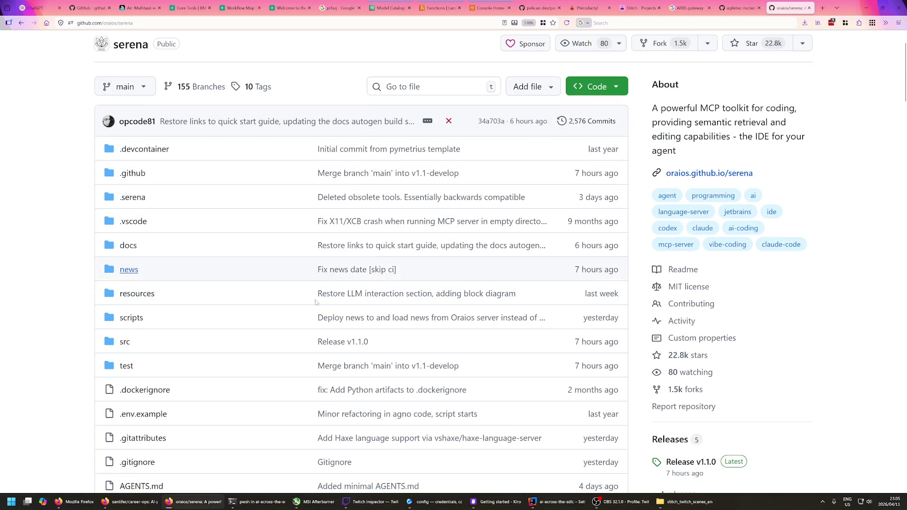
triple_click(711, 108)
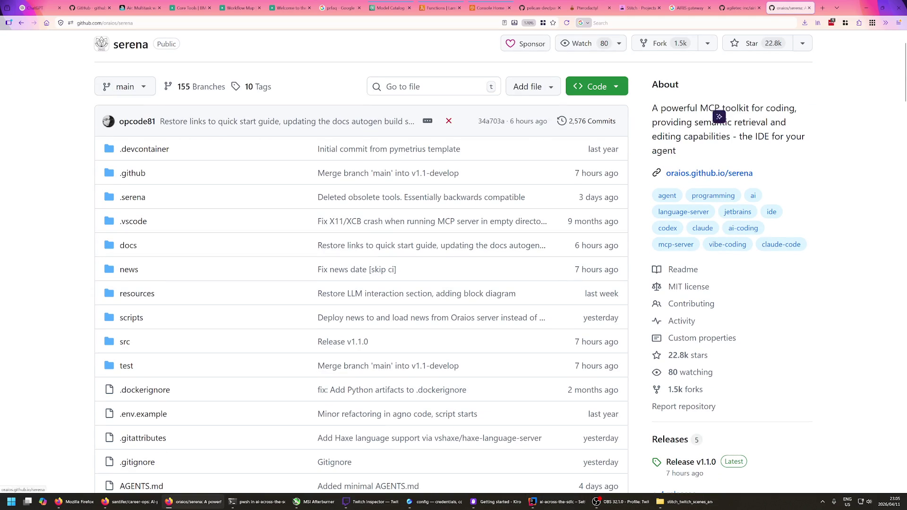
right_click(698, 175)
left_click(727, 180)
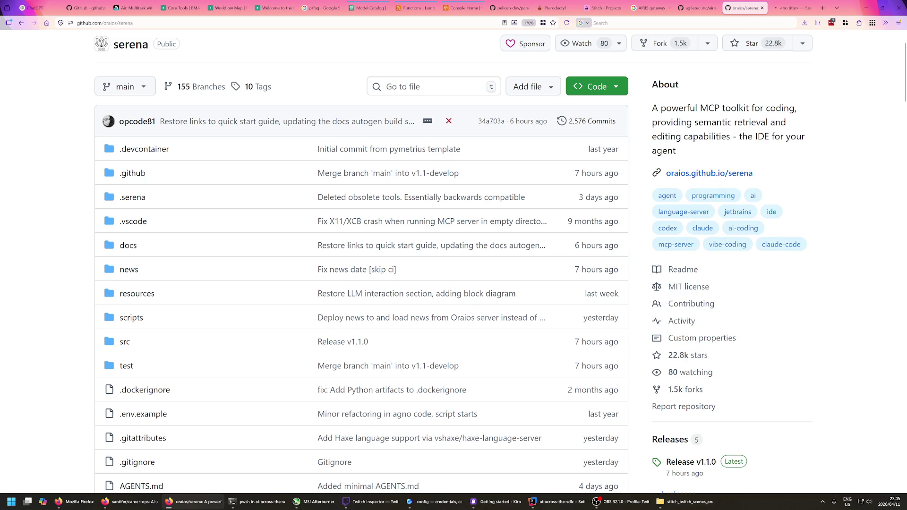
Step: Read through the repository's About description by highlighting parts of it
mouse_move(673, 110)
left_mouse_down()
mouse_move(737, 111)
mouse_move(743, 123)
left_mouse_up()
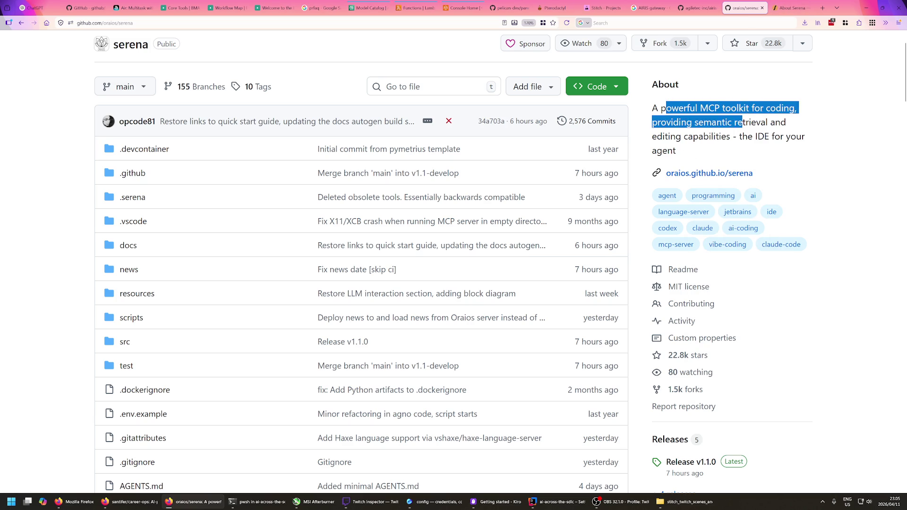
left_click(707, 116)
left_click_drag(658, 122, 741, 122)
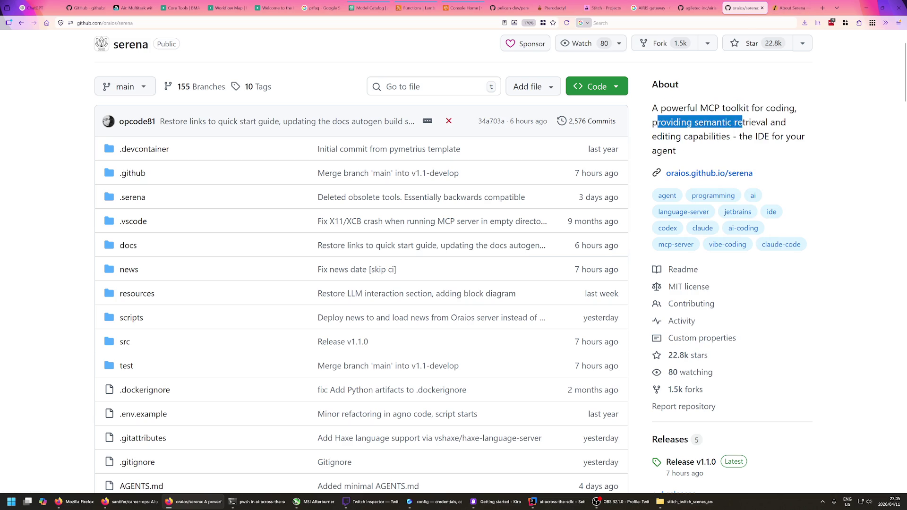
triple_click(755, 122)
double_click(707, 136)
triple_click(708, 136)
left_click(334, 280)
Step: Read the README's opening bullets on symbol-level operation and MCP context
scroll(333, 280, "down", 15)
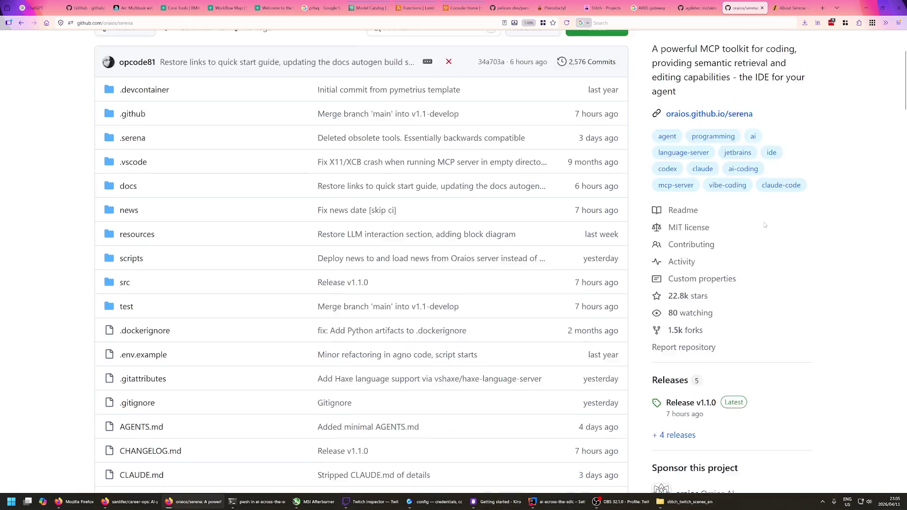
scroll(333, 279, "up", 3)
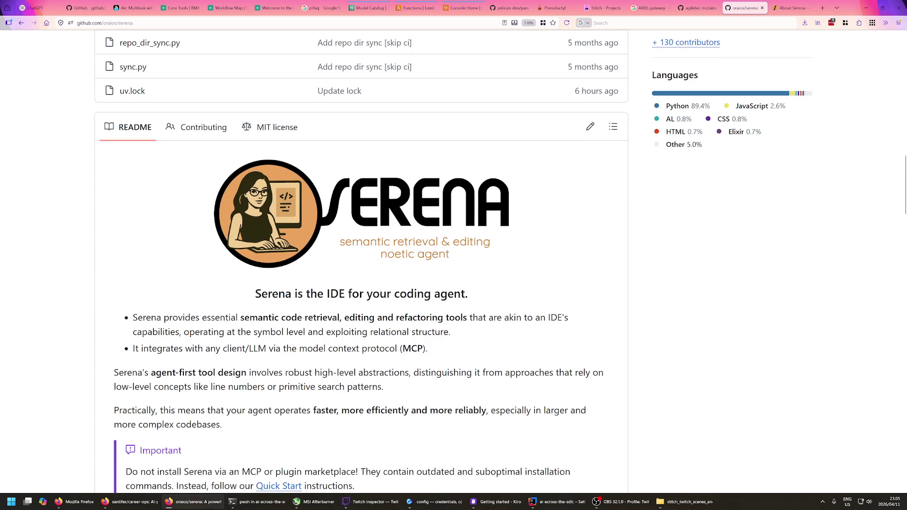
left_click_drag(243, 317, 379, 318)
left_click_drag(445, 317, 396, 317)
triple_click(496, 317)
left_click_drag(194, 331, 350, 332)
left_click(350, 331)
triple_click(270, 332)
double_click(269, 331)
triple_click(349, 331)
left_click(283, 332)
left_click_drag(202, 332, 299, 332)
left_click(236, 357)
triple_click(274, 348)
double_click(344, 348)
Step: Highlight the README sentence about agents operating faster, then continue down the page
scroll(343, 348, "down", 3)
left_click(160, 244)
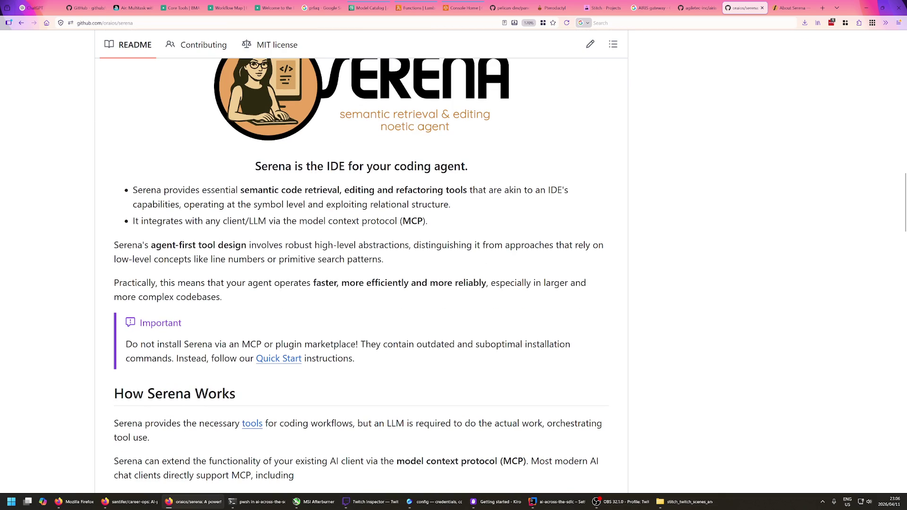
left_click_drag(303, 259, 302, 282)
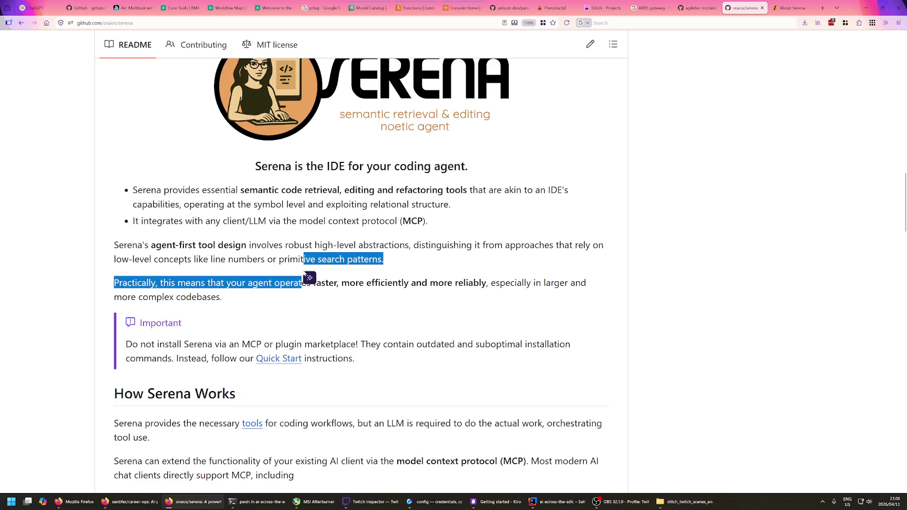
left_click(303, 274)
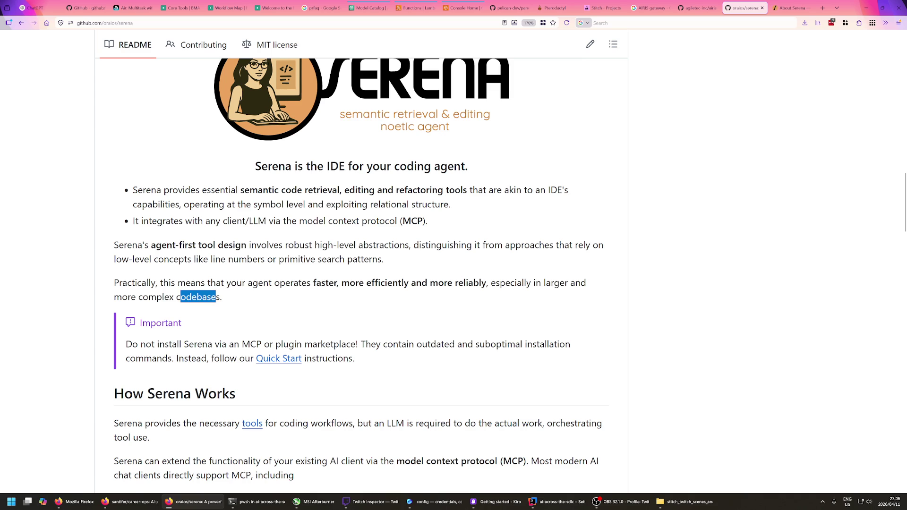
scroll(361, 274, "down", 3)
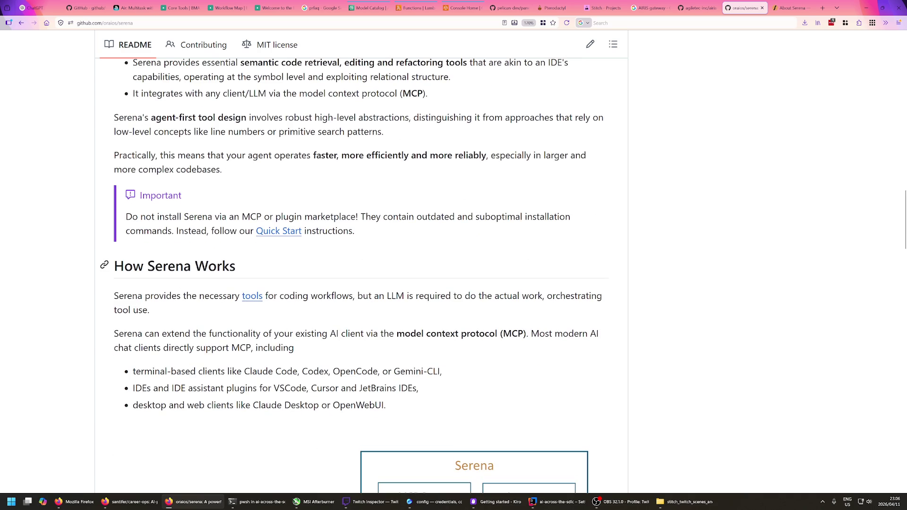
Step: Read the supported clients list, covering terminal-based clients and IDE assistant plugins
scroll(351, 221, "down", 2)
scroll(348, 223, "down", 3)
left_click_drag(165, 180, 250, 180)
double_click(355, 180)
triple_click(355, 180)
left_click_drag(136, 197, 359, 196)
triple_click(359, 196)
double_click(206, 196)
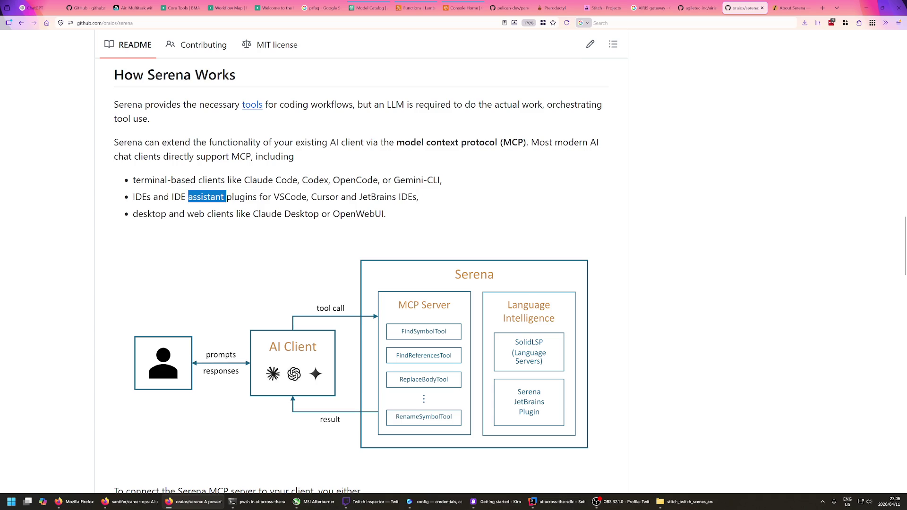
left_click(206, 197)
Step: Read the Programming Language Support heading and its capabilities paragraph
scroll(401, 224, "down", 3)
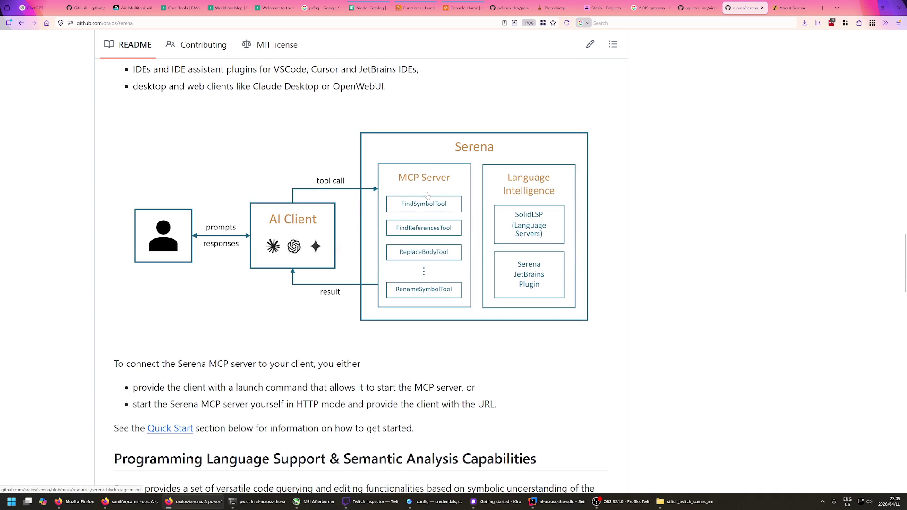
scroll(272, 253, "down", 7)
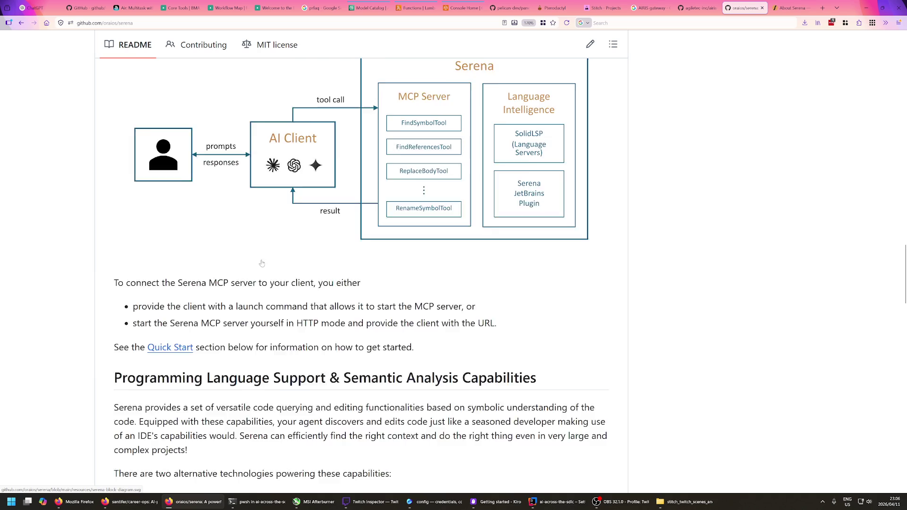
left_click_drag(169, 140, 425, 140)
double_click(435, 140)
double_click(356, 198)
triple_click(357, 198)
left_click(357, 198)
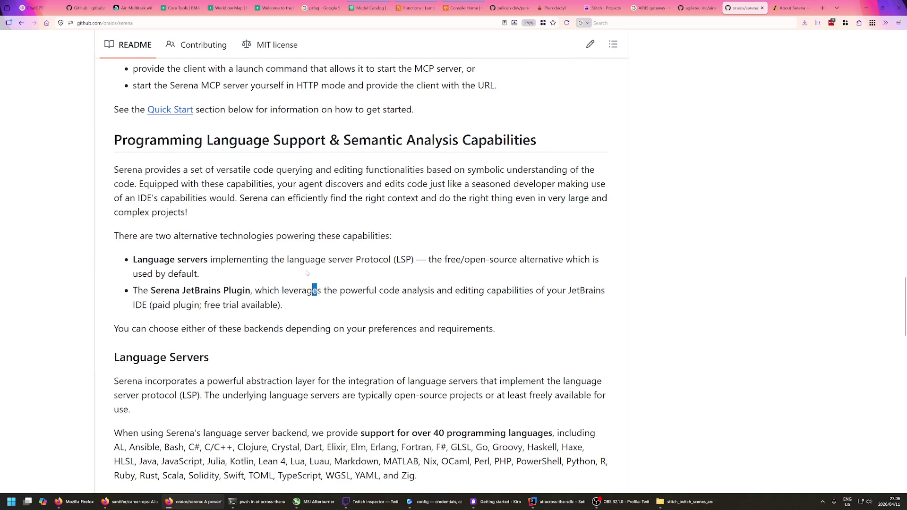
Step: Review the language server backend note and the supported languages, such as Kotlin and Haxe
scroll(255, 214, "down", 4)
left_click_drag(150, 241, 444, 242)
left_click(371, 241)
double_click(377, 242)
double_click(477, 241)
left_click(427, 241)
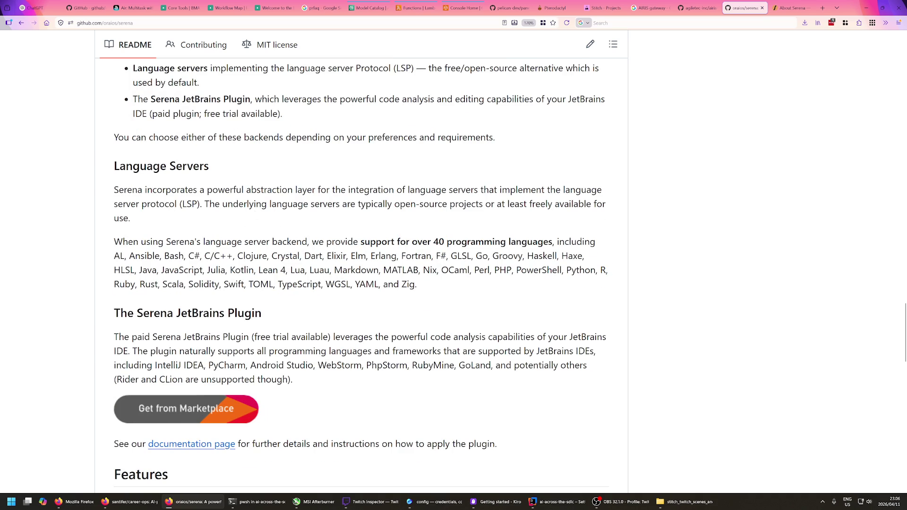
double_click(242, 269)
left_click(241, 269)
double_click(572, 256)
left_click(571, 256)
Step: Read the opening of The Serena JetBrains Plugin section
scroll(333, 268, "down", 2)
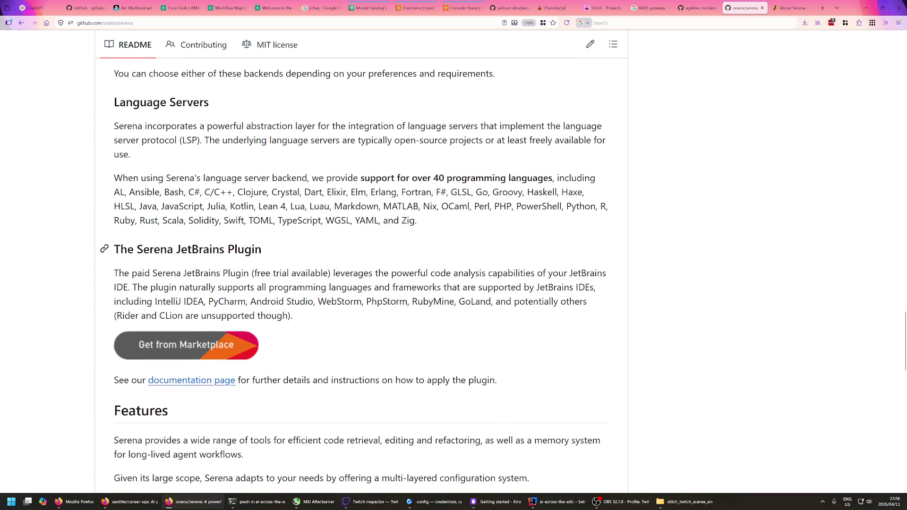
left_click_drag(136, 273, 230, 272)
double_click(236, 273)
double_click(309, 273)
double_click(155, 249)
double_click(263, 273)
triple_click(411, 273)
double_click(513, 273)
left_click(513, 273)
Step: Finish the plugin paragraph and open the Get from Marketplace badge in a new tab
left_click_drag(166, 301, 264, 288)
triple_click(411, 287)
double_click(298, 287)
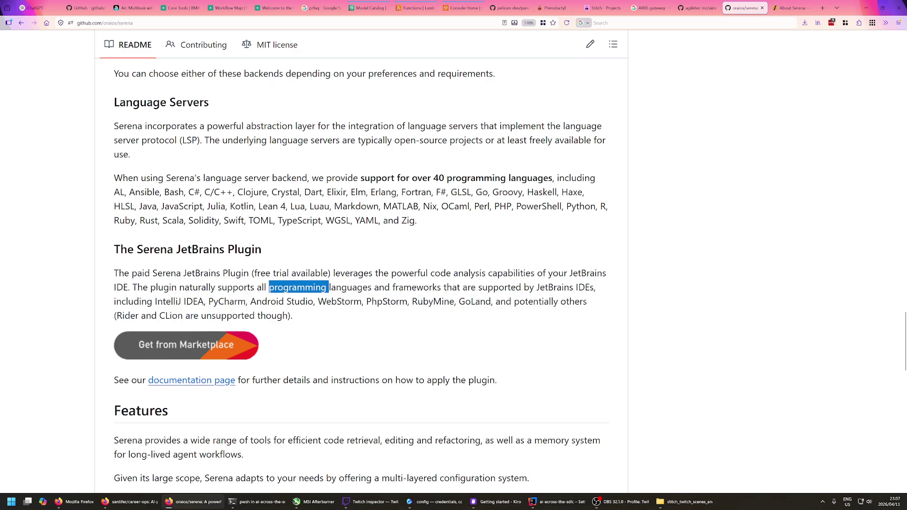
left_click(298, 287)
right_click(182, 350)
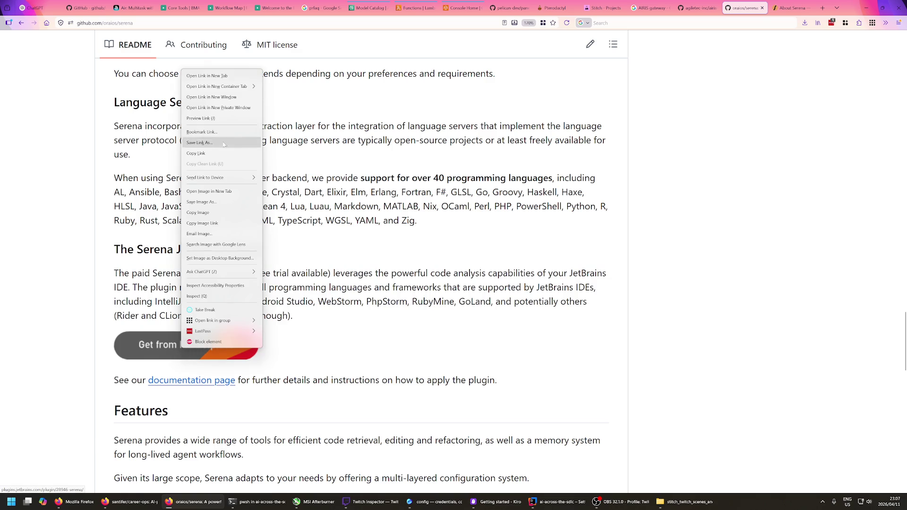
left_click(221, 77)
scroll(239, 223, "down", 2)
key("ctrl+Tab")
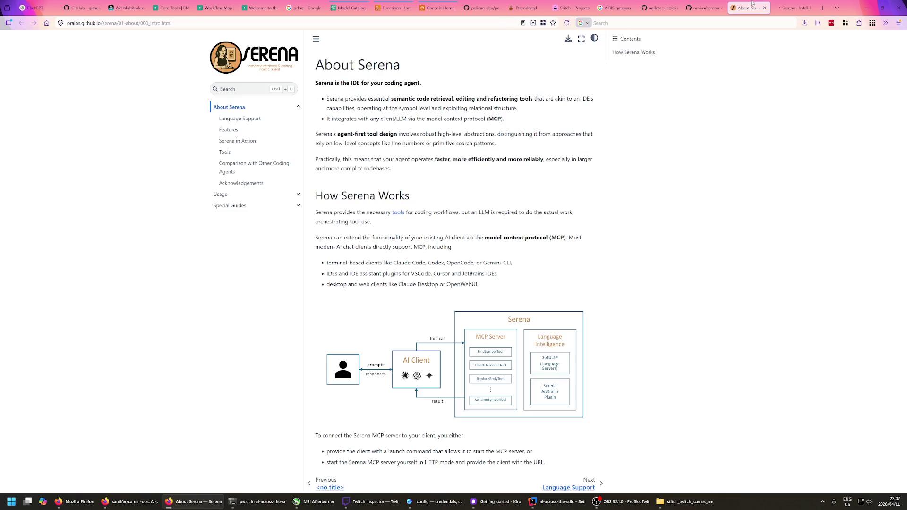
key("ctrl+Tab")
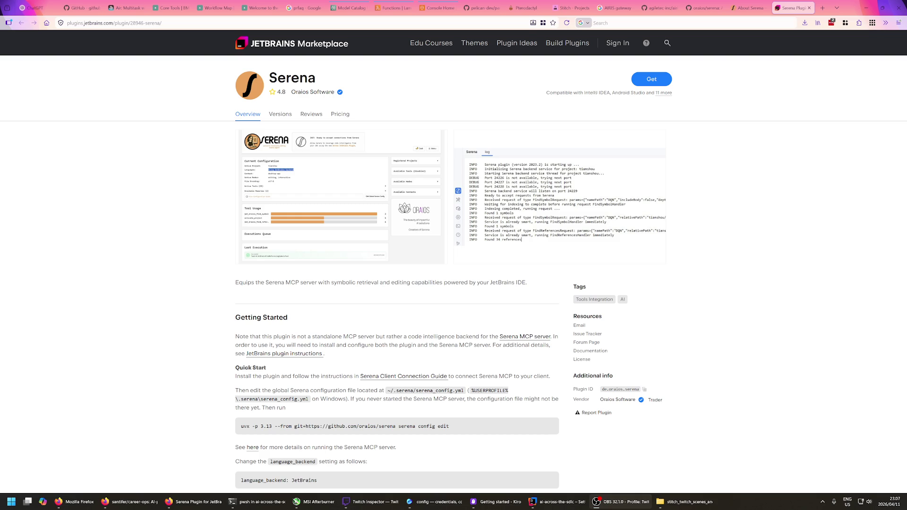
left_click(756, 240)
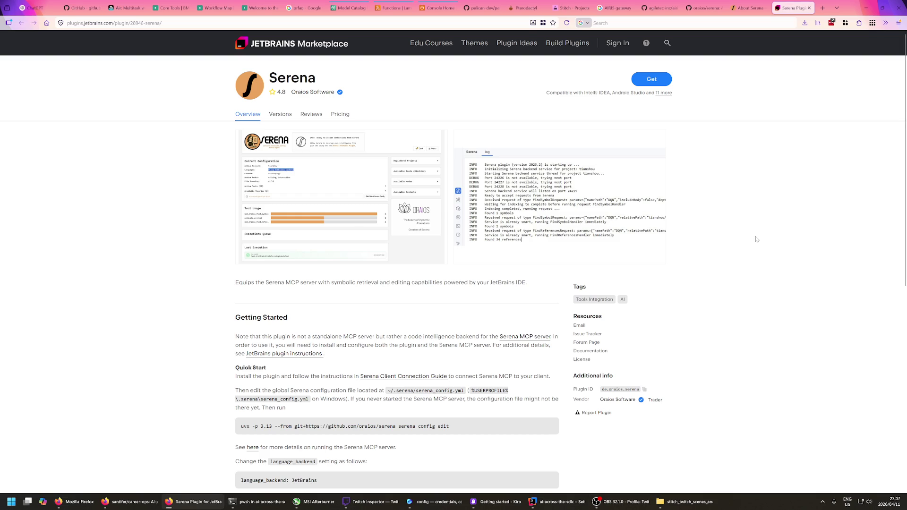
key("ctrl+plus")
key("ctrl+plus")
key("ctrl+plus")
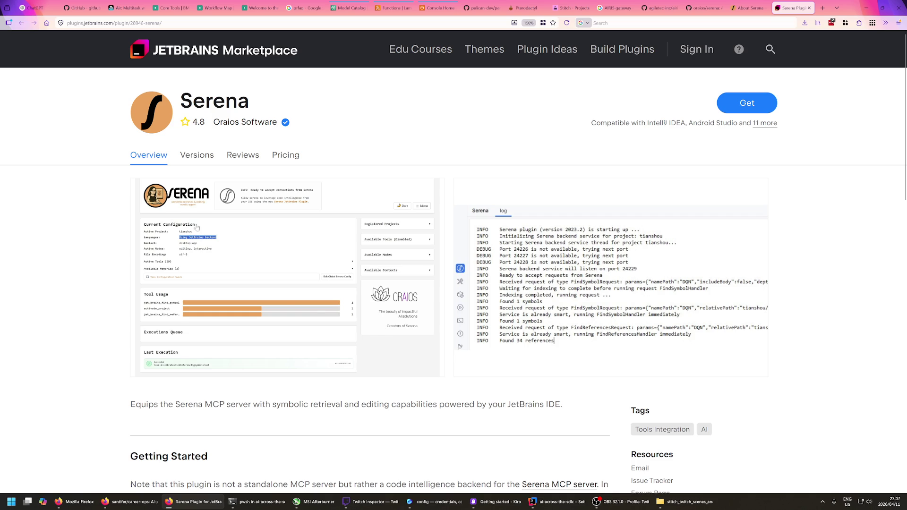
scroll(208, 148, "down", 3)
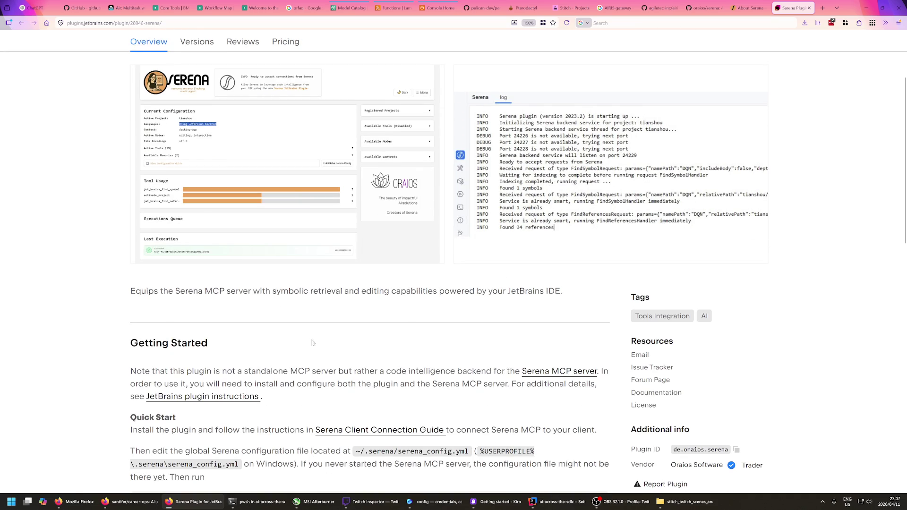
scroll(423, 316, "down", 3)
scroll(385, 289, "up", 6)
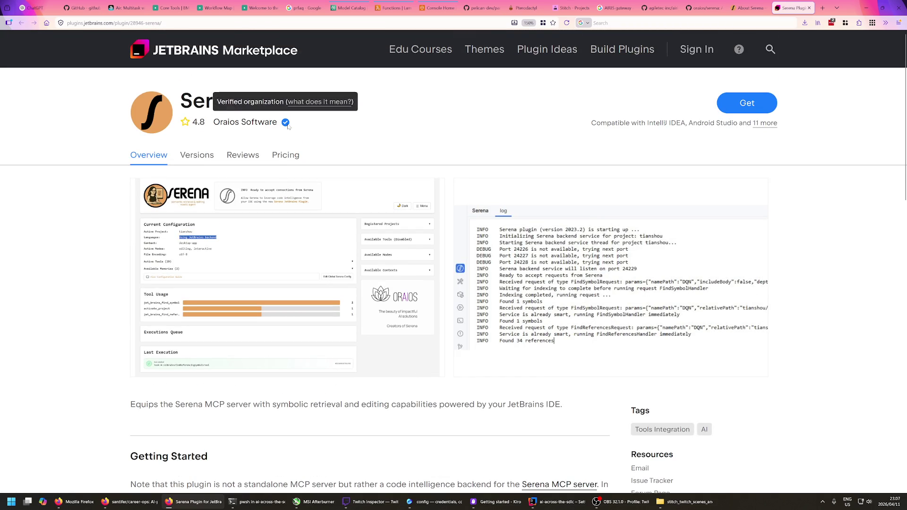
scroll(57, 311, "down", 12)
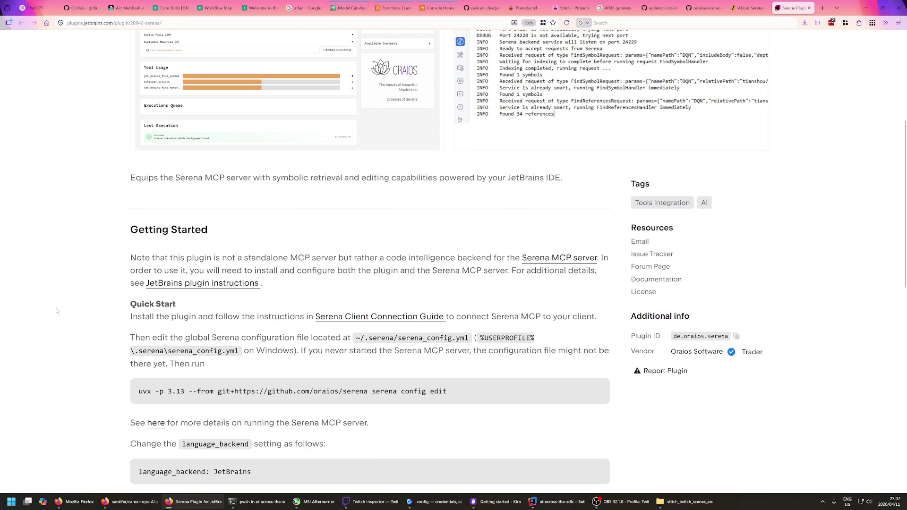
scroll(57, 310, "down", 8)
scroll(60, 313, "up", 11)
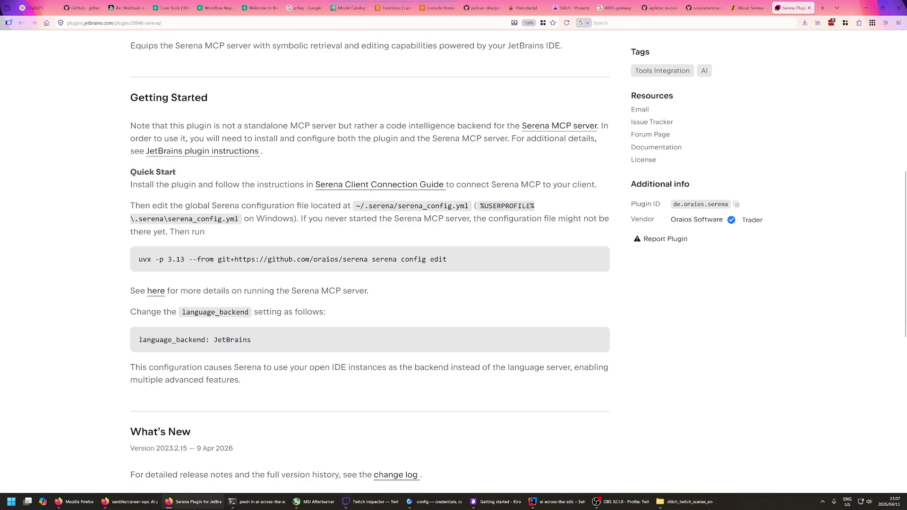
double_click(432, 125)
left_click(461, 132)
triple_click(461, 132)
left_click(461, 132)
double_click(316, 138)
left_click(316, 138)
triple_click(427, 142)
left_click(427, 142)
triple_click(427, 142)
left_click(426, 142)
scroll(289, 251, "up", 10)
Step: Study the How Serena Works diagram on the About Serena page, then return to GitHub
left_click(747, 8)
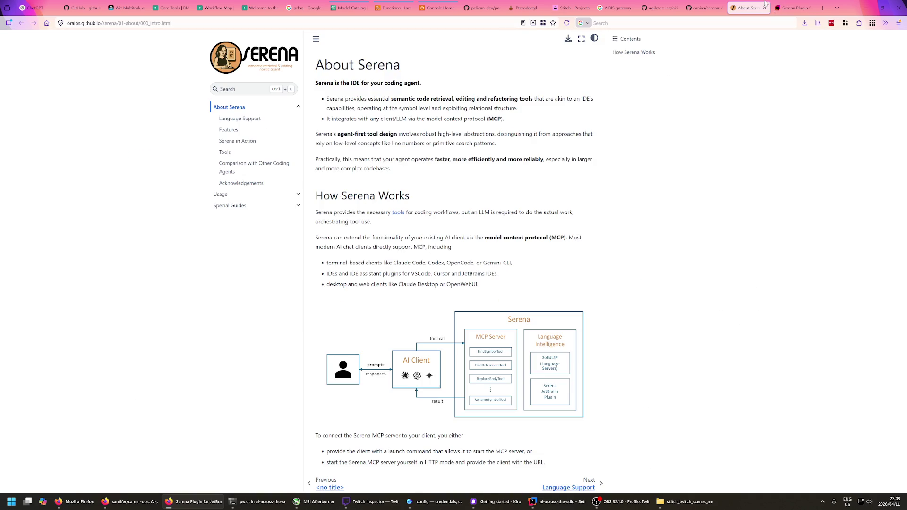
scroll(636, 261, "down", 2)
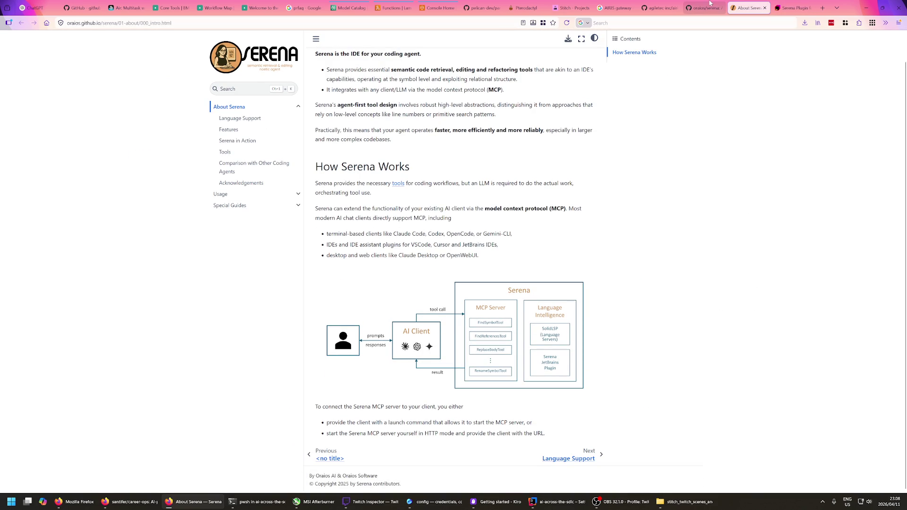
mouse_move(709, 3)
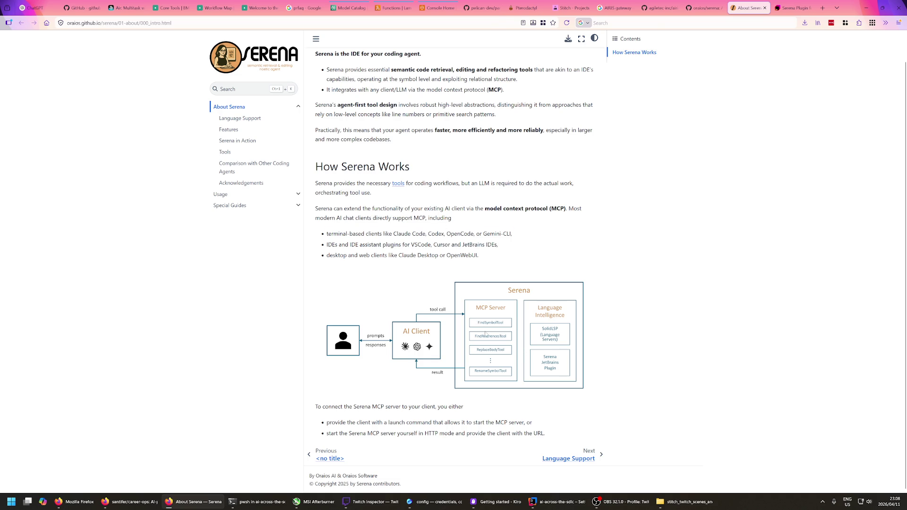
scroll(484, 333, "up", 4, "ctrl")
scroll(508, 226, "down", 5)
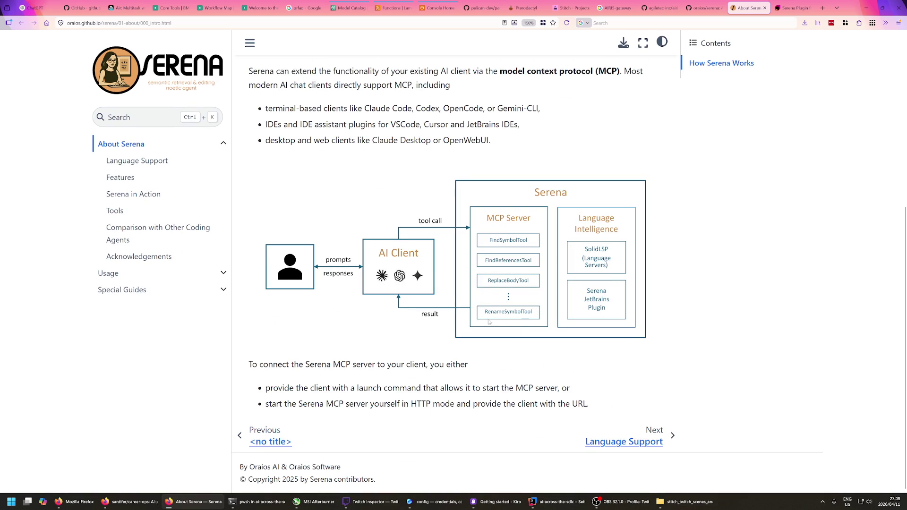
scroll(513, 335, "up", 5)
scroll(513, 335, "down", 5)
scroll(613, 302, "up", 2)
scroll(691, 266, "down", 1)
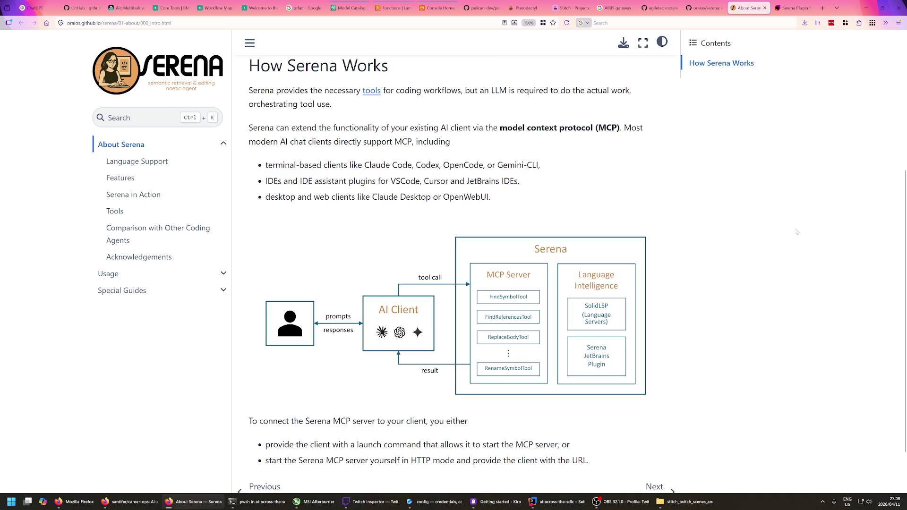
key("ctrl+shift+Tab")
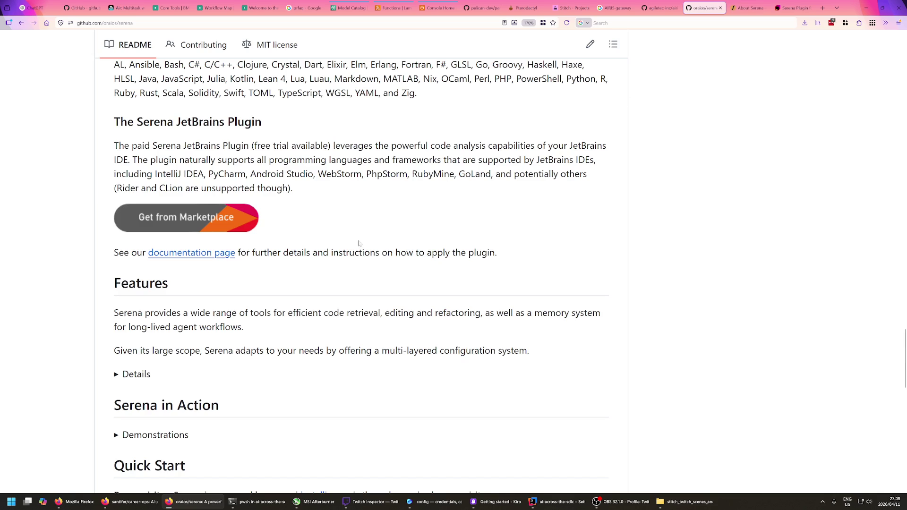
Step: Scroll the serena README back to the repository header, select its title, then go to Stitch
scroll(373, 283, "down", 5)
scroll(199, 326, "down", 3)
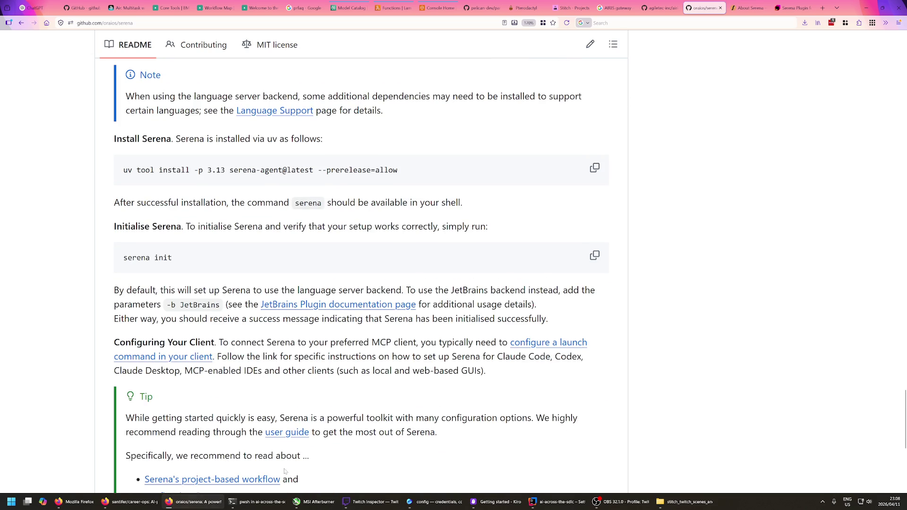
scroll(469, 244, "down", 4)
scroll(474, 273, "up", 14)
scroll(477, 290, "up", 15)
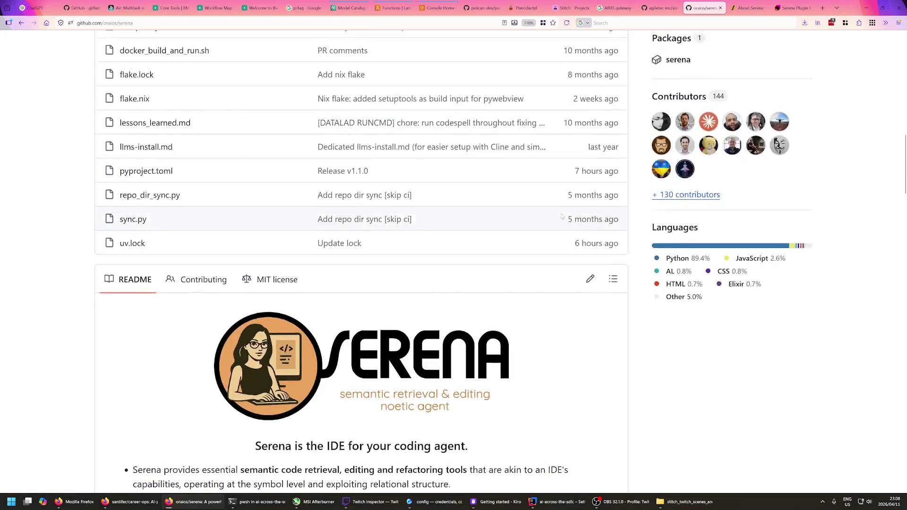
scroll(562, 216, "up", 8)
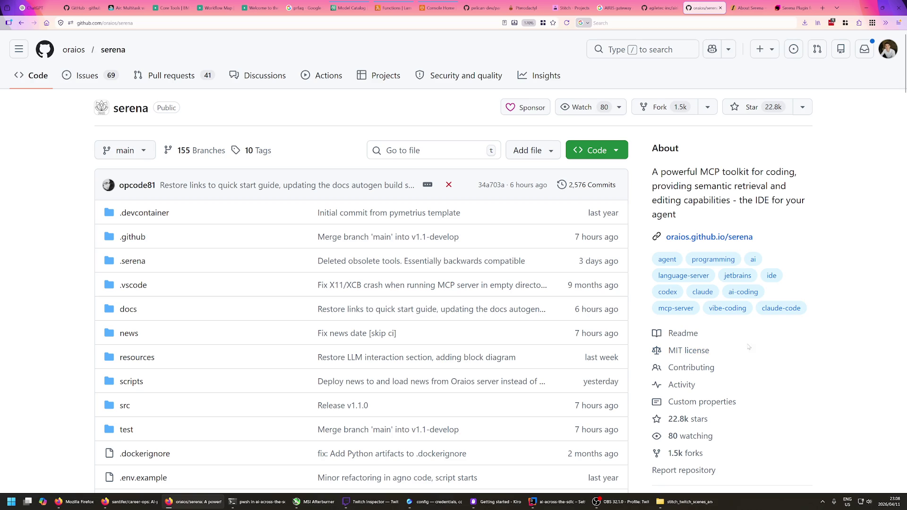
triple_click(195, 128)
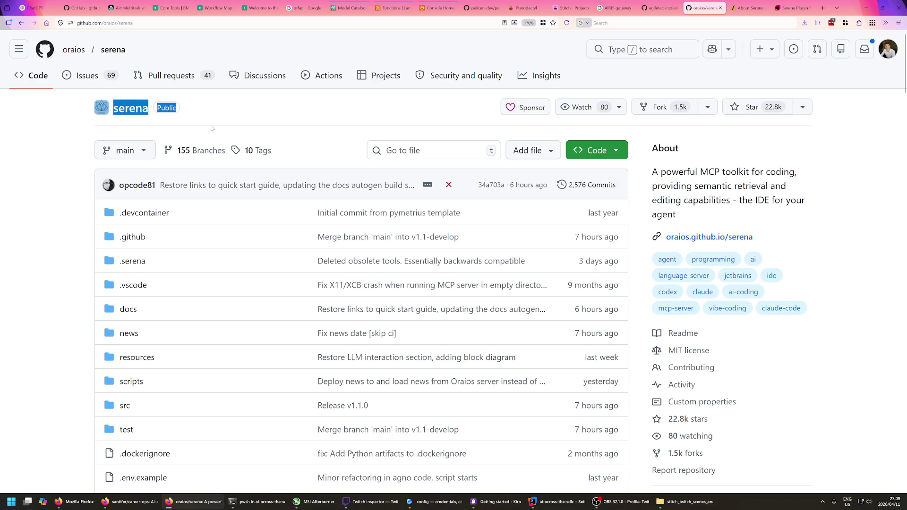
left_click(558, 5)
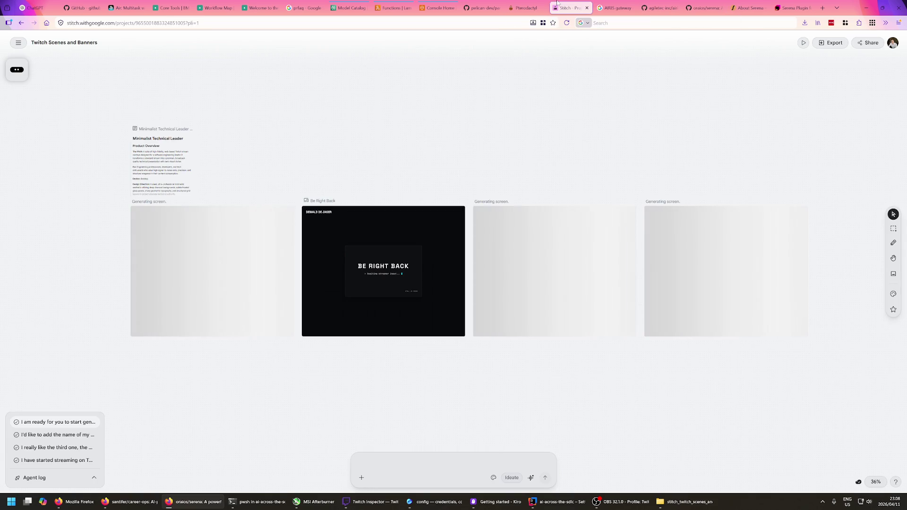
Step: Inspect the generated screen cards, including the Be Right Back screen, then deselect everything
left_click(524, 333)
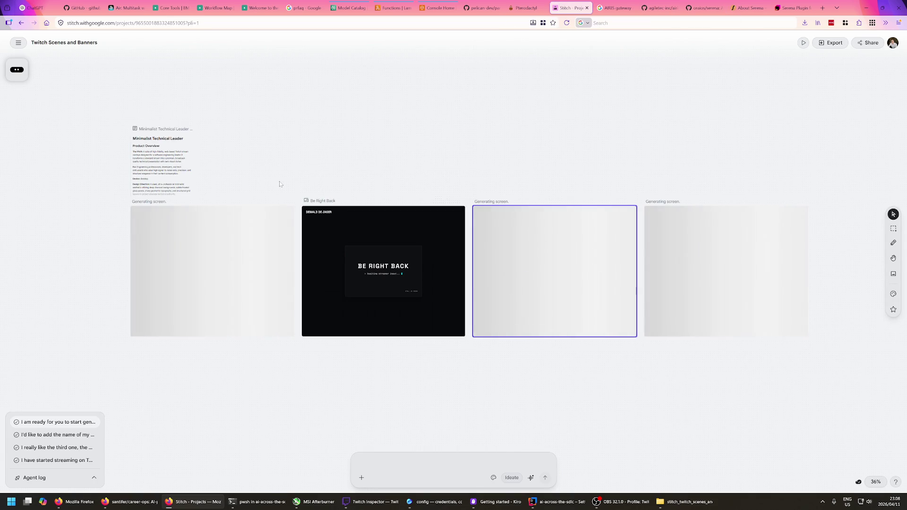
left_click(166, 210)
left_click(305, 206)
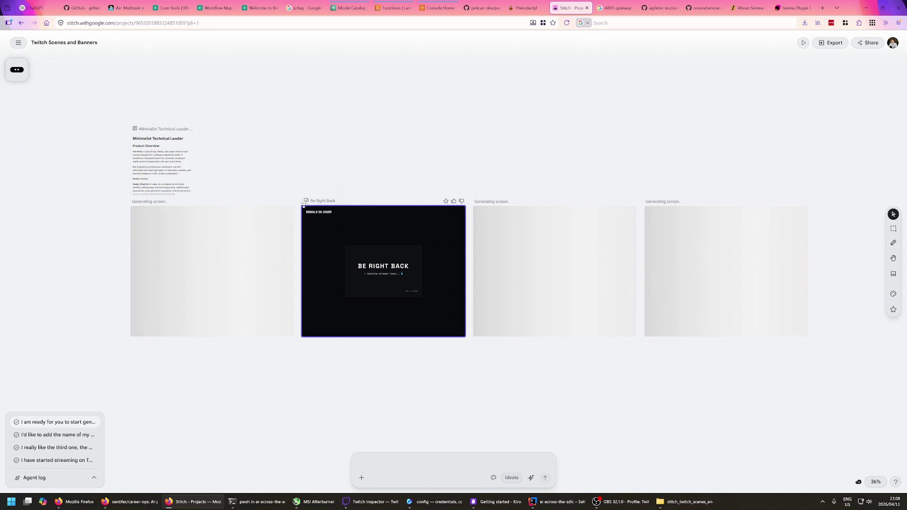
left_click(485, 207)
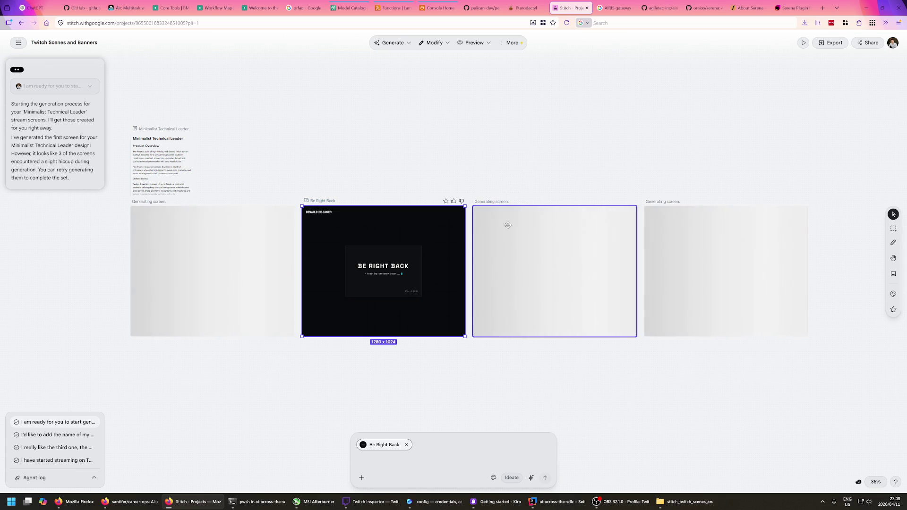
left_click(462, 72)
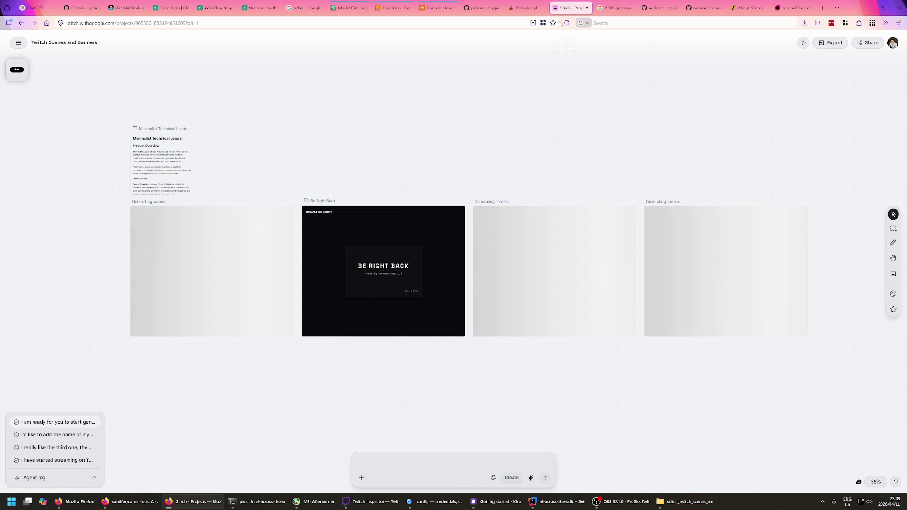
Step: Reload the Stitch project by switching tabs away and back, then pan to the Be Right Back screen
key("ctrl+Page_Up")
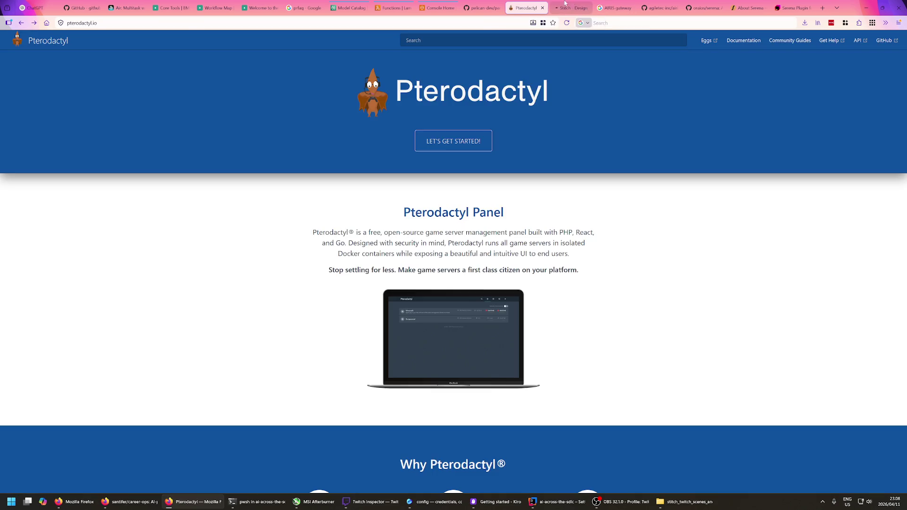
left_click(554, 3)
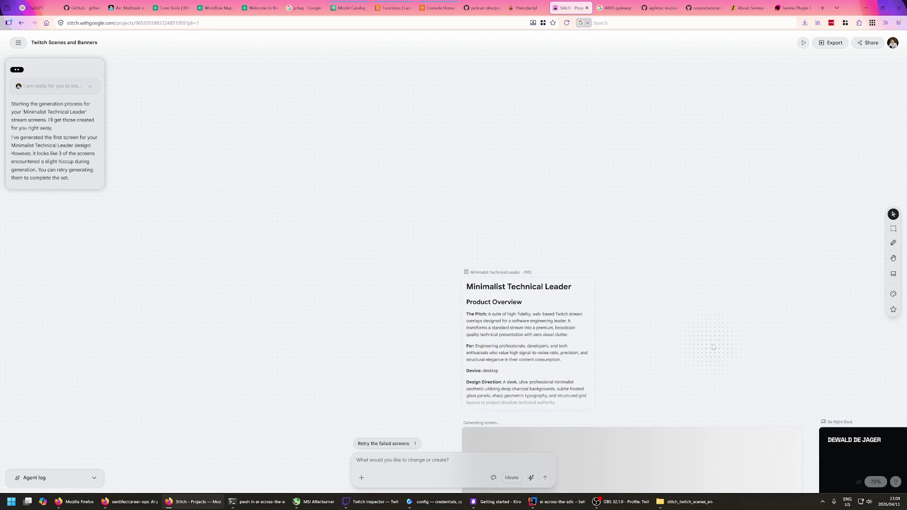
scroll(691, 339, "down", 3)
scroll(690, 339, "down", 1)
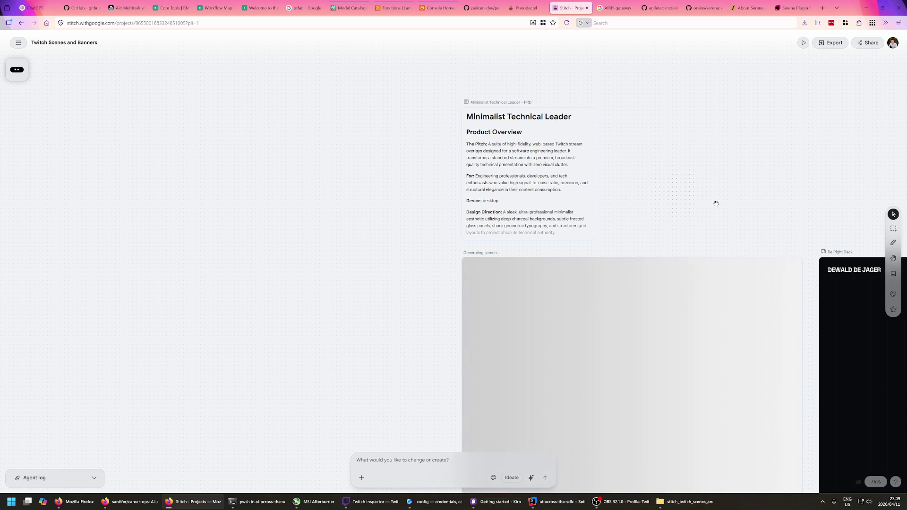
scroll(614, 187, "right", 4)
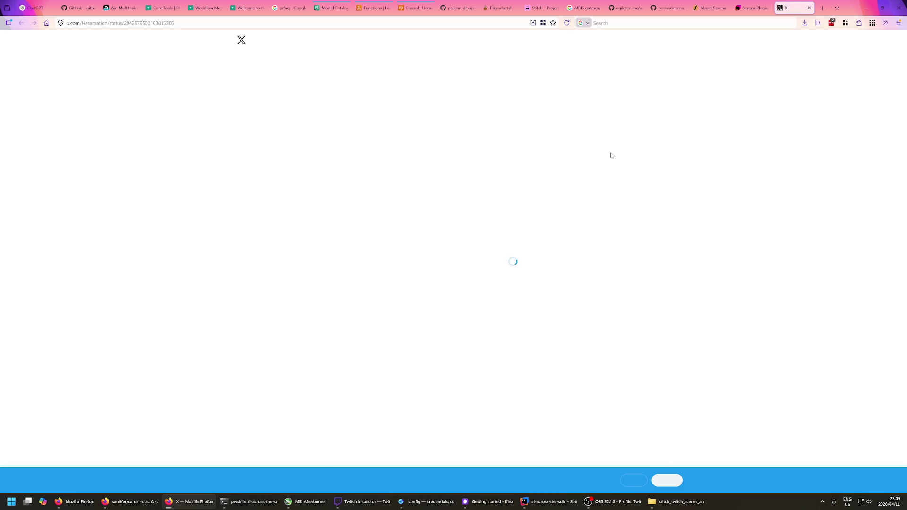
Step: Zoom in on the X post and read its opening, noting the 2,200 figure
key("ctrl+plus")
key("ctrl+plus")
key("ctrl+plus")
key("ctrl+plus")
key("ctrl+plus")
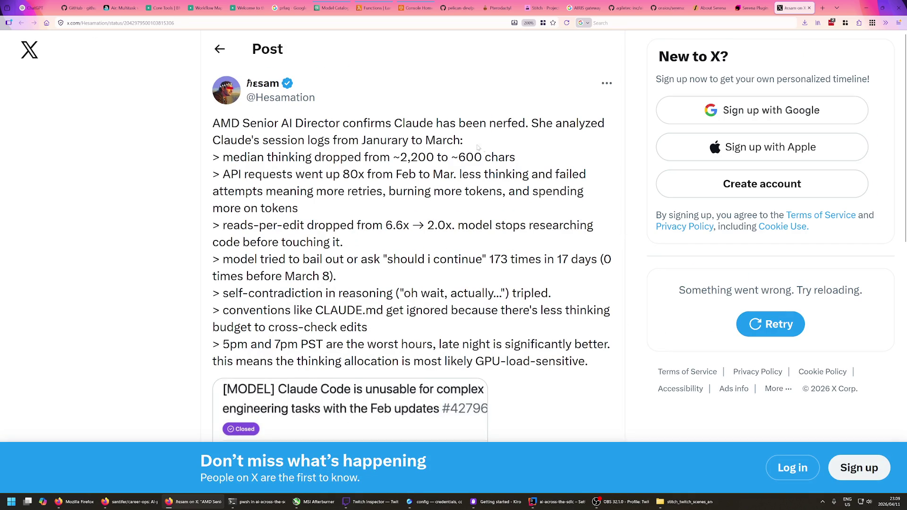
scroll(411, 236, "down", 1)
scroll(411, 236, "up", 1)
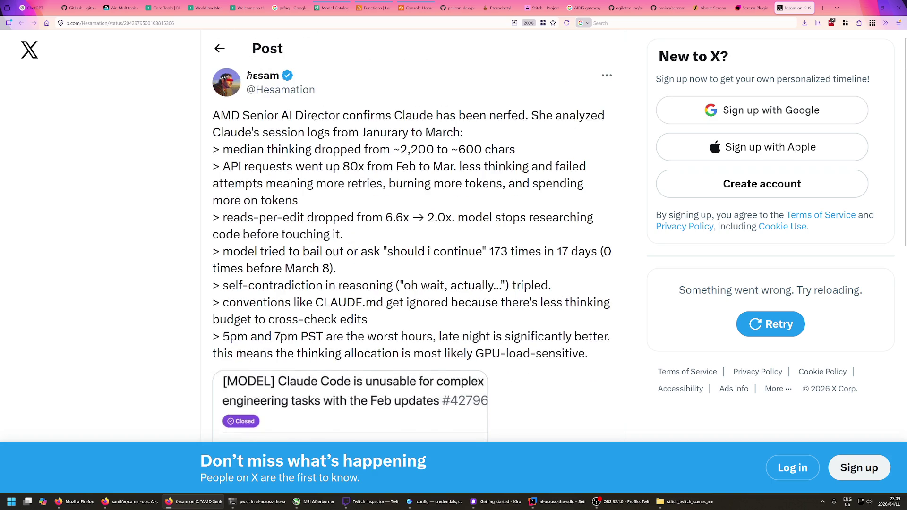
double_click(422, 157)
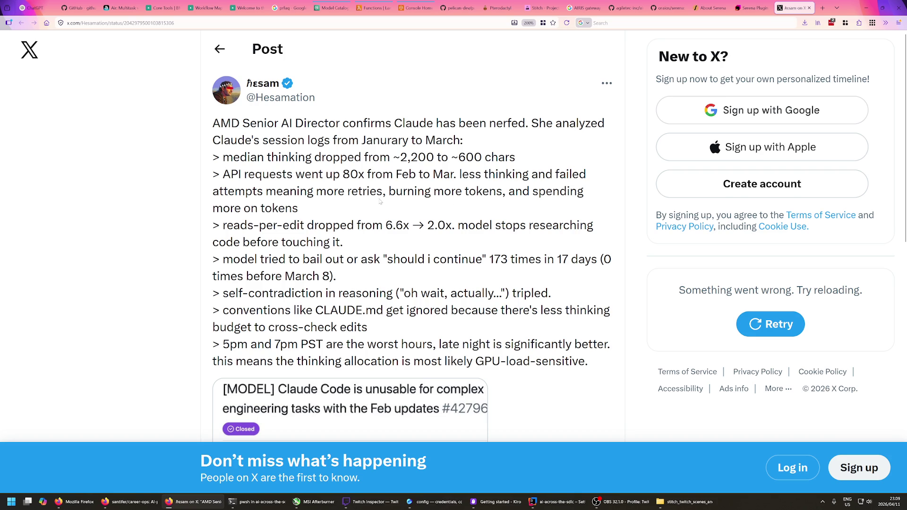
scroll(411, 236, "down", 3)
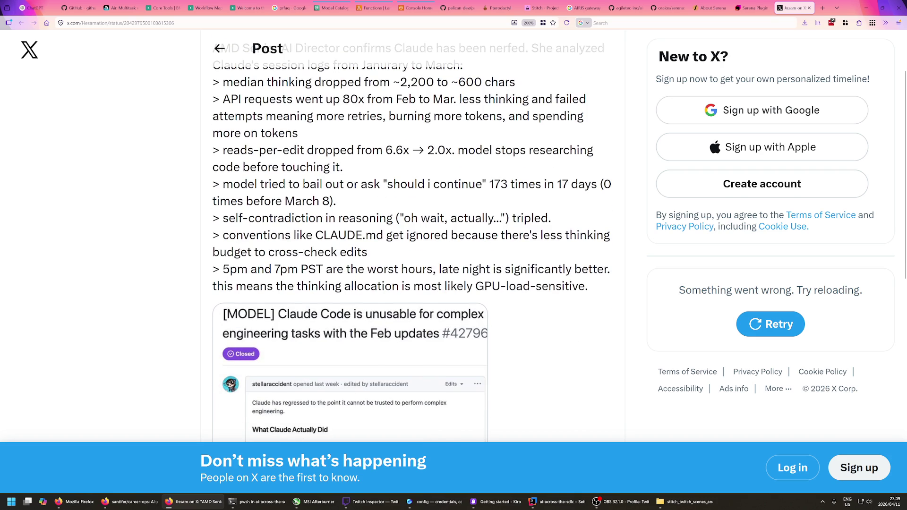
Step: Read the API requests and reads-per-edit paragraphs down to the embedded Claude Code issue #42796
triple_click(505, 99)
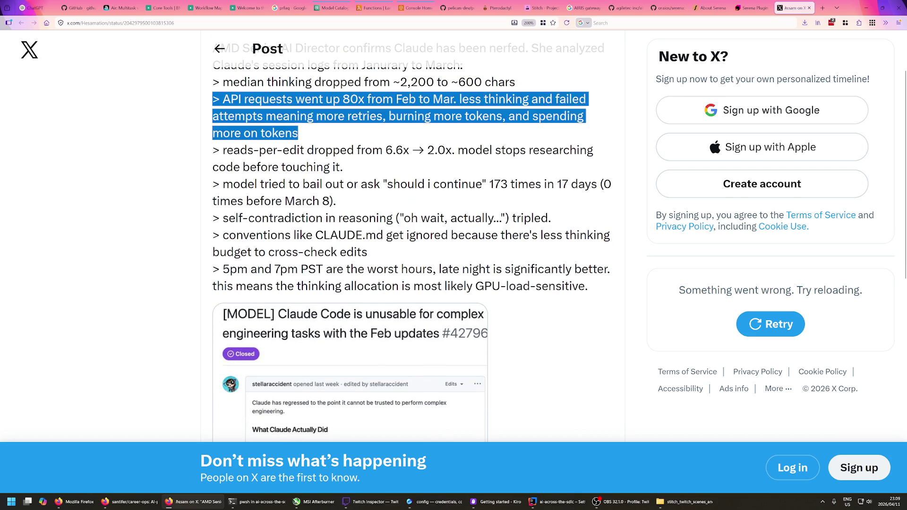
triple_click(328, 115)
triple_click(328, 116)
triple_click(328, 116)
left_click_drag(240, 151, 289, 150)
left_click_drag(220, 150, 289, 150)
double_click(332, 150)
left_click(468, 165)
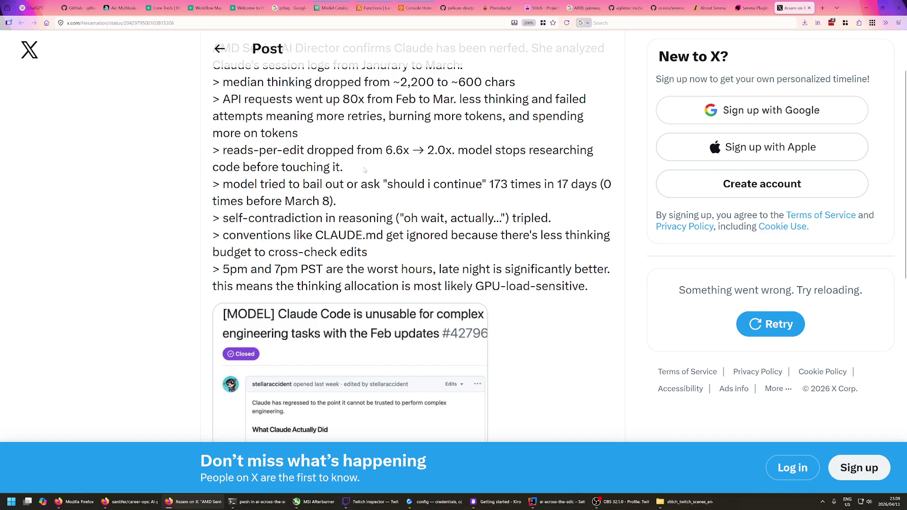
scroll(411, 236, "down", 2)
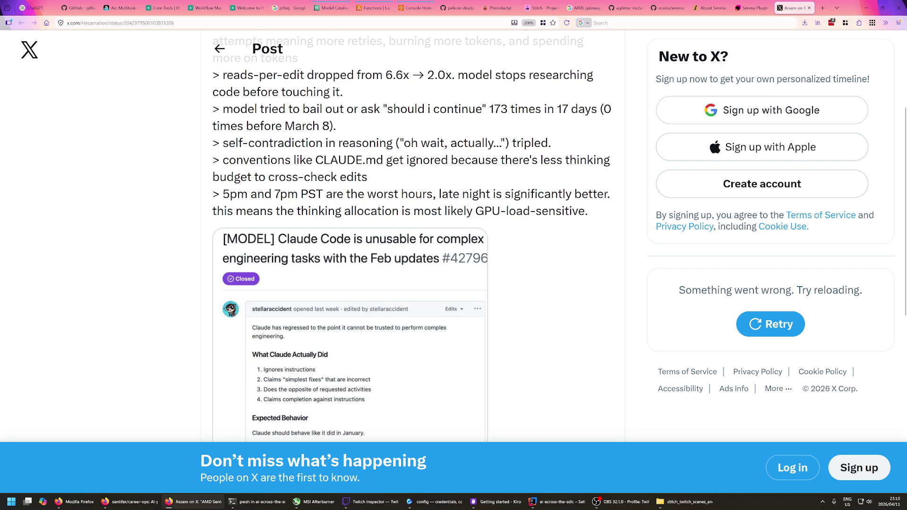
scroll(237, 186, "down", 2)
Step: Read the post's later lines on reasoning, CLAUDE.md conventions and GPU-load sensitivity
scroll(208, 183, "down", 1)
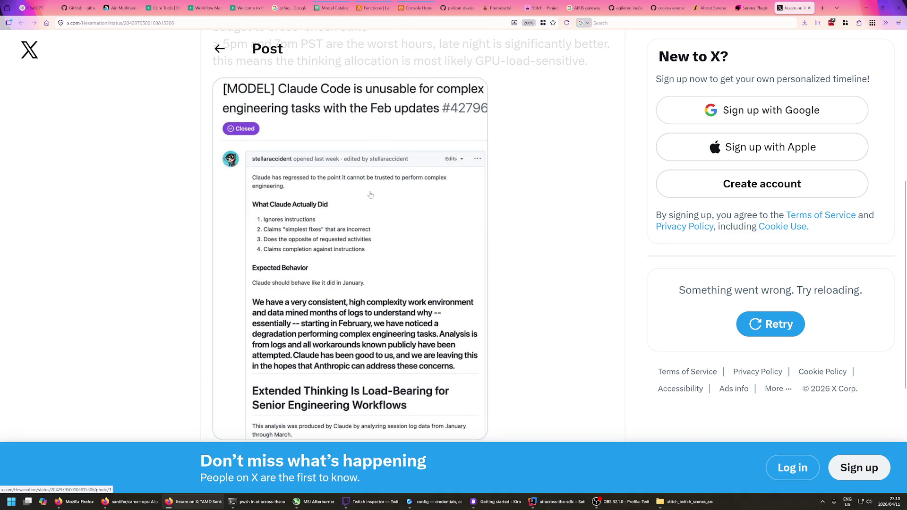
scroll(468, 151, "down", 1)
scroll(469, 152, "up", 5)
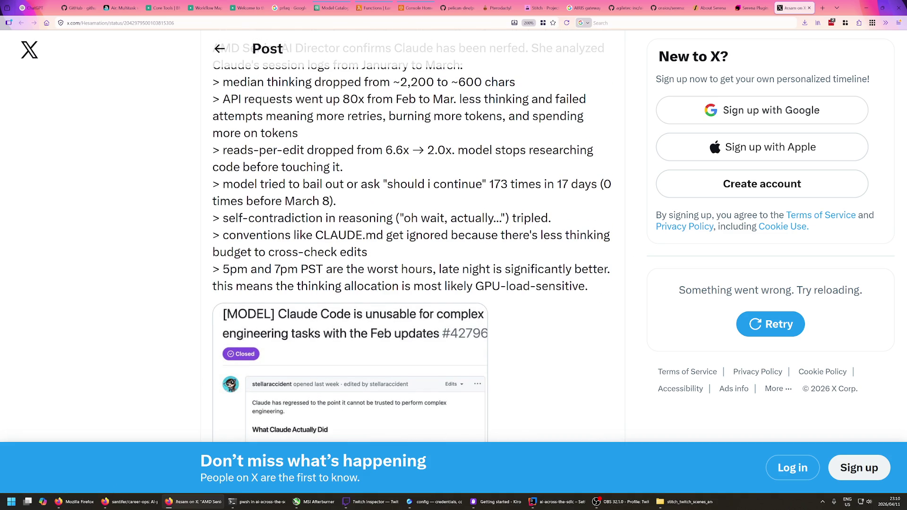
scroll(521, 277, "down", 5)
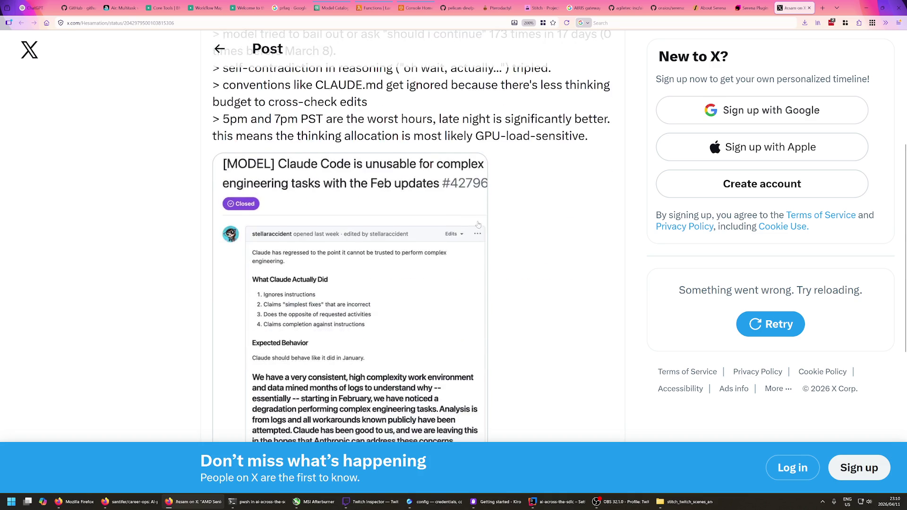
scroll(533, 288, "up", 5)
left_click_drag(527, 268, 550, 286)
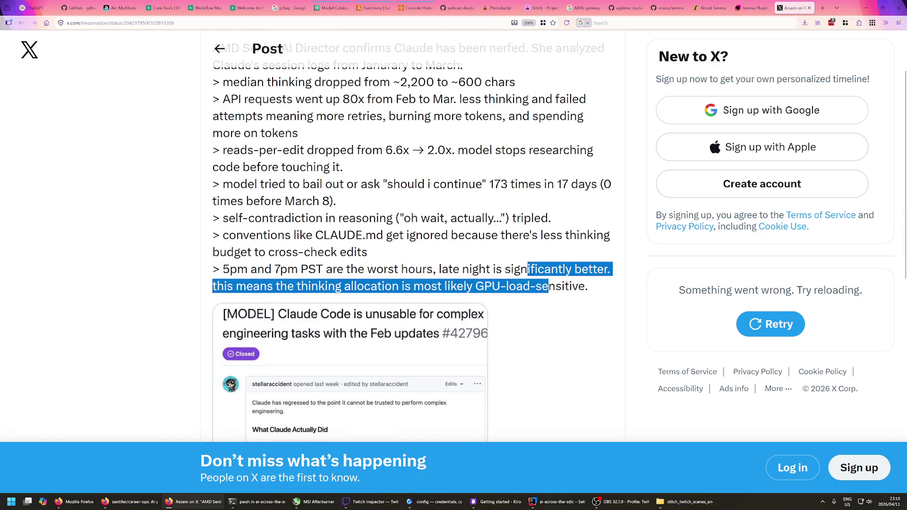
double_click(476, 234)
double_click(366, 218)
triple_click(418, 235)
left_click(418, 235)
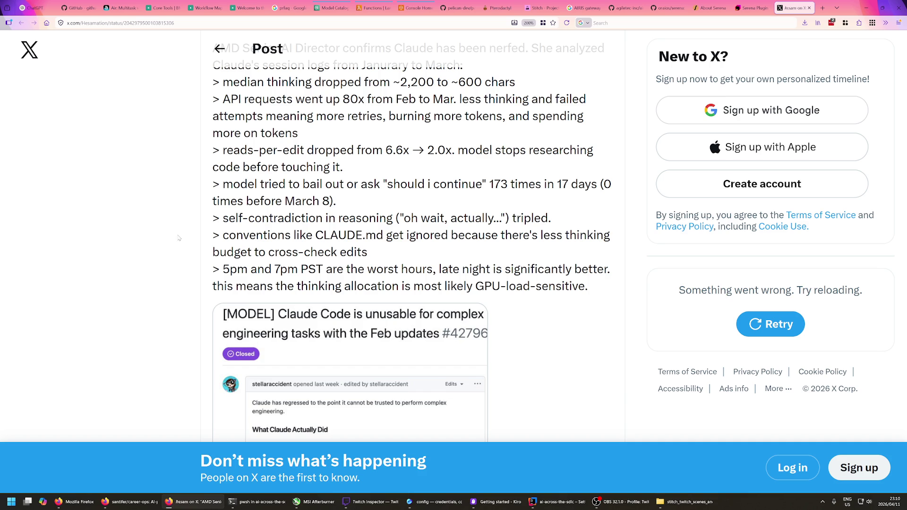
Step: Read the remaining lines about the model bailing out and the 5pm–7pm PST window, then close the X tab
scroll(336, 244, "down", 3)
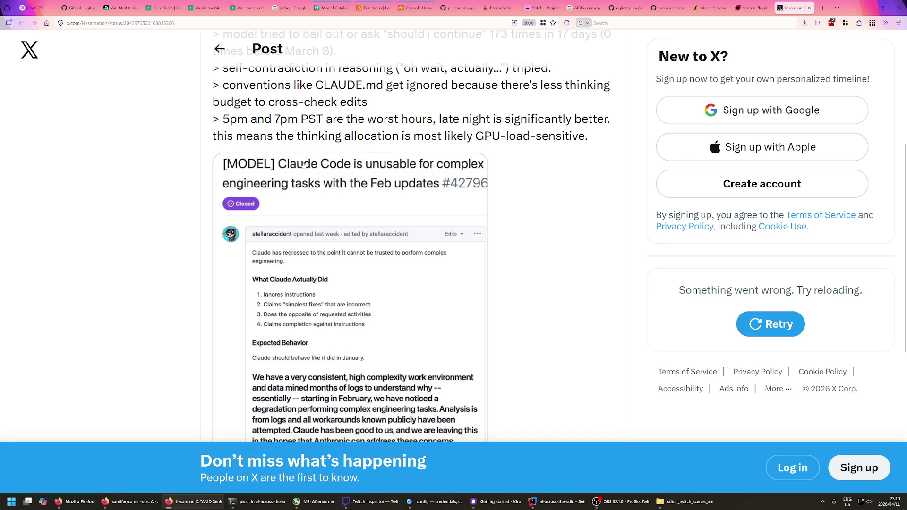
scroll(409, 229, "down", 2)
scroll(336, 254, "down", 4)
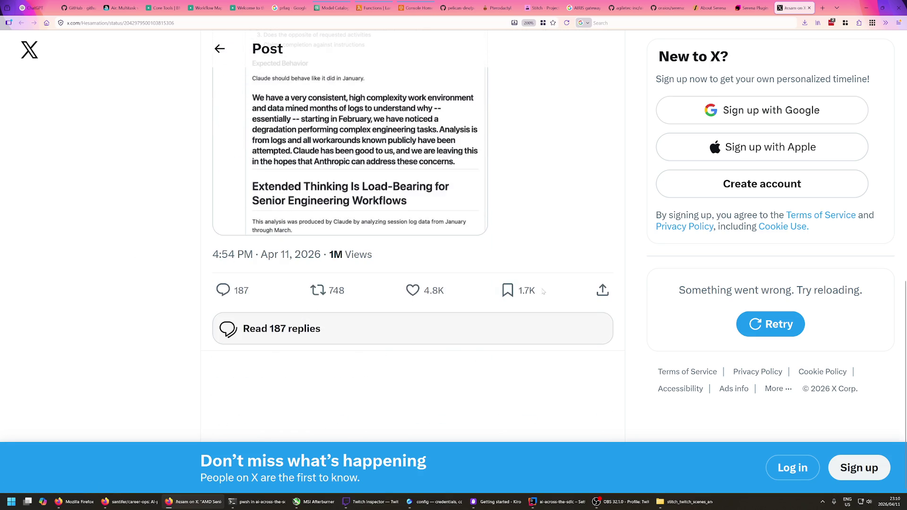
scroll(235, 265, "up", 10)
left_click_drag(279, 156, 343, 242)
triple_click(409, 259)
left_click(409, 268)
left_click_drag(213, 344, 522, 343)
left_click(521, 344)
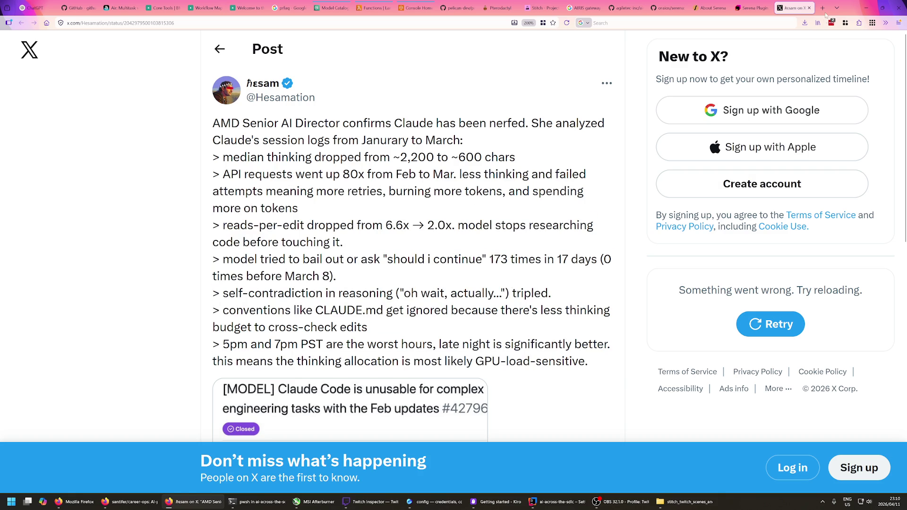
left_click(809, 8)
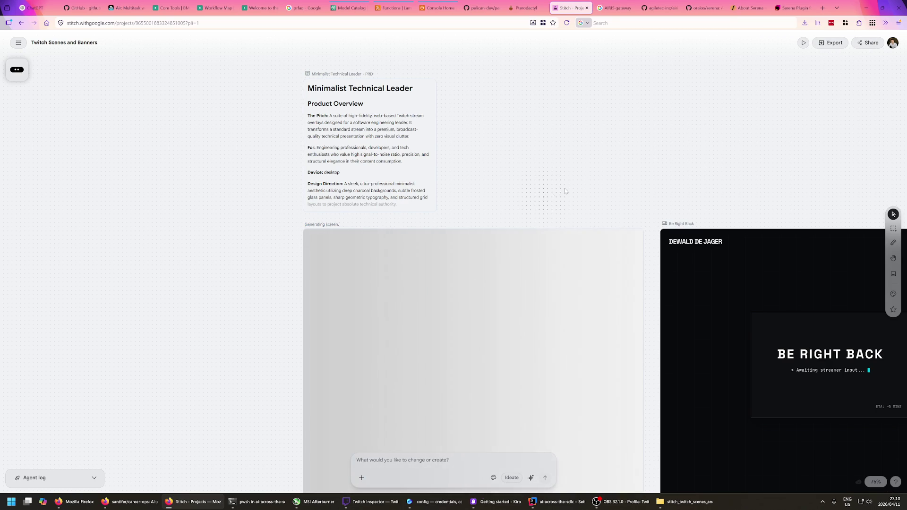
Step: Centre the Be Right Back frame on the Stitch canvas, select it and zoom in
mouse_move(581, 186)
left_mouse_down()
mouse_move(609, 160)
mouse_move(429, 128)
mouse_move(314, 142)
left_mouse_up()
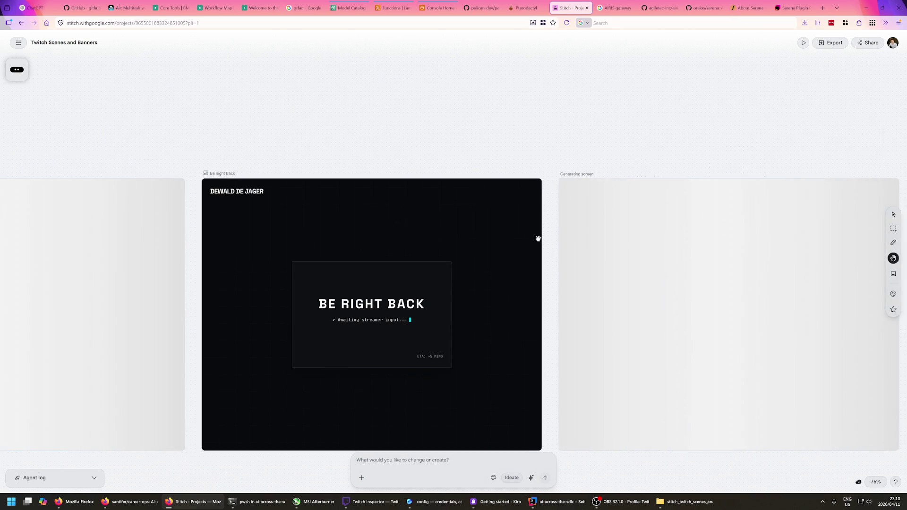
key("v")
left_click(403, 237)
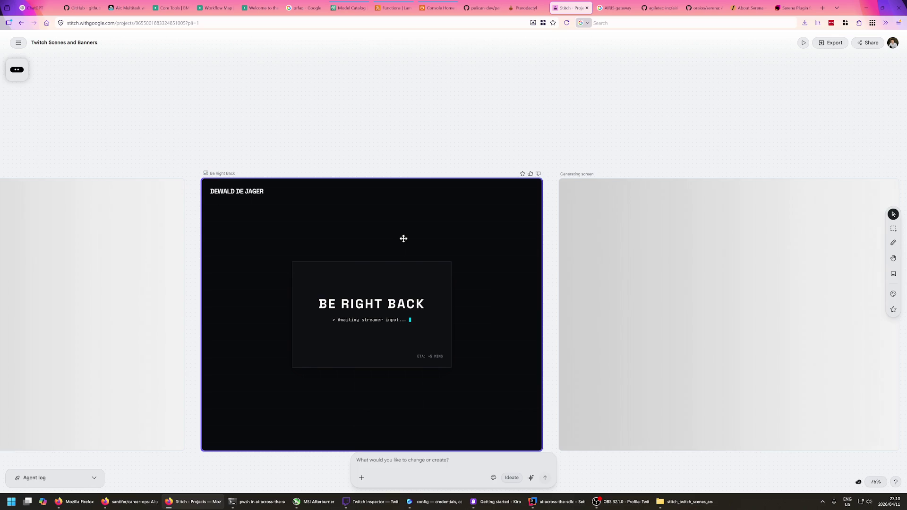
key("h")
left_click_drag(326, 160, 402, 103)
key("v")
left_click(417, 257)
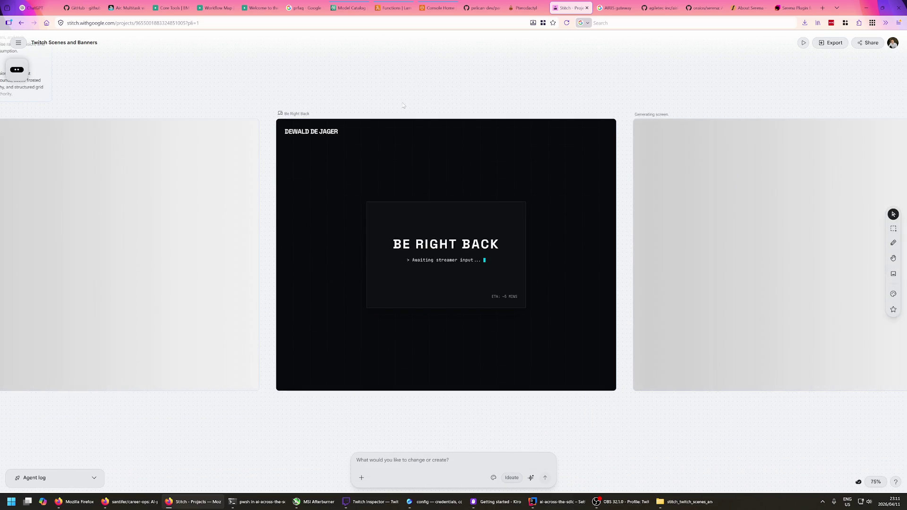
scroll(417, 258, "up", 4)
Step: Reposition the enlarged Be Right Back frame, then bring up the stitch_twitch_scenes_and_banners folder
key("h")
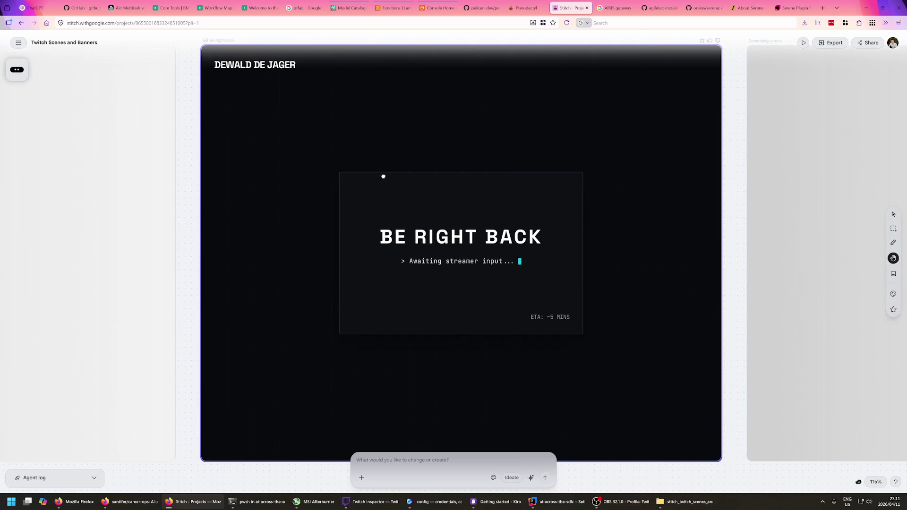
left_click_drag(417, 113, 369, 202)
key("v")
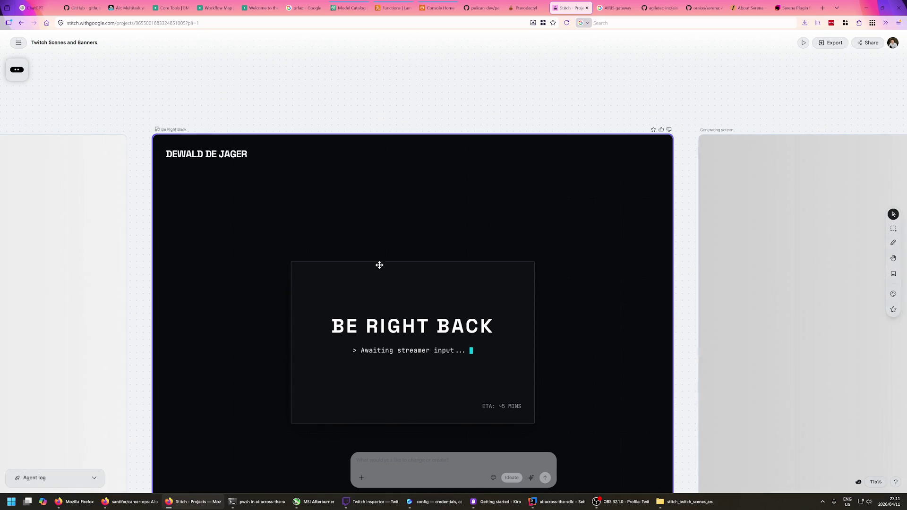
left_click(378, 264)
left_click(361, 100)
key("h")
left_click_drag(463, 202, 447, 139)
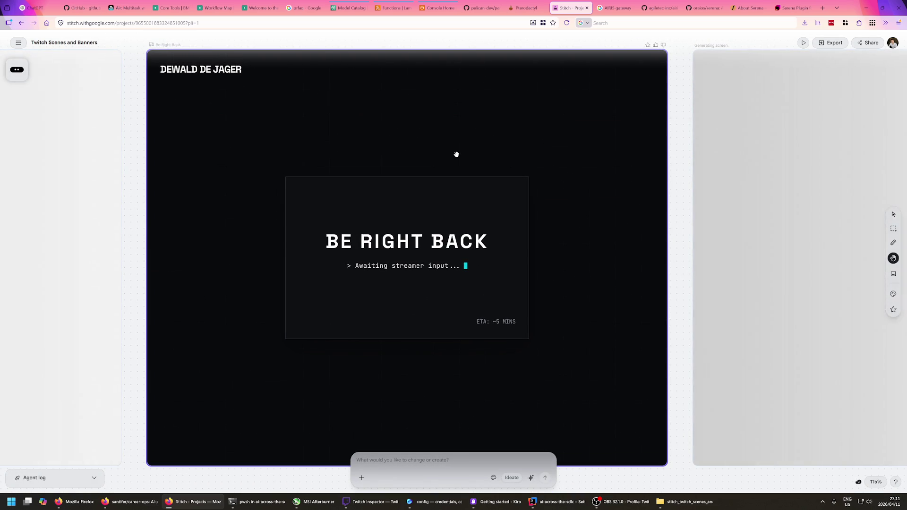
key("v")
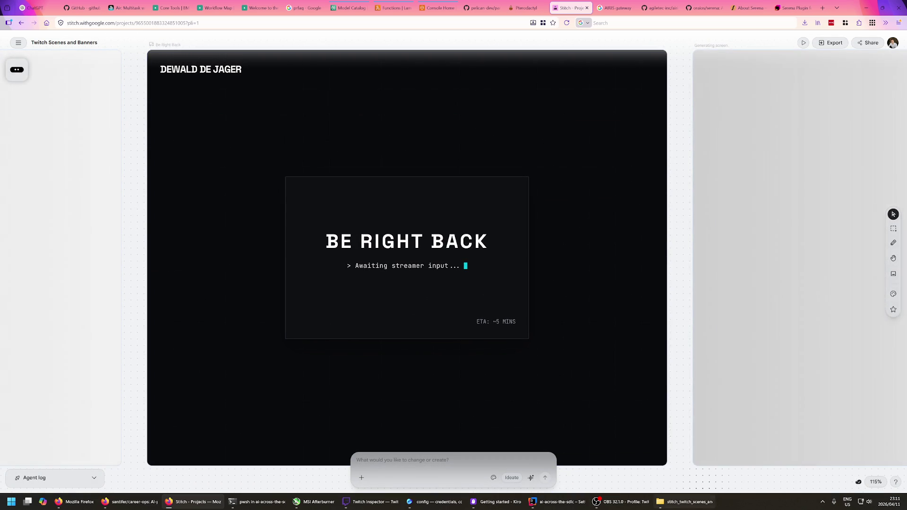
left_click(687, 502)
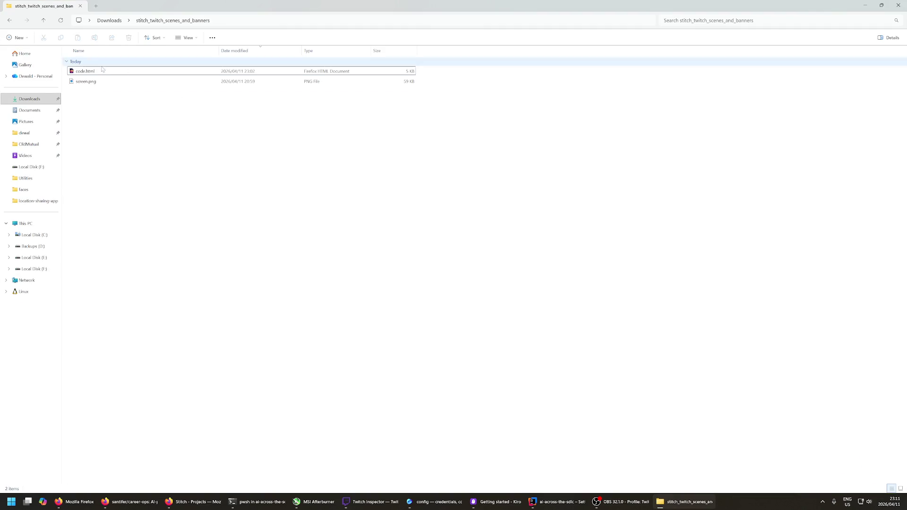
Step: Open code.html in Firefox and check the 'Awaiting streamer input' line of the Be Right Back page
double_click(85, 72)
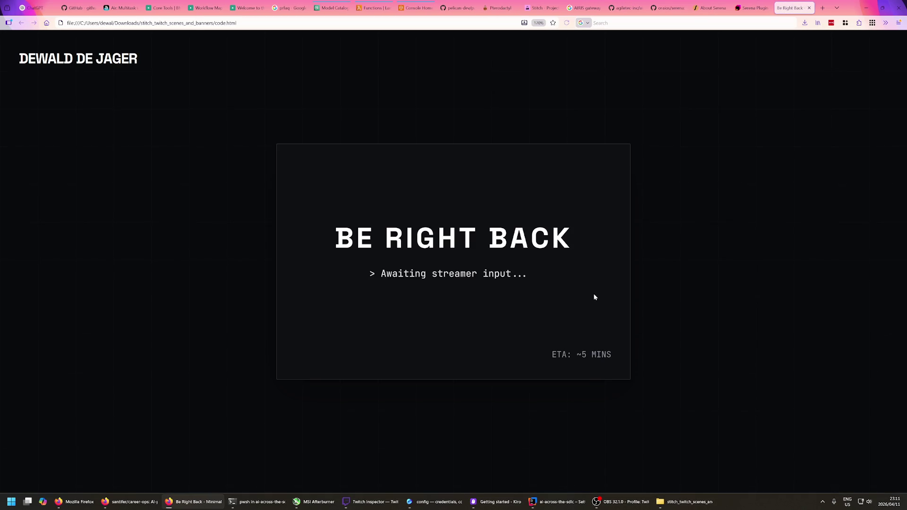
triple_click(512, 274)
left_click(543, 279)
Step: Close the Serena plugin and About Serena tabs, landing on the oraios/serena repository tab
left_click(761, 6)
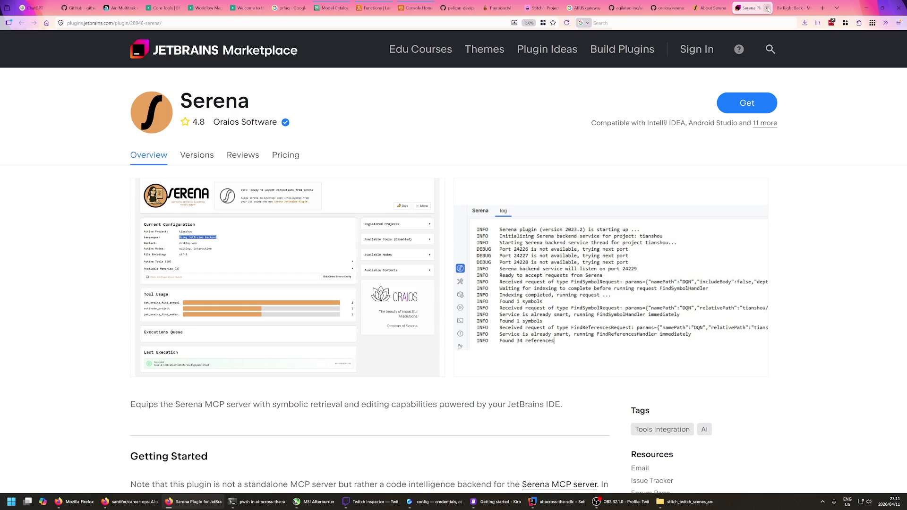
left_click(767, 9)
scroll(299, 90, "up", 4)
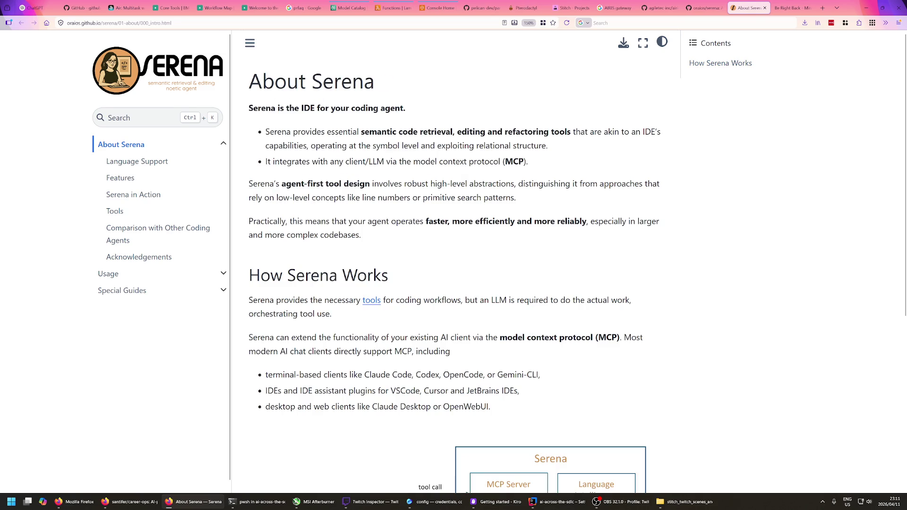
left_click(764, 8)
left_click(702, 6)
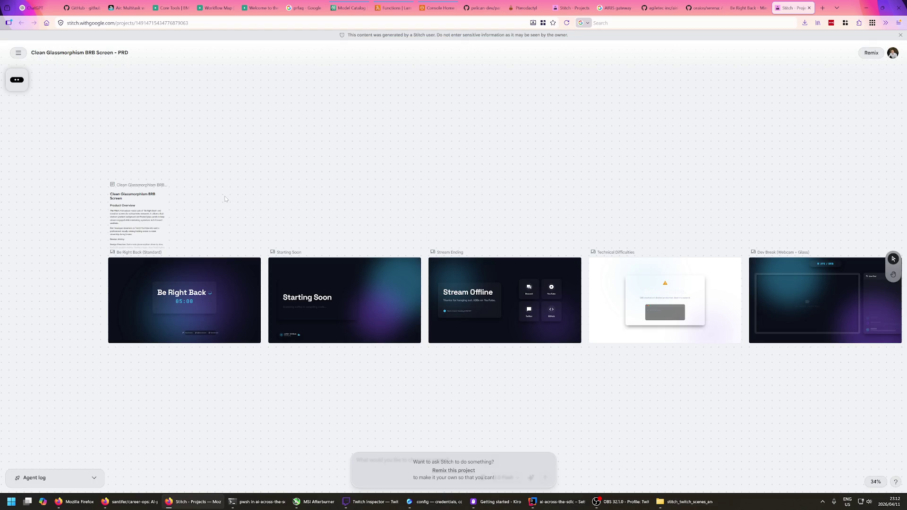
Step: Select the Starting Soon screen, then pan the Be Right Back card beside it and select it
left_click(327, 307)
scroll(425, 323, "up", 5)
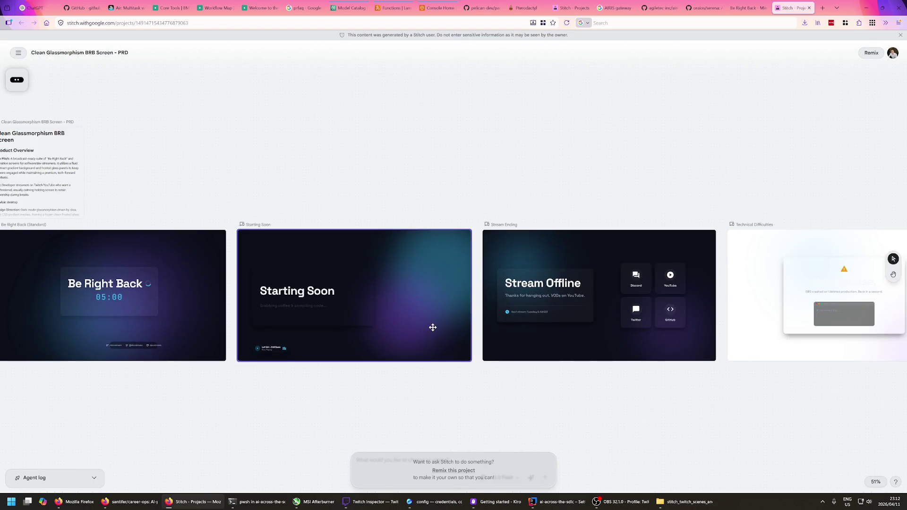
key("h")
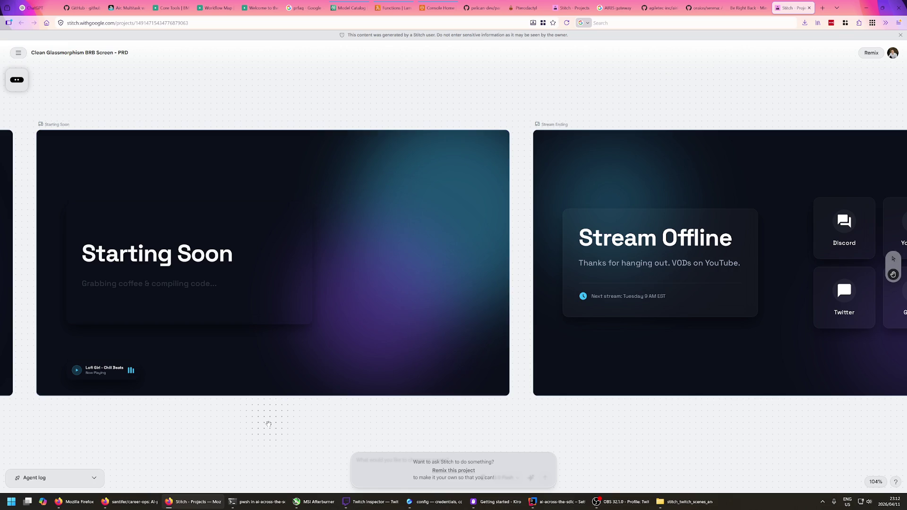
scroll(311, 426, "up", 1)
mouse_move(310, 426)
left_mouse_down()
mouse_move(633, 356)
mouse_move(680, 376)
left_mouse_up()
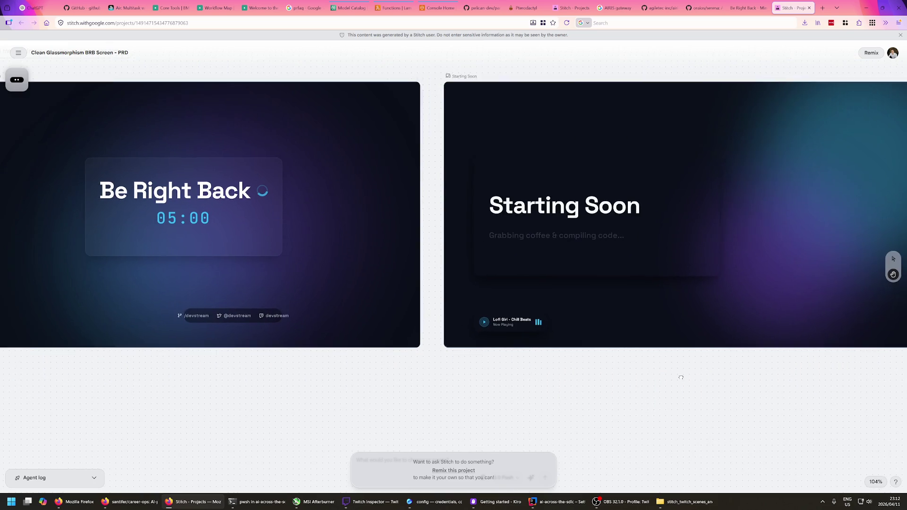
left_click_drag(431, 380, 552, 404)
key("v")
left_click(501, 309)
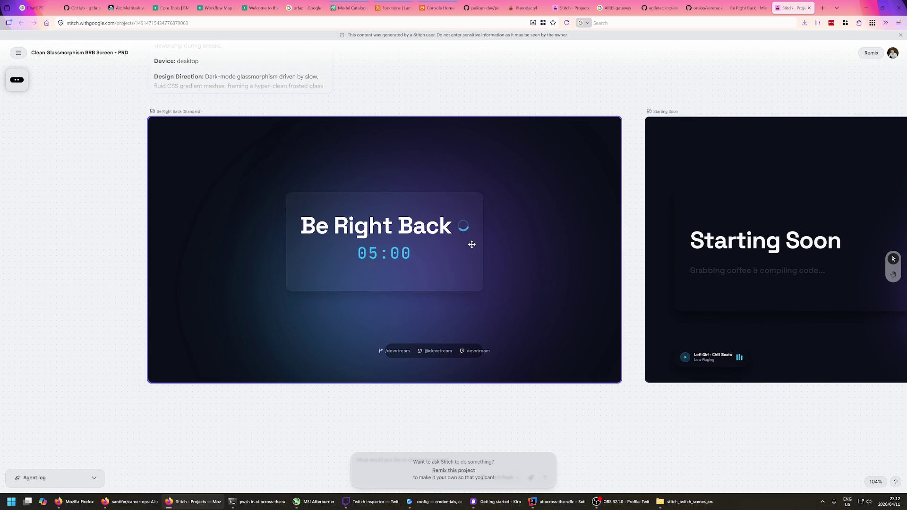
Step: Zoom in and out to inspect the Be Right Back card closely
scroll(471, 243, "up", 1)
scroll(503, 303, "up", 2)
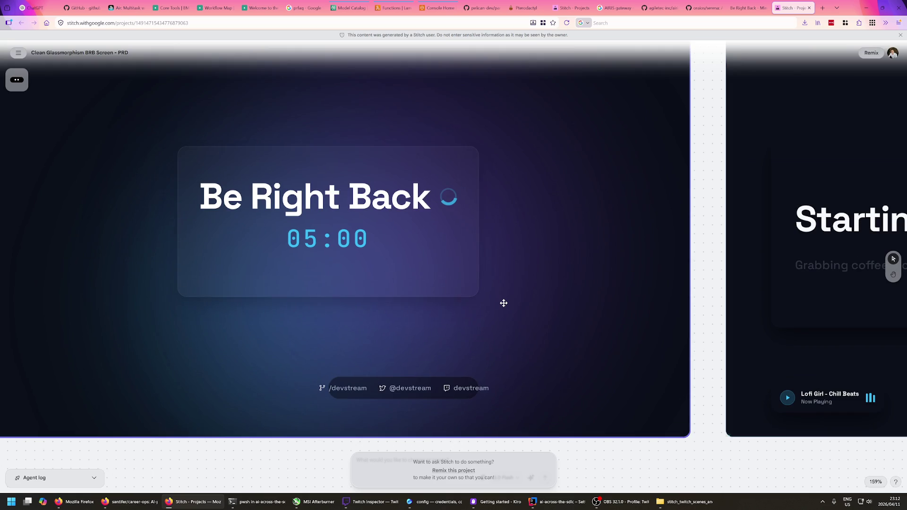
scroll(514, 319, "down", 2)
scroll(237, 105, "up", 2)
scroll(237, 105, "up", 6)
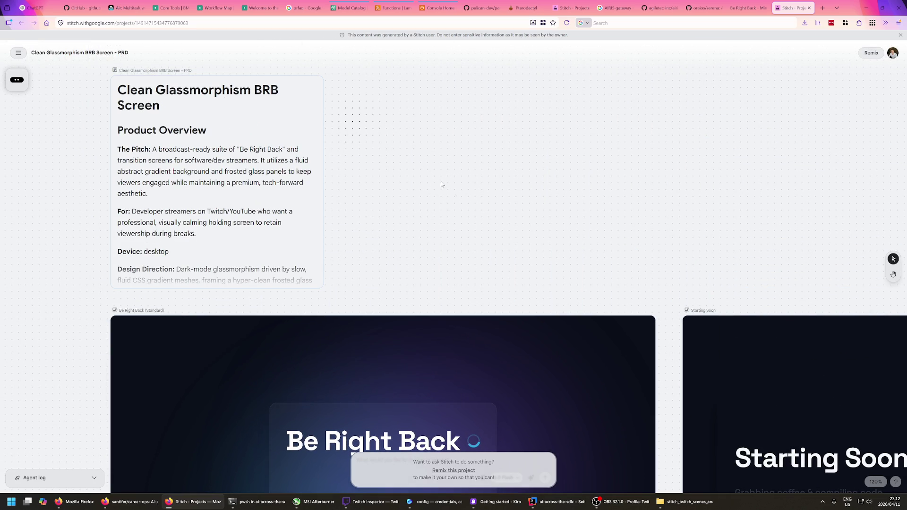
scroll(427, 137, "down", 3)
scroll(434, 94, "down", 3)
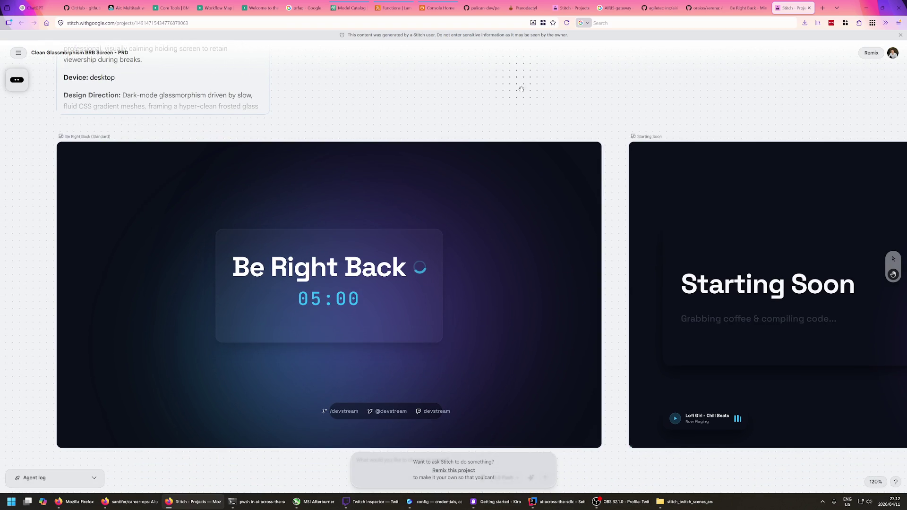
Step: Cycle through the browser tabs back to the Twitch Scenes and Banners project
left_click(748, 7)
left_click(659, 7)
left_click(706, 8)
left_click(616, 7)
left_click(569, 7)
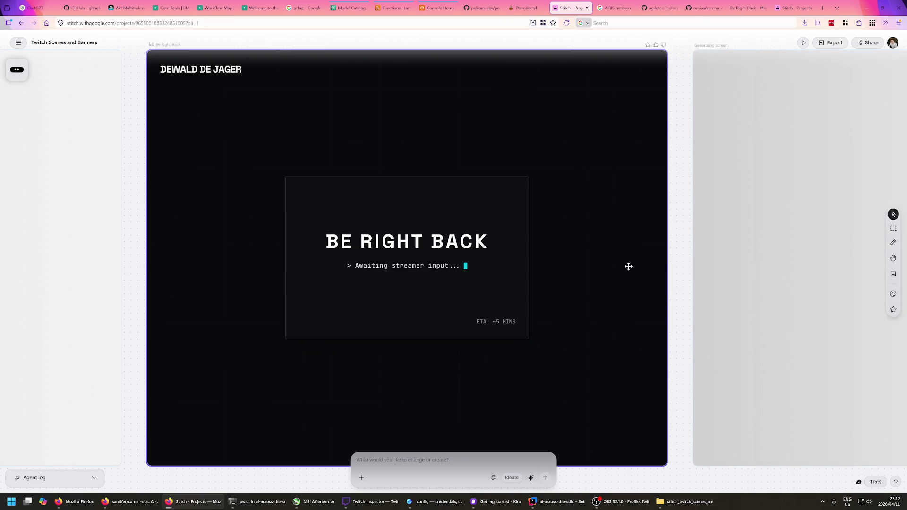
Step: Switch to the Clean Glassmorphism BRB project tab and pan across its screens
scroll(628, 266, "down", 5)
key("h")
mouse_move(736, 142)
left_mouse_down()
mouse_move(521, 146)
mouse_move(543, 147)
left_mouse_up()
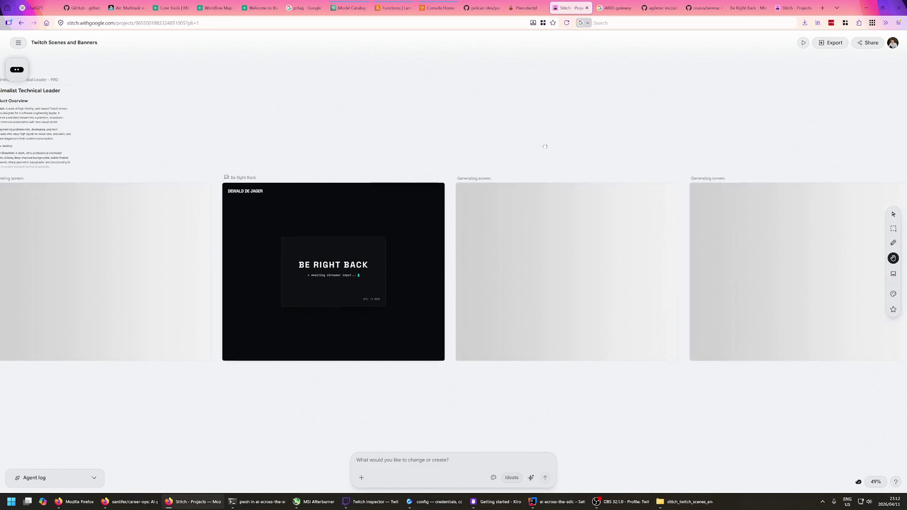
key("ctrl+9")
key("h")
left_click_drag(564, 95, 254, 89)
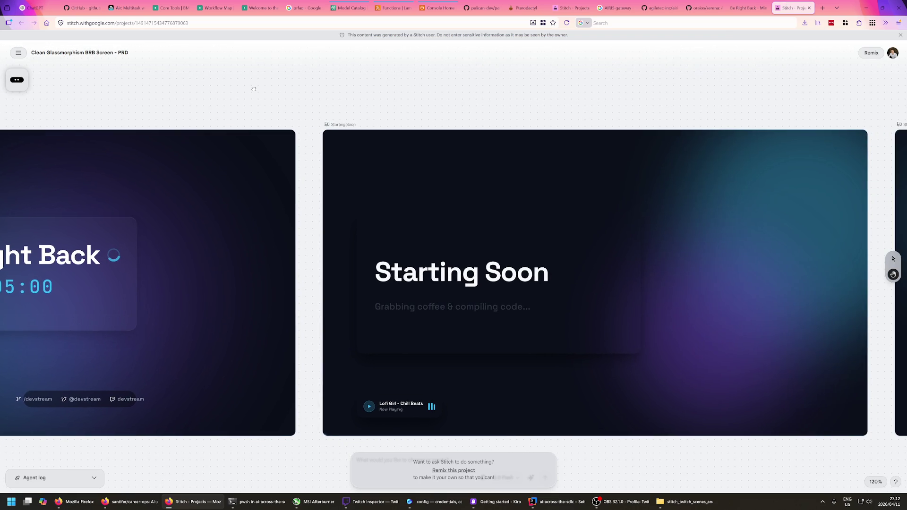
scroll(199, 319, "right", 5)
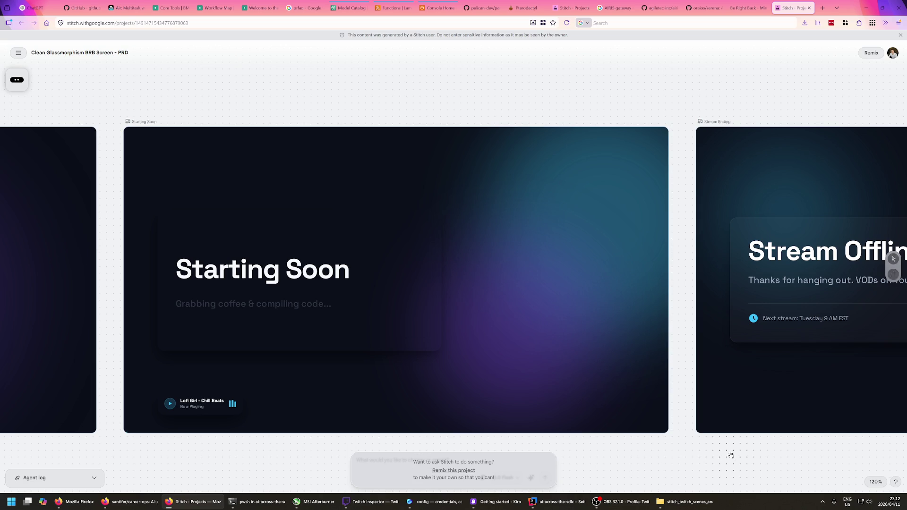
scroll(730, 455, "right", 10)
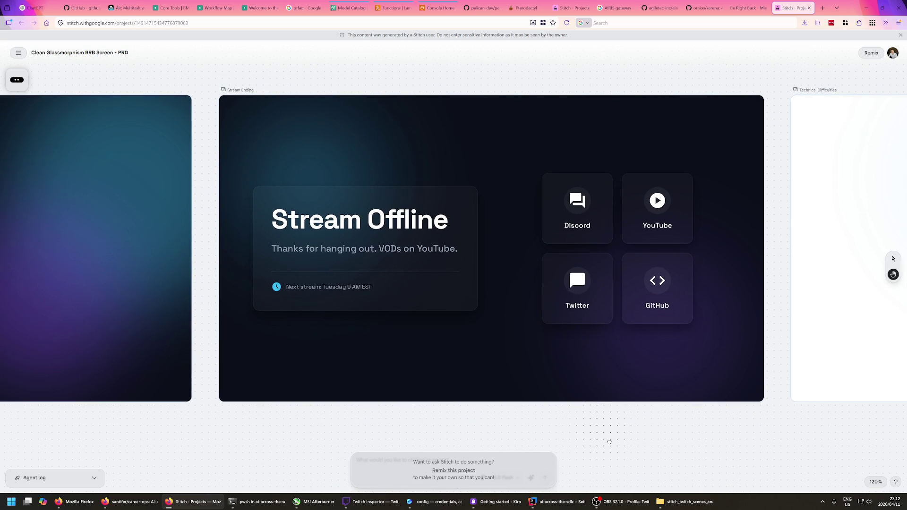
scroll(609, 442, "up", 2)
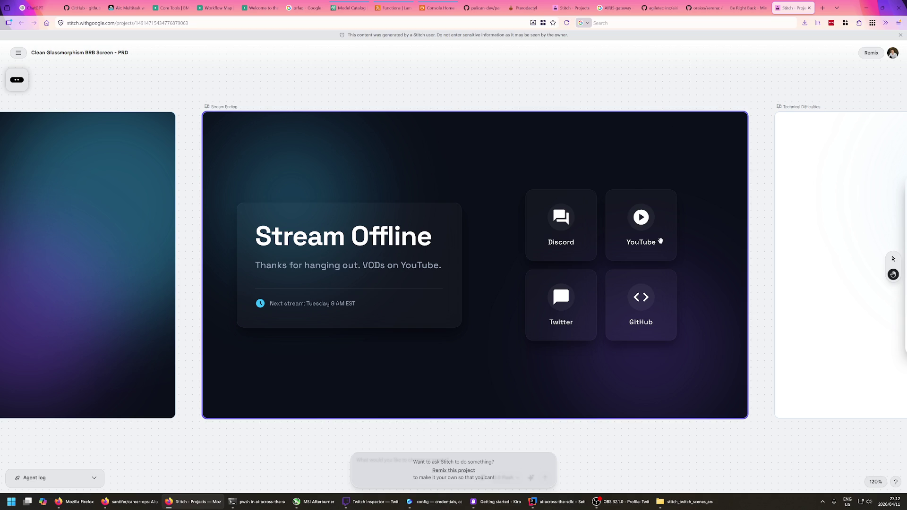
Step: Select the Stream Ending screen, then pan to centre the Technical Difficulties screen
left_click(643, 240)
key("Escape")
key("h")
left_click_drag(558, 203, 197, 237)
left_click_drag(315, 129, 47, 138)
key("v")
scroll(488, 233, "up", 2)
scroll(488, 233, "down", 2)
Step: Centre, zoom in on and select the Dev Break (Webcam + Glass) screen
key("h")
left_click_drag(746, 92, 486, 92)
left_click_drag(555, 80, 222, 88)
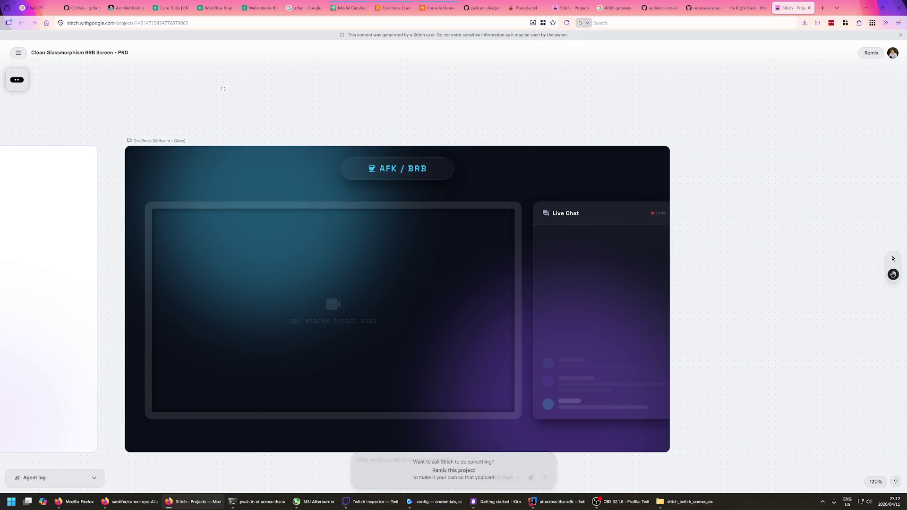
scroll(457, 257, "left", 1)
key("v")
scroll(459, 257, "up", 1)
left_click(460, 258)
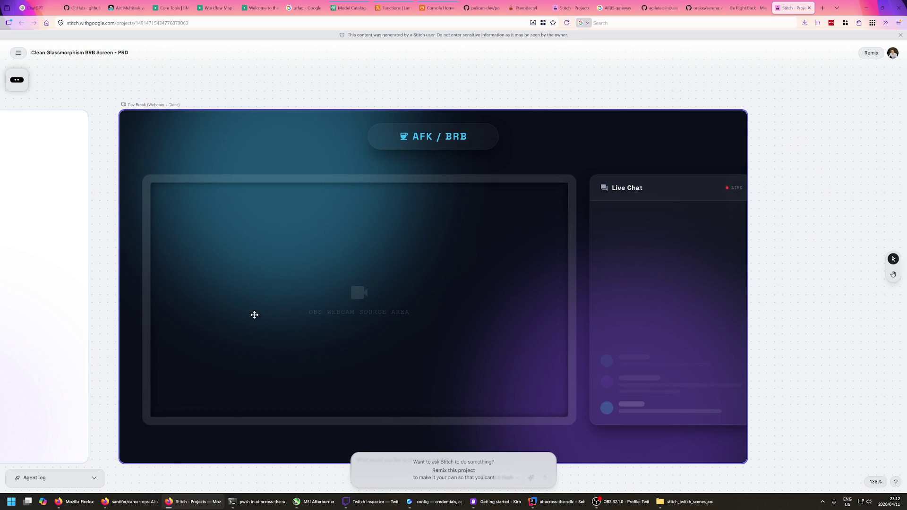
scroll(401, 329, "down", 1)
left_click_drag(500, 116, 519, 85)
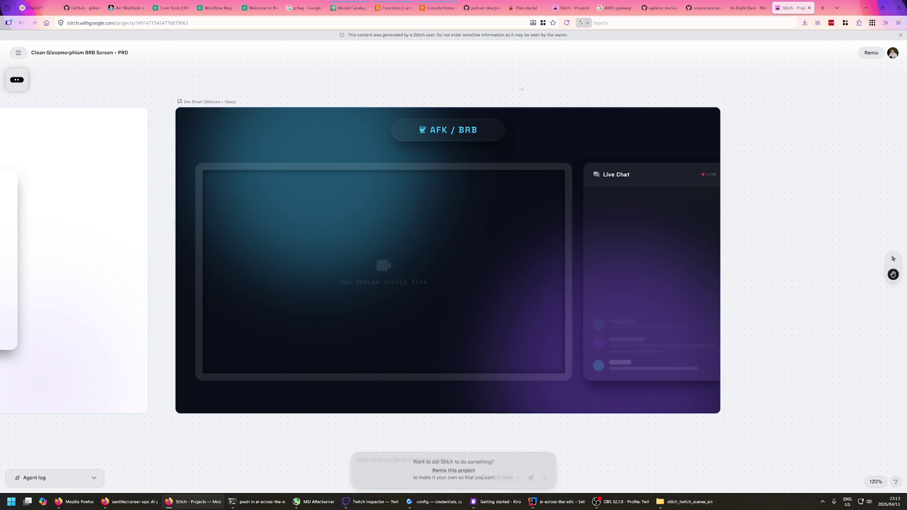
left_click(822, 8)
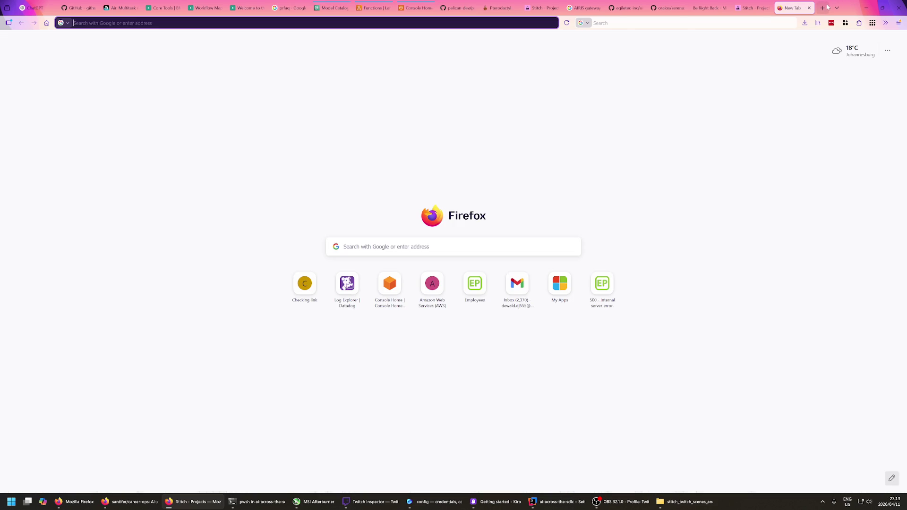
Step: Go to twitch.tv, open a followed developer's channel and play its latest past broadcast
type("twitch.tv")
key("Return")
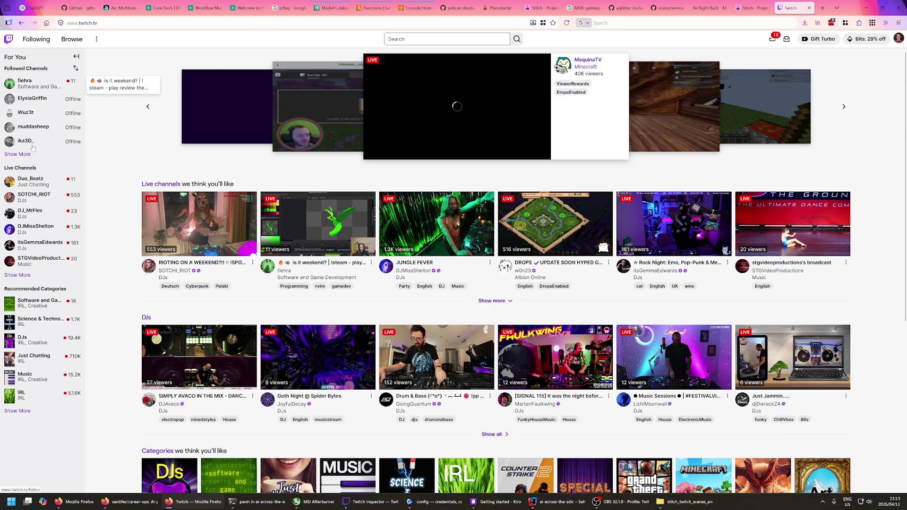
left_click(19, 155)
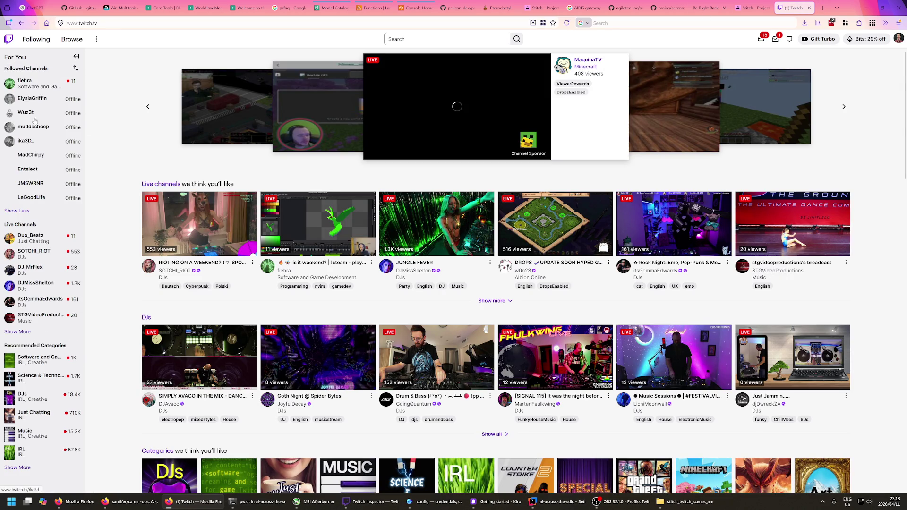
left_click(31, 184)
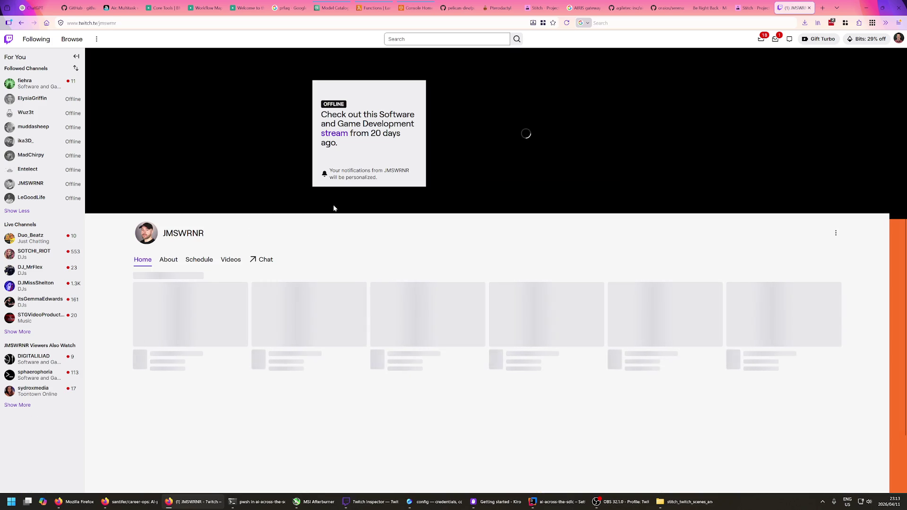
left_click(175, 351)
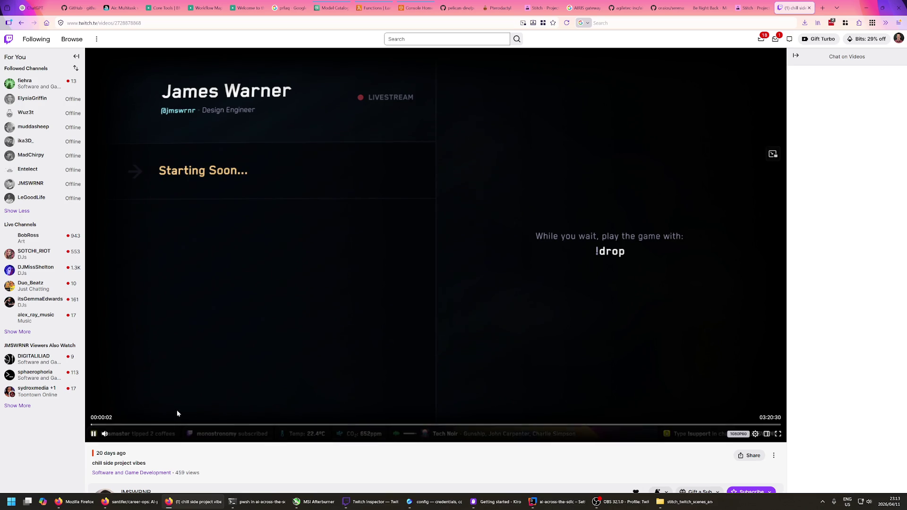
Step: Scrub the 'chill side project vibes' broadcast back to its Starting Soon opening and pause
mouse_move(102, 437)
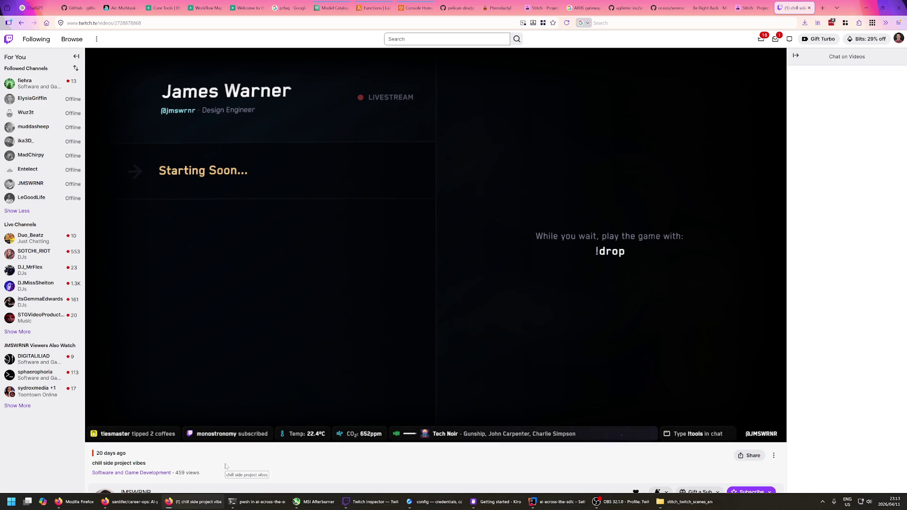
scroll(327, 405, "down", 2)
scroll(289, 424, "down", 2)
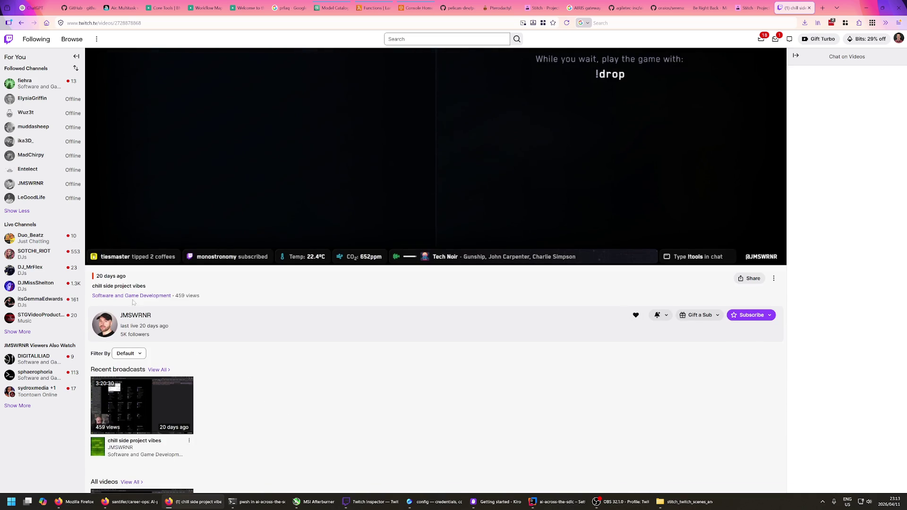
scroll(294, 319, "down", 2)
scroll(295, 319, "up", 5)
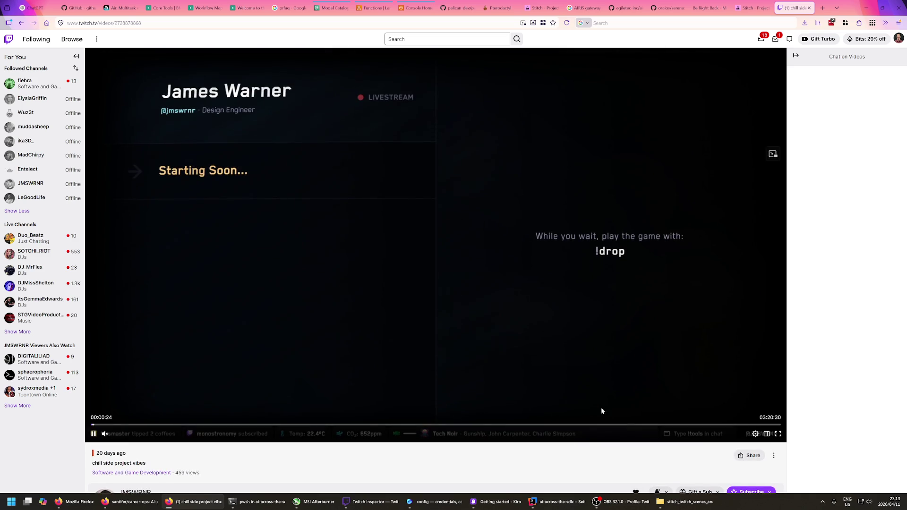
left_click(134, 425)
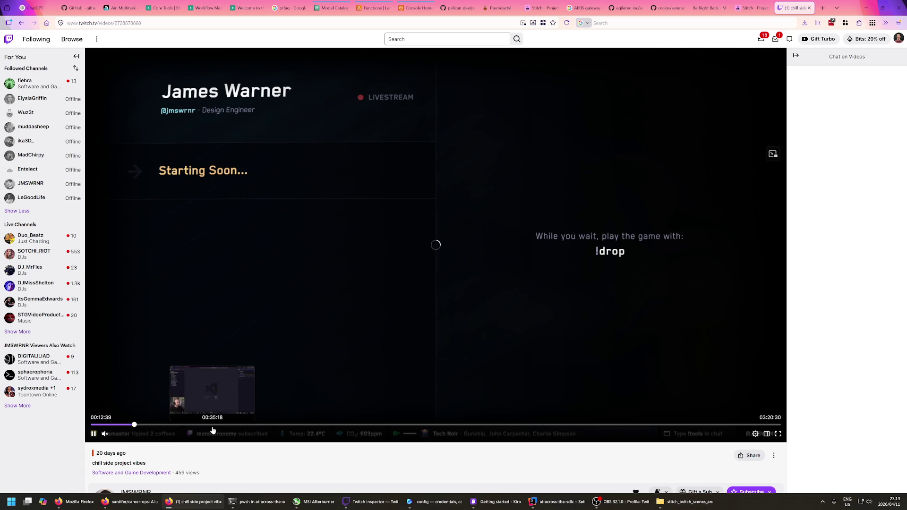
left_click(212, 428)
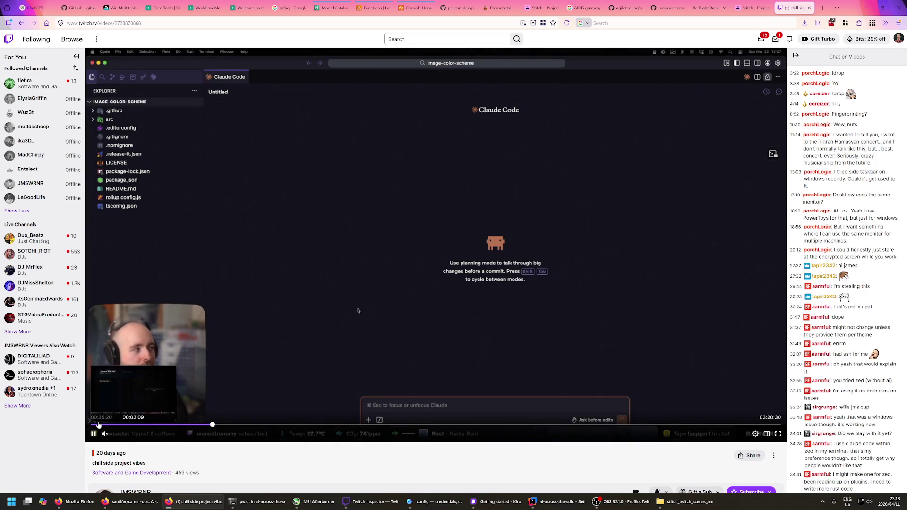
left_click_drag(212, 425, 99, 422)
left_click(341, 261)
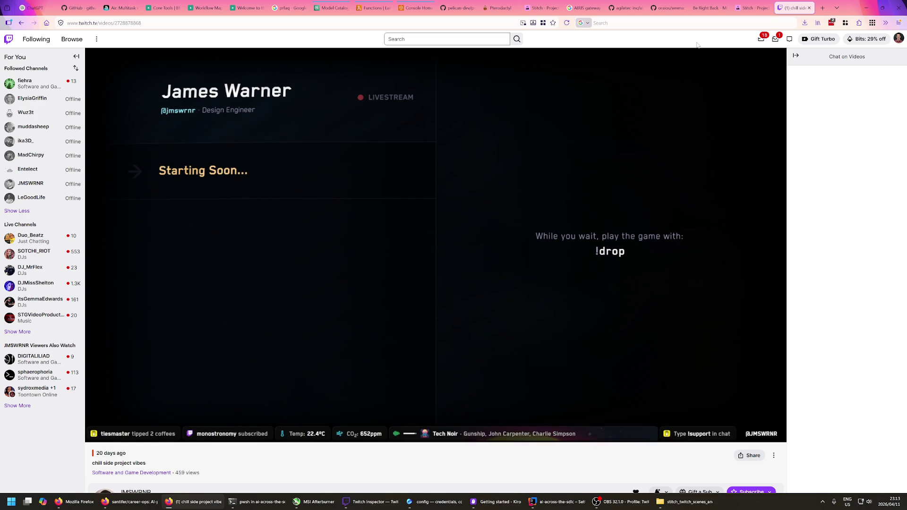
Step: View two offline followed channels, including one's About bio, then open a live followed channel
left_click(42, 129)
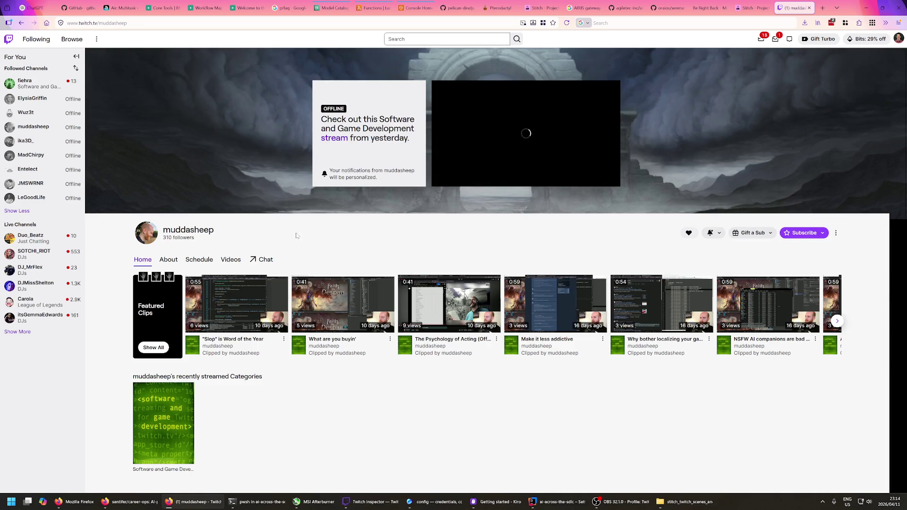
left_click(440, 177)
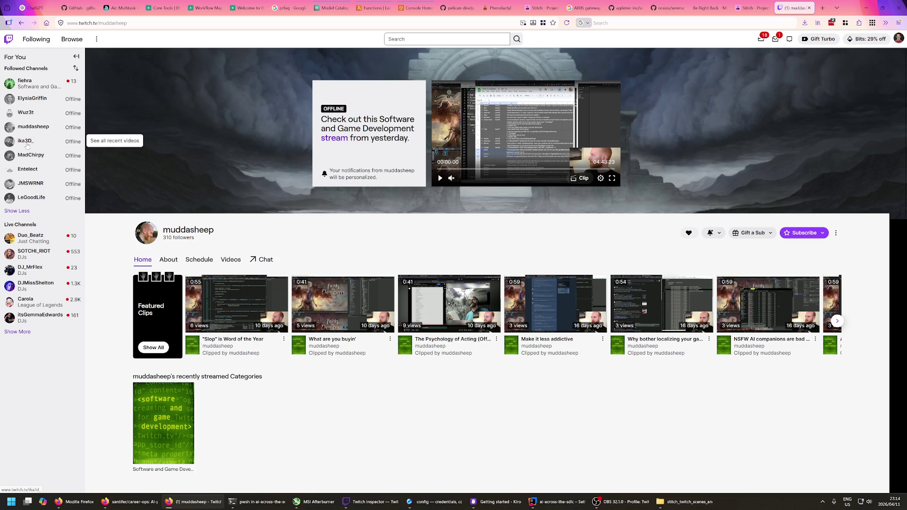
left_click(26, 114)
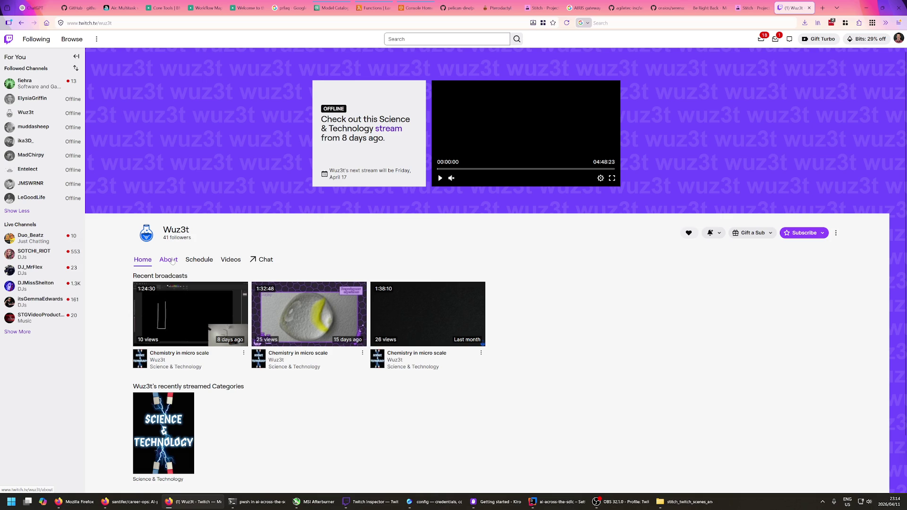
left_click(170, 261)
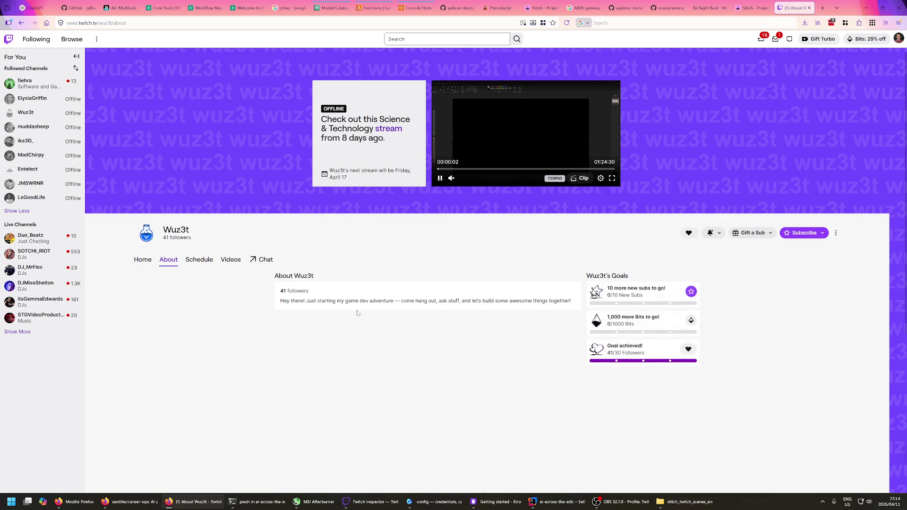
triple_click(425, 301)
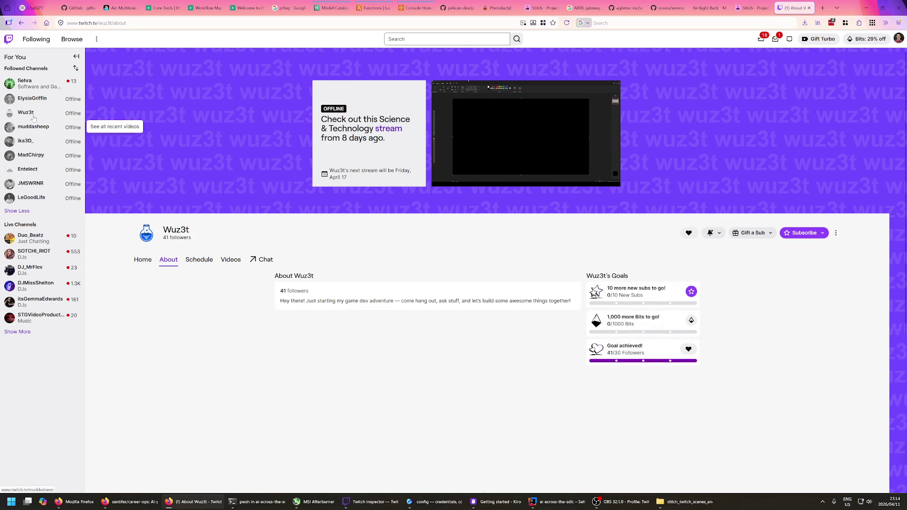
left_click(32, 87)
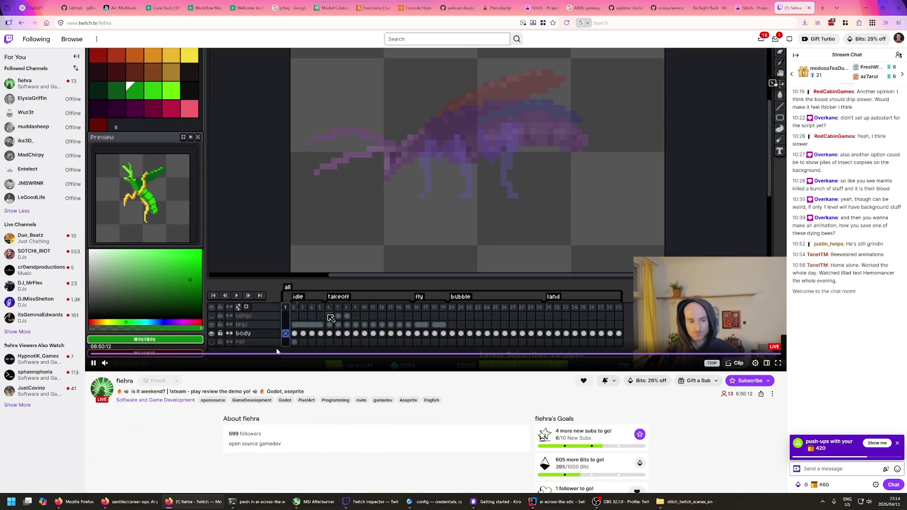
Step: Skip through the live stream to the Godot gameplay, pause and resume, then close the tab
left_click(276, 353)
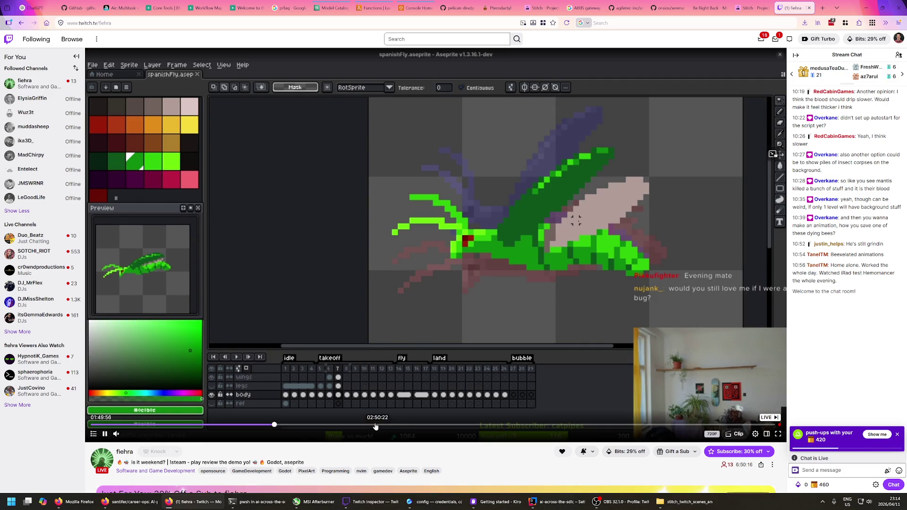
left_click(375, 426)
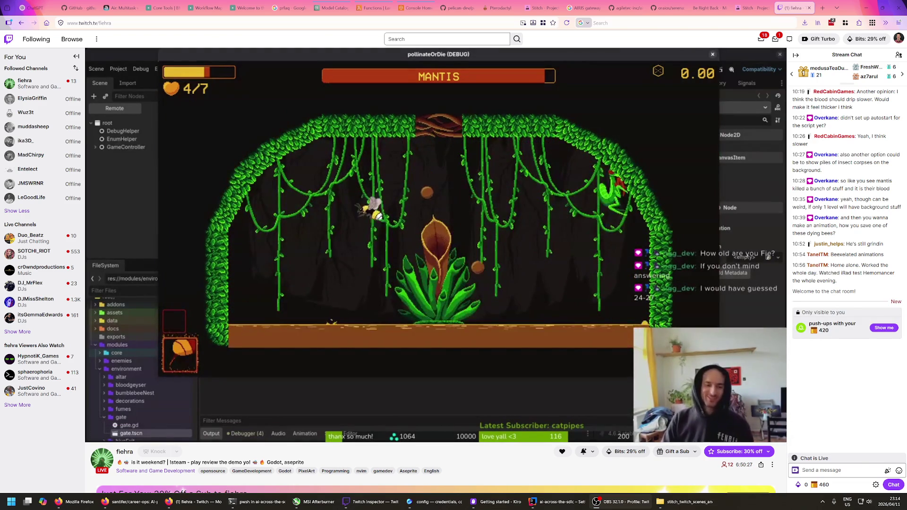
left_click(127, 384)
scroll(127, 384, "down", 2)
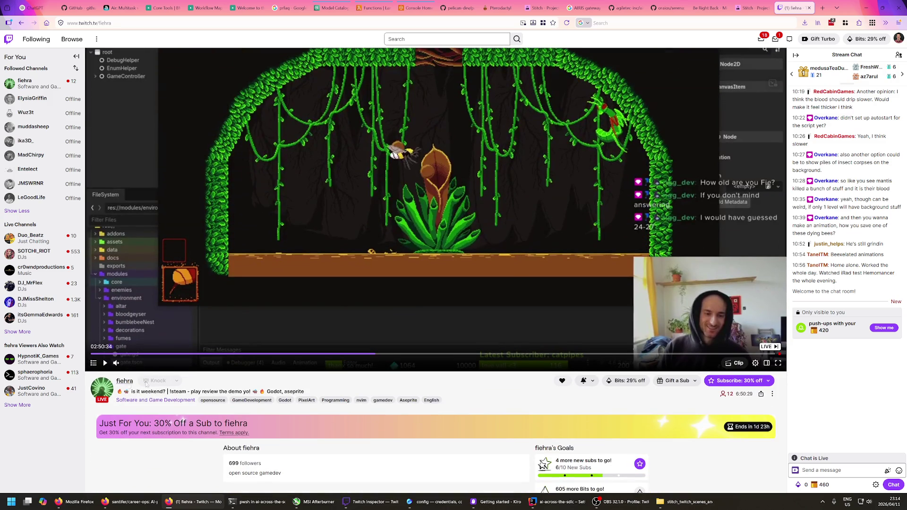
scroll(483, 127, "up", 2)
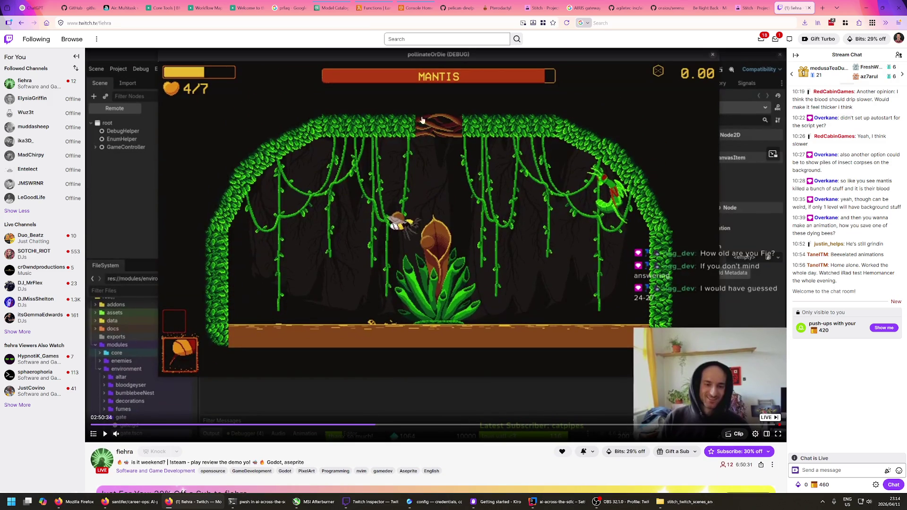
left_click(392, 303)
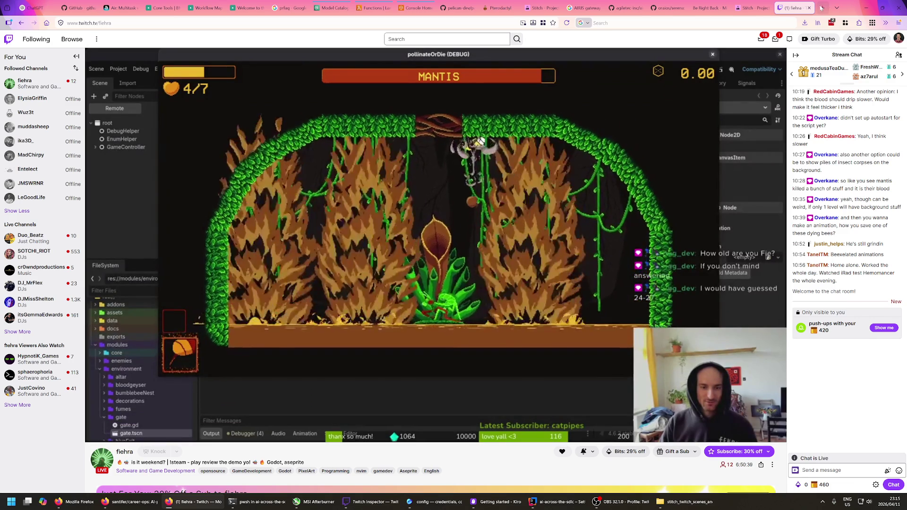
key("ctrl+w")
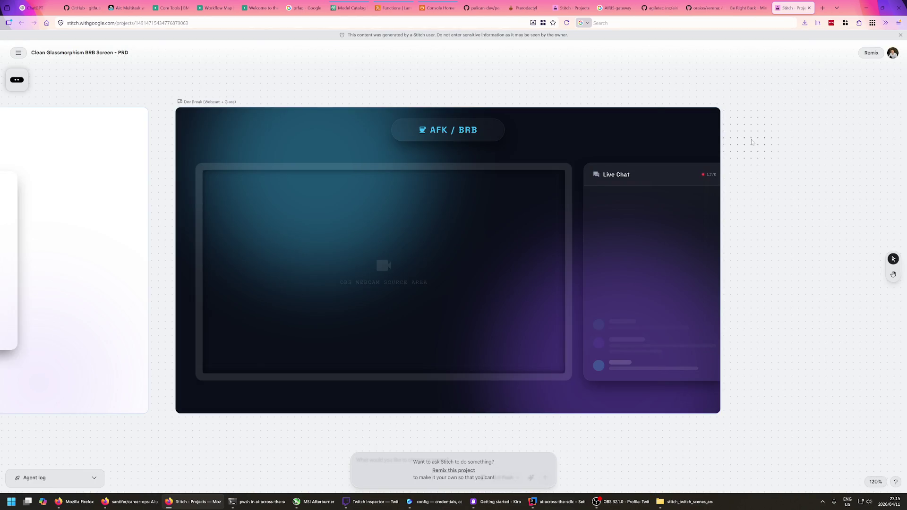
Step: Remix the Clean Glassmorphism BRB project, open the remixed copy, and close the original tab
scroll(752, 142, "down", 5)
left_click_drag(365, 133, 681, 134)
scroll(681, 133, "left", 10)
left_click(892, 259)
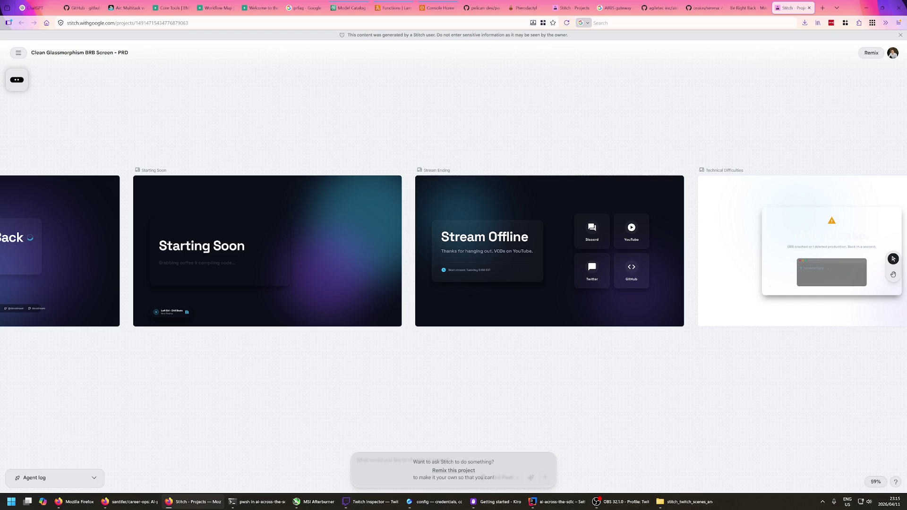
left_click(881, 53)
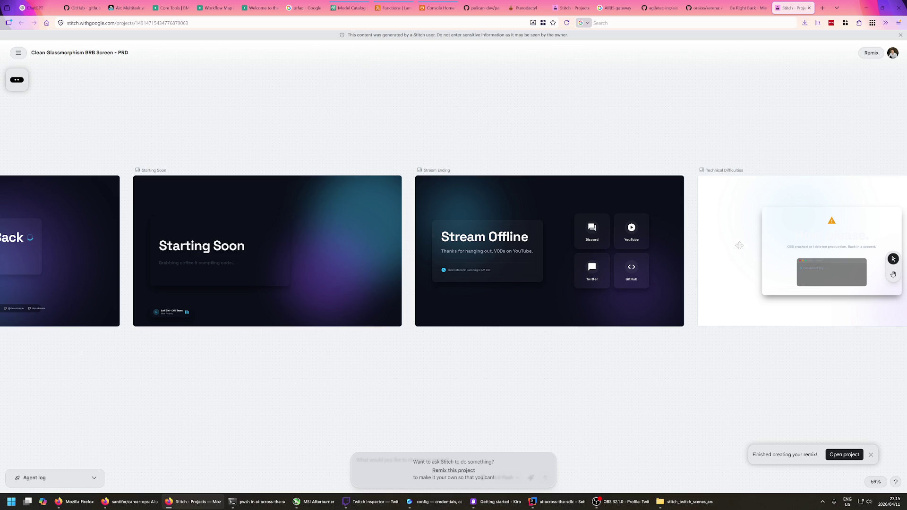
left_click(849, 455)
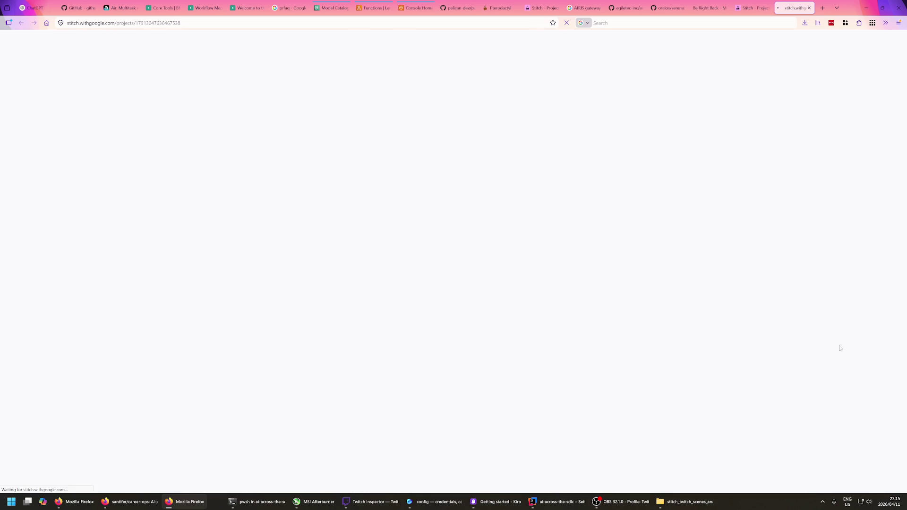
left_click(747, 8)
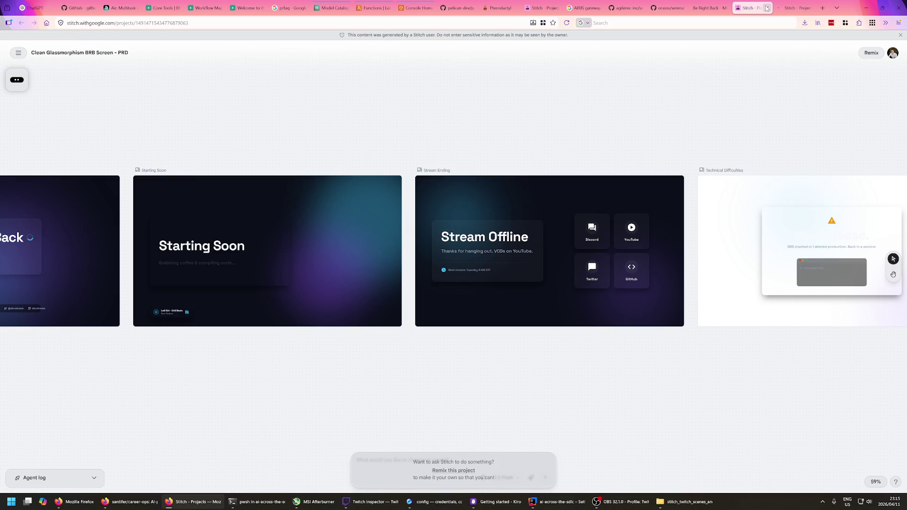
left_click(766, 8)
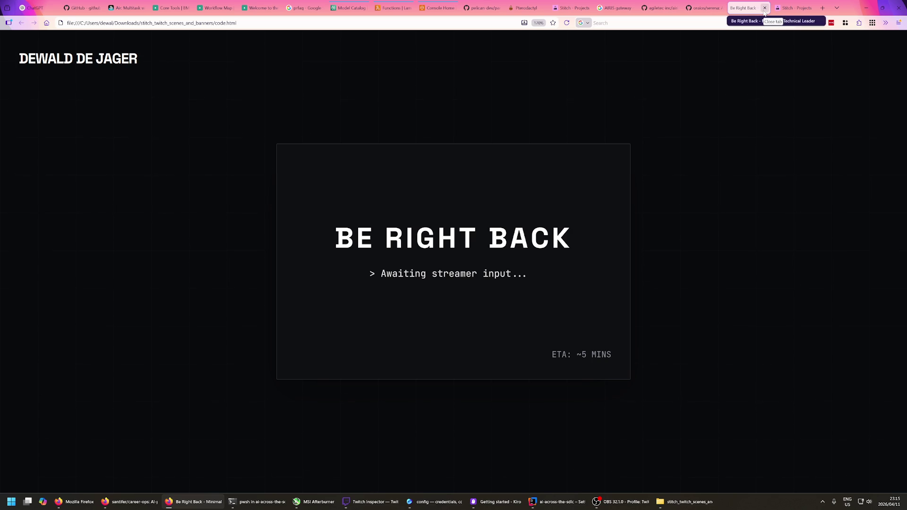
Step: Return to the Twitch Scenes and Banners Stitch tab, where screens are still generating
left_click(703, 8)
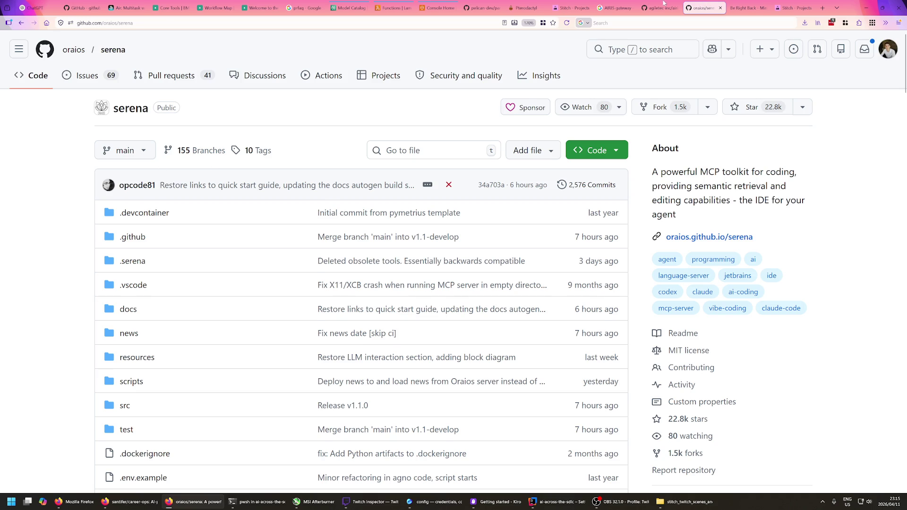
key("ctrl+Page_Up")
key("ctrl+Page_Up")
key("ctrl+Page_Up")
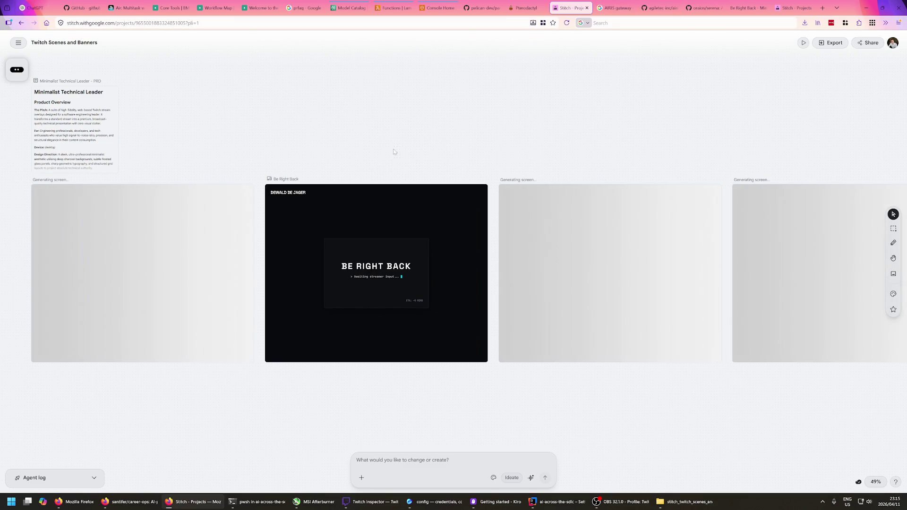
key("h")
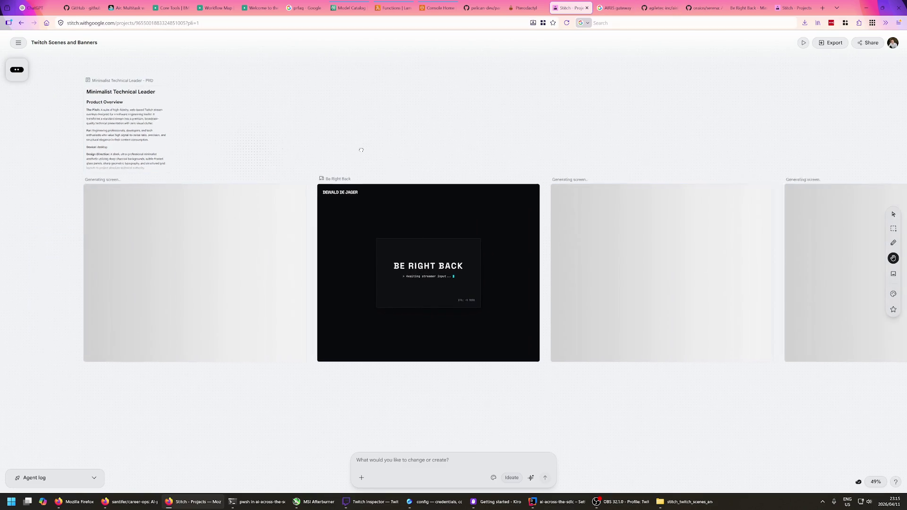
key("v")
scroll(472, 243, "up", 3)
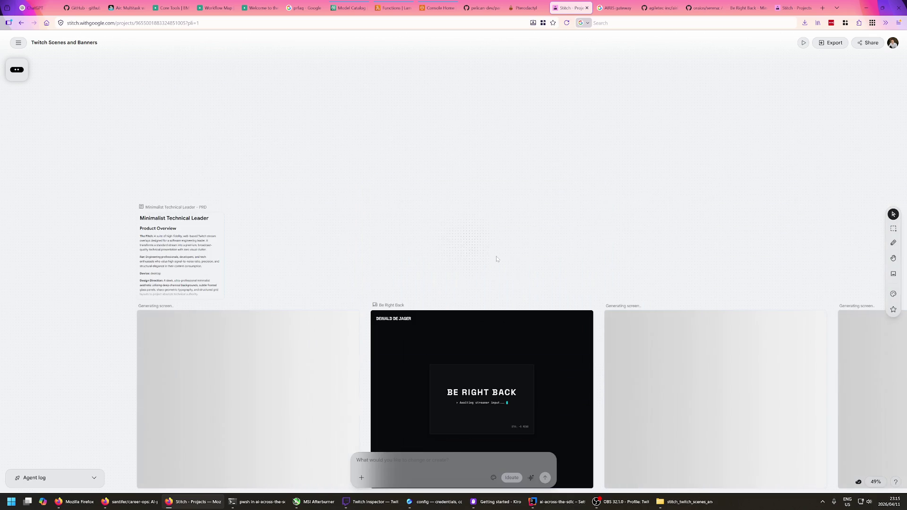
scroll(479, 249, "down", 3)
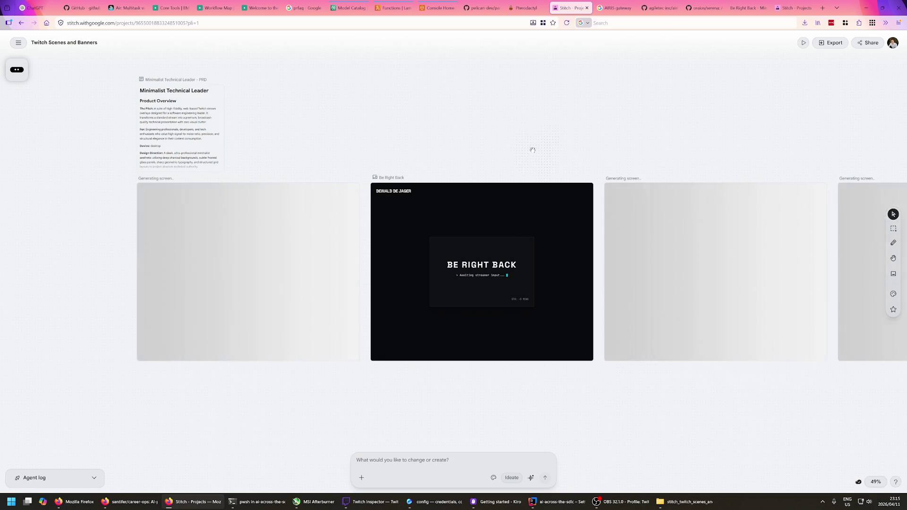
Step: Check the Be Right Back screen on the canvas, then switch over to IntelliJ IDEA
key("h")
scroll(525, 150, "right", 3)
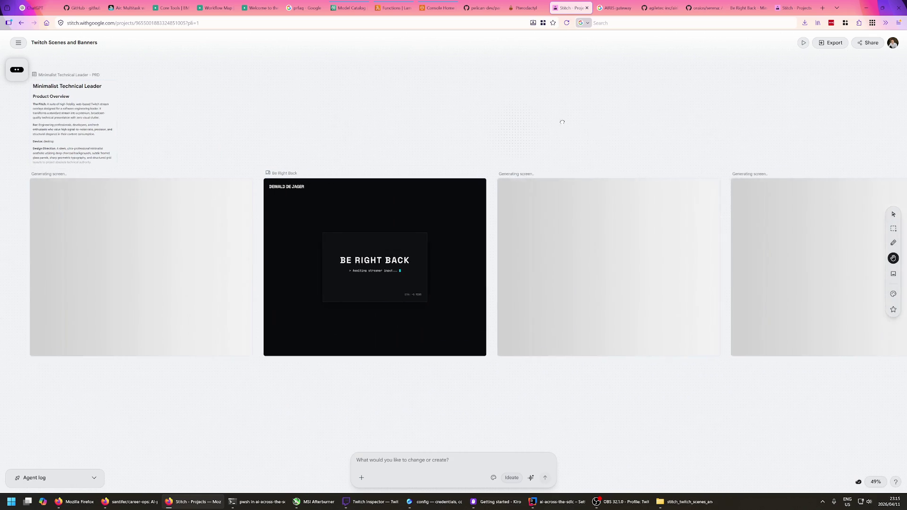
key("v")
scroll(472, 236, "left", 1)
left_click(355, 340)
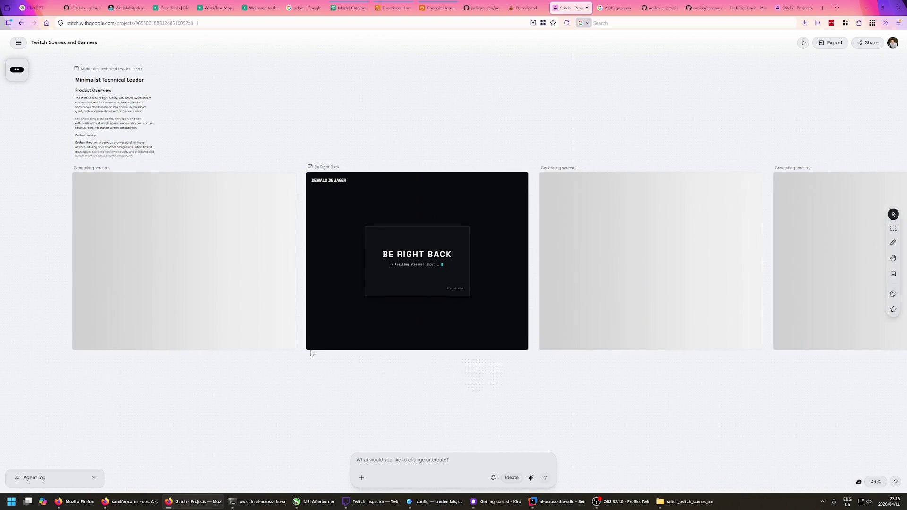
left_click(488, 409)
key("alt+Tab")
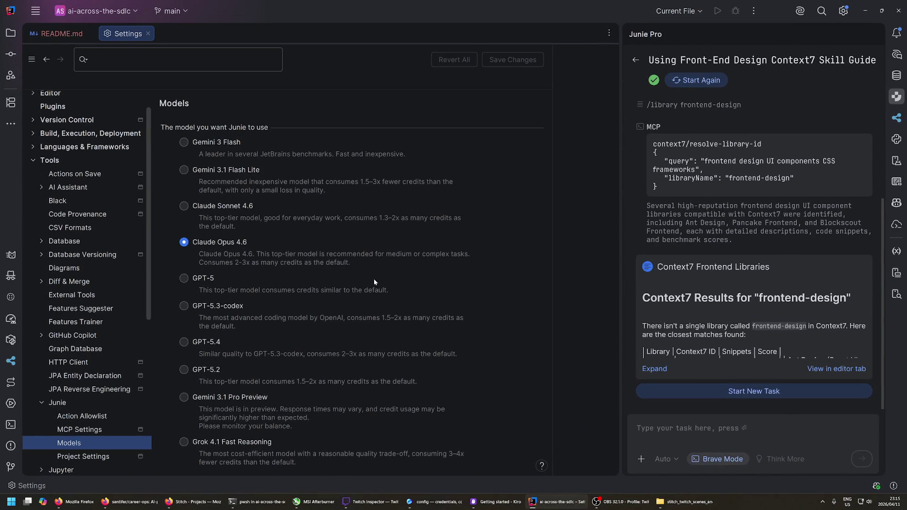
Step: Close the Settings tab and return to README.md in the editor
left_click(148, 33)
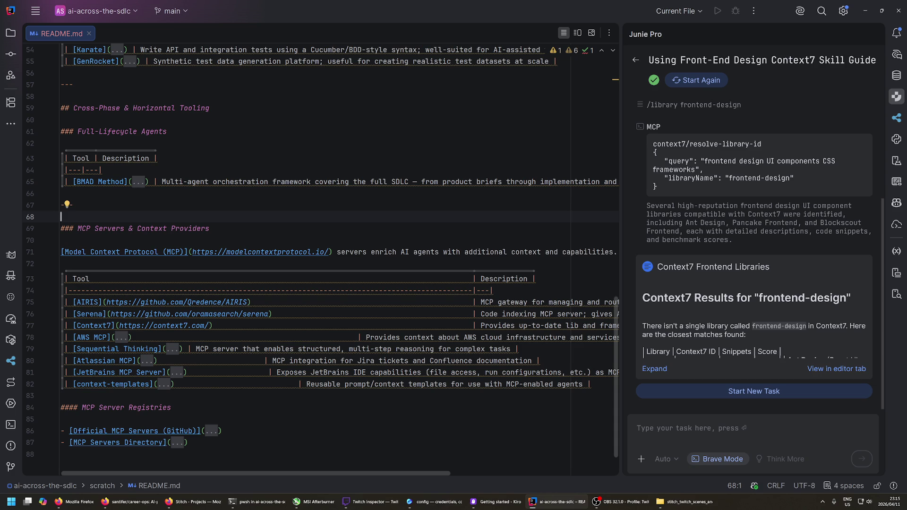
scroll(321, 255, "up", 2)
scroll(321, 255, "down", 1)
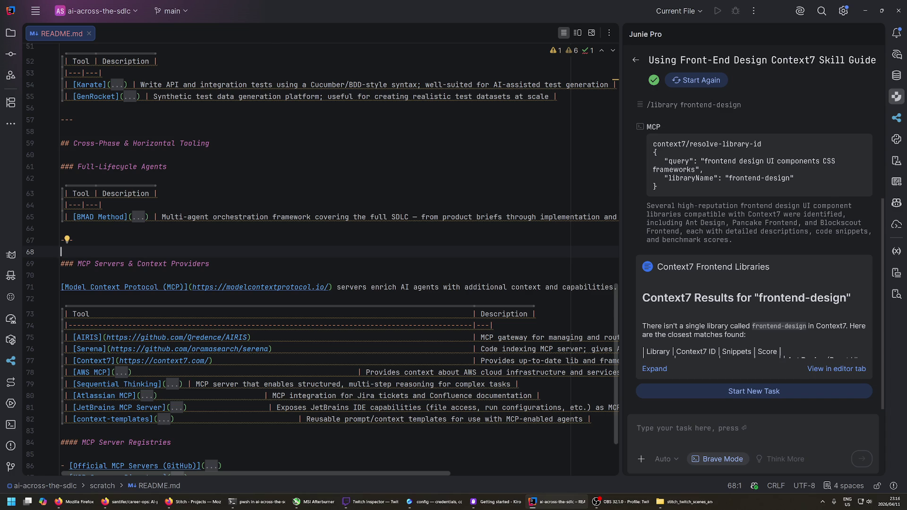
key("Down")
key("Down")
Step: Glance at next month's calendar in the Windows clock panel, then dismiss it
left_click(892, 506)
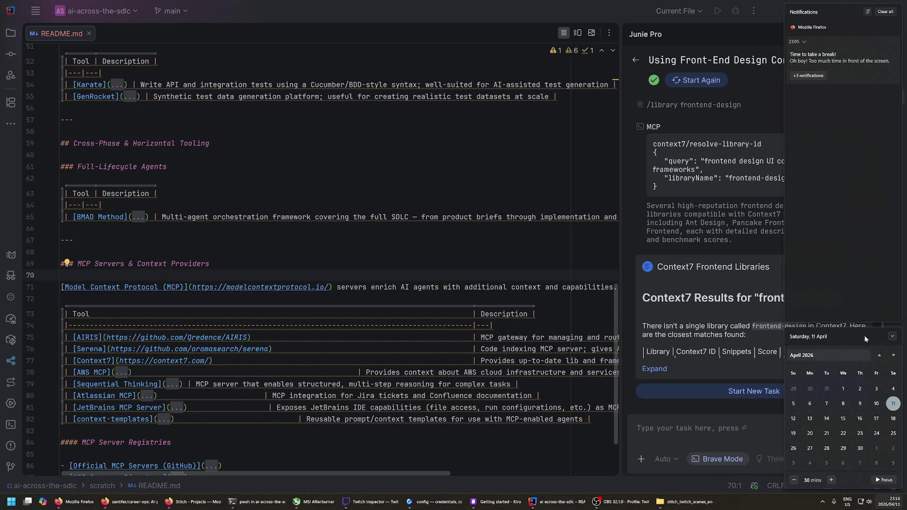
left_click(892, 355)
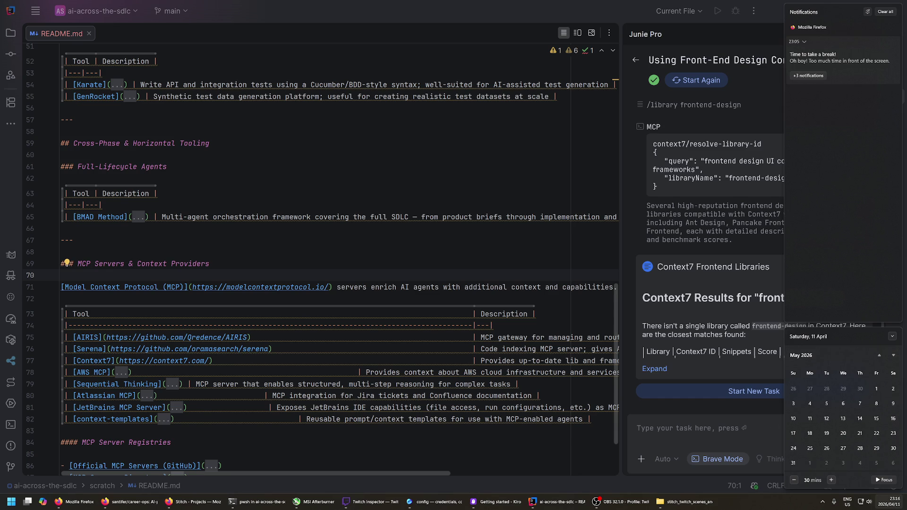
left_click(62, 251)
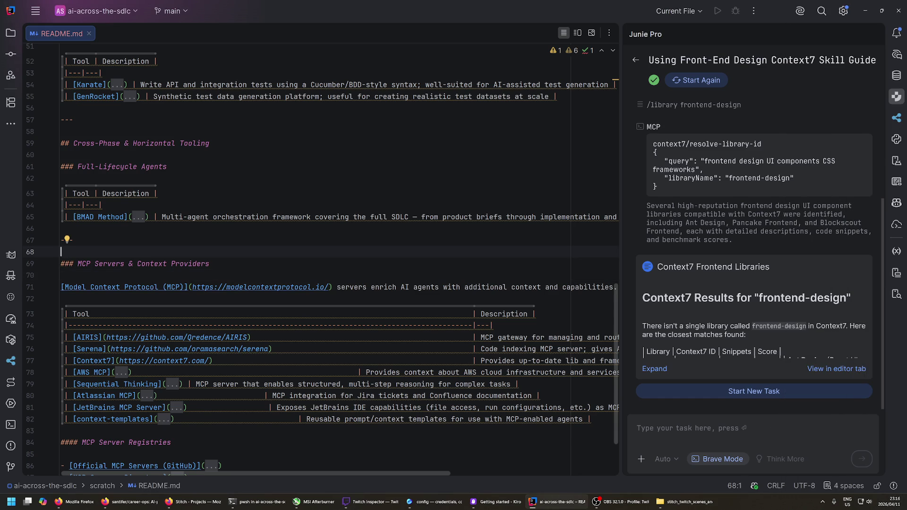
Step: Move up through README.md to the Design table's separator row
scroll(330, 236, "up", 10)
left_click(103, 218)
scroll(103, 218, "up", 4)
scroll(330, 260, "up", 4)
left_click(61, 283)
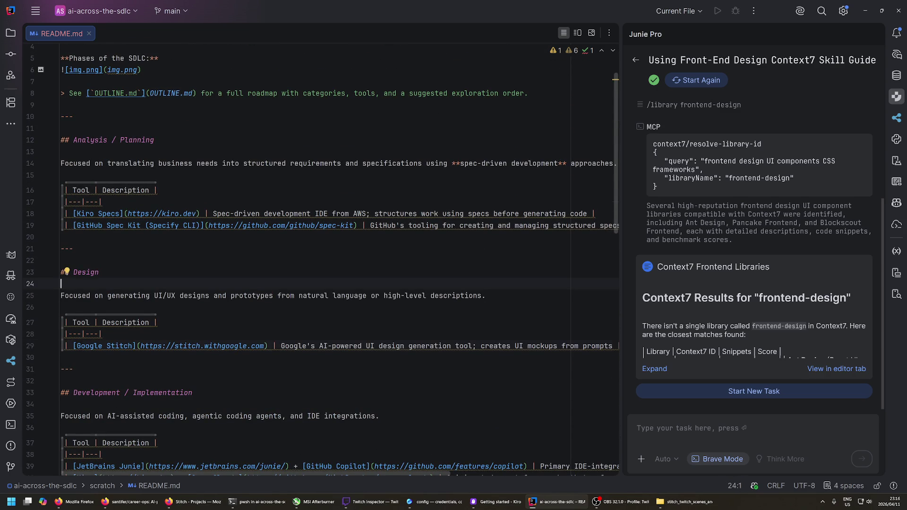
scroll(330, 259, "up", 3)
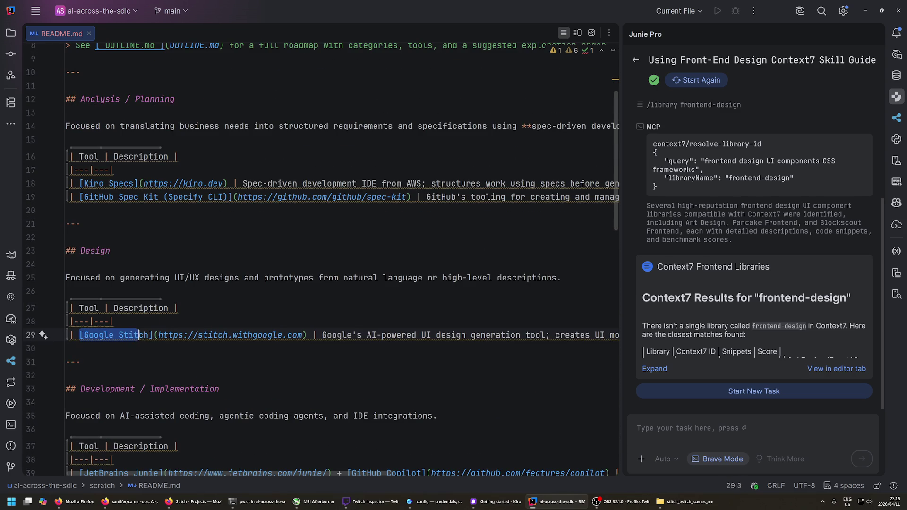
key("Up")
key("End")
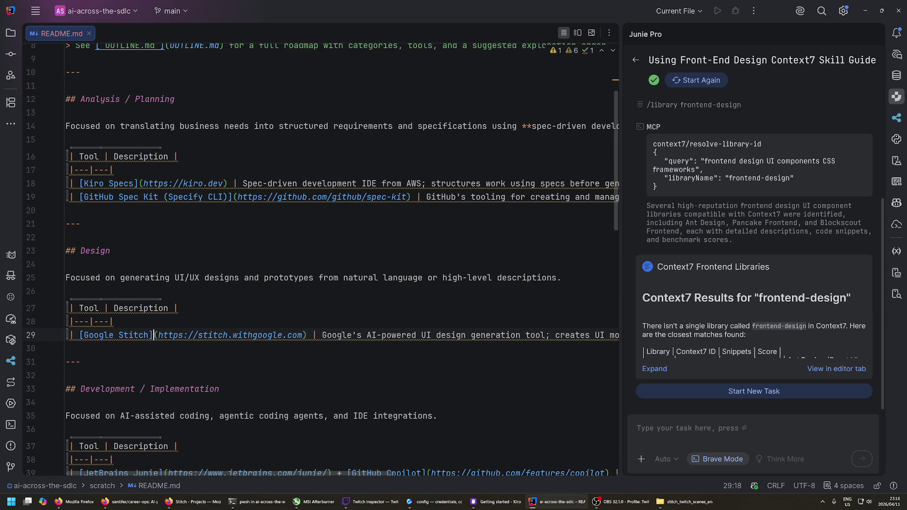
left_click(115, 322)
left_click_drag(143, 335, 79, 335)
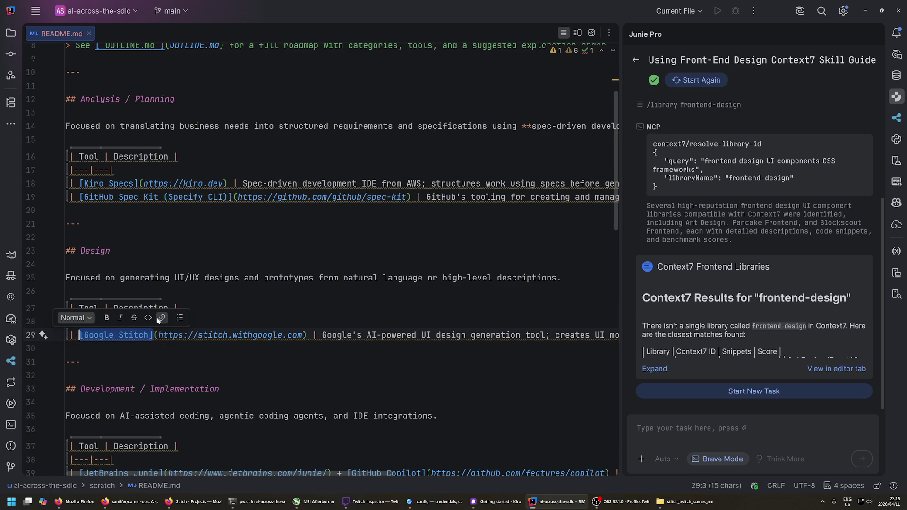
left_click(161, 317)
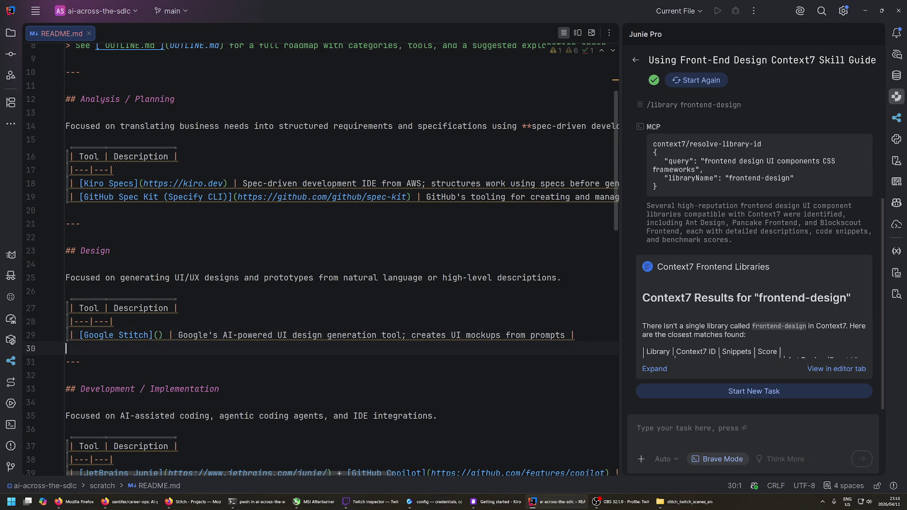
left_click(159, 335)
type("https://stitch.withgoogle.com")
Step: Put the caret in the Analysis / Planning table above the Design heading
left_click(179, 307)
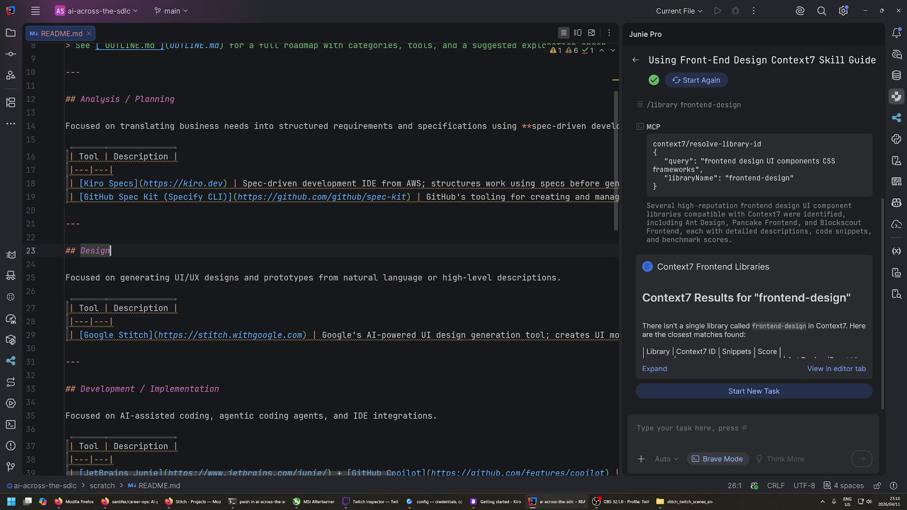
left_click(110, 250)
scroll(331, 255, "up", 3)
left_click(179, 255)
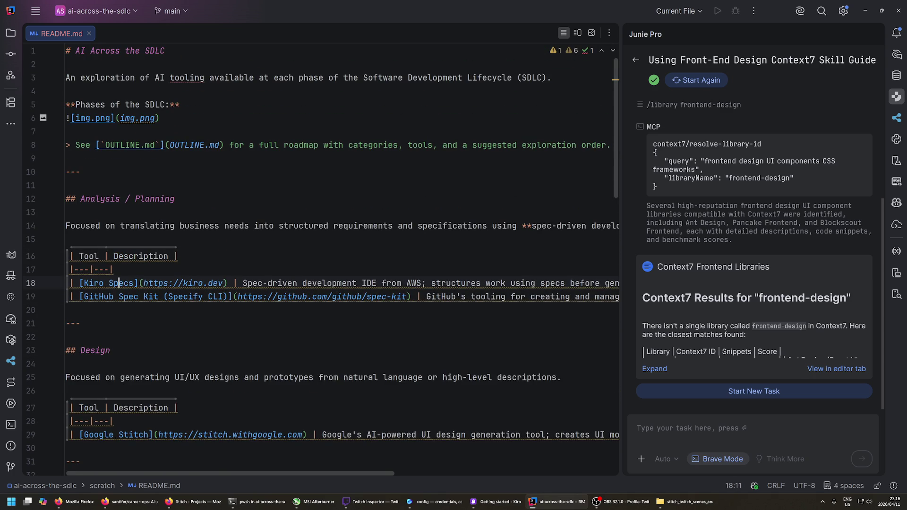